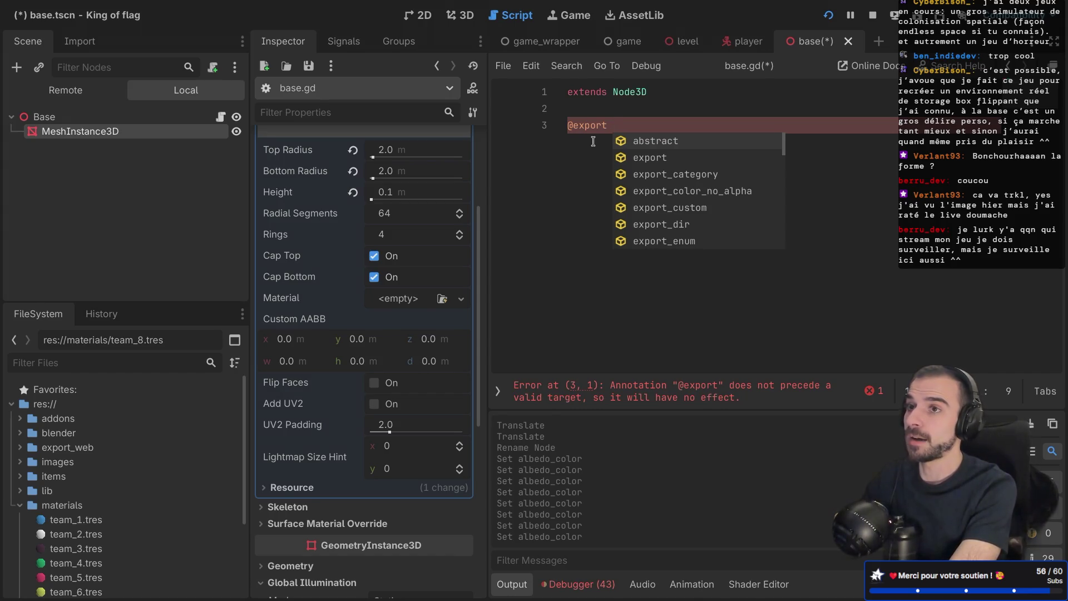
{"action": "type", "text": "var "}
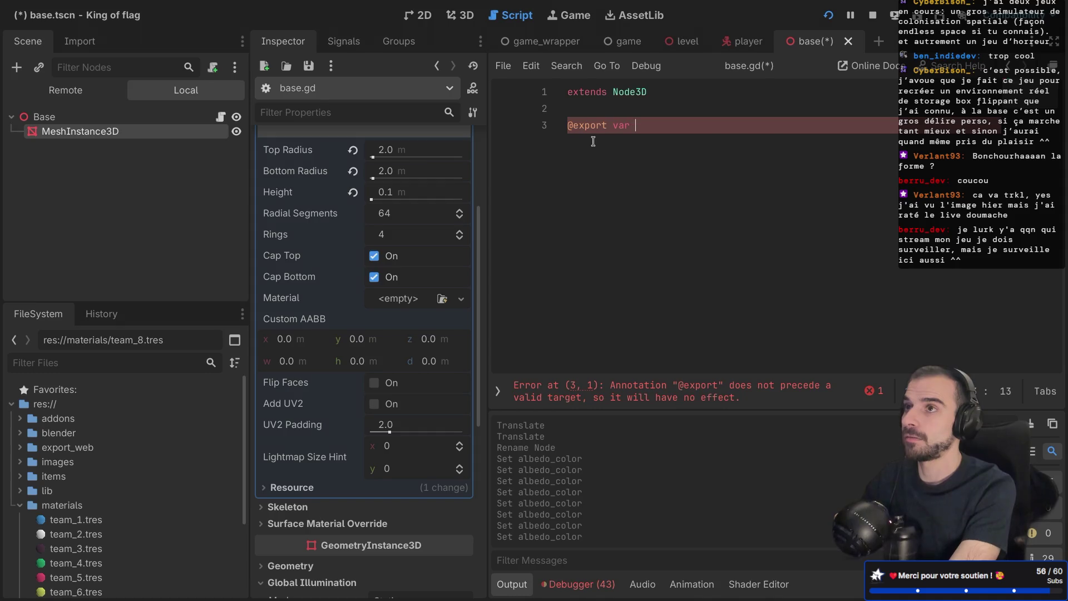
{"action": "type", "text": "team_id"}
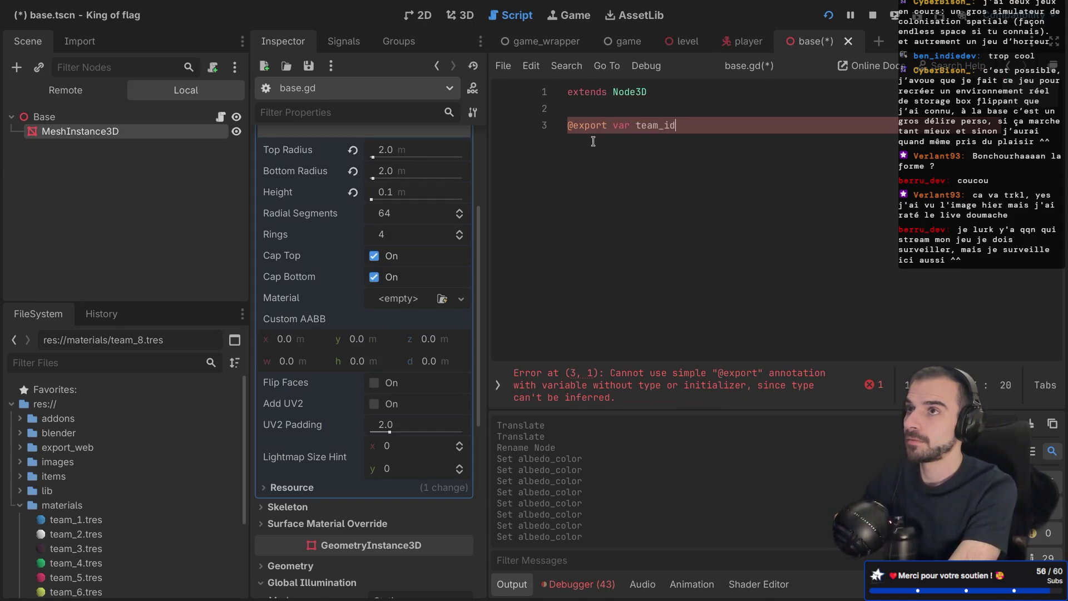
{"action": "type", "text": ": 0"}
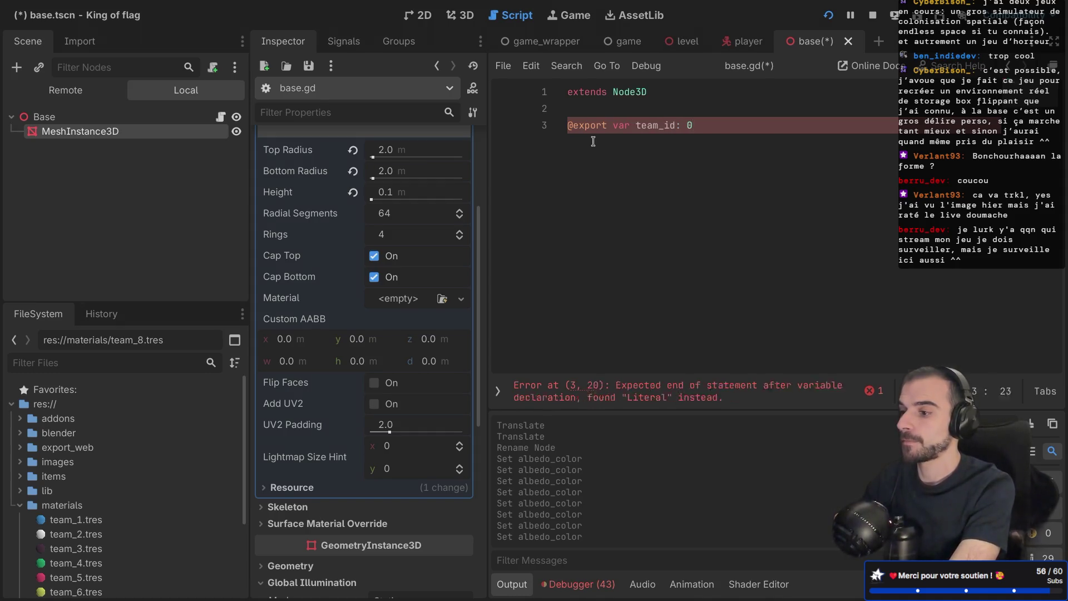
{"action": "key", "text": "BackSpace"}
{"action": "type", "text": "int = 1"}
{"action": "key", "text": "ctrl+s"}
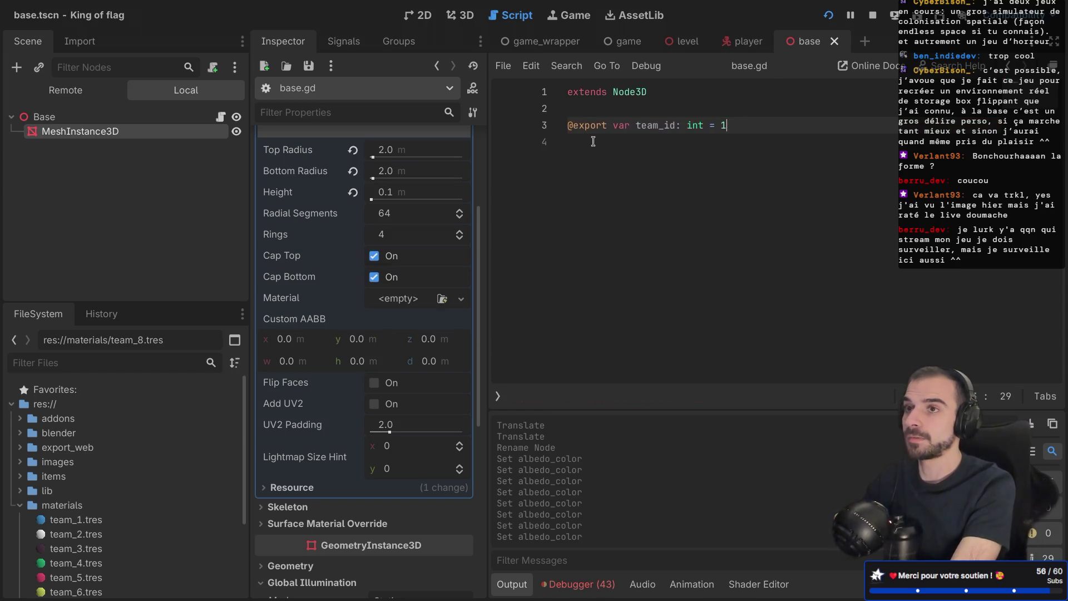
{"action": "key", "text": "Return"}
{"action": "key", "text": "Return"}
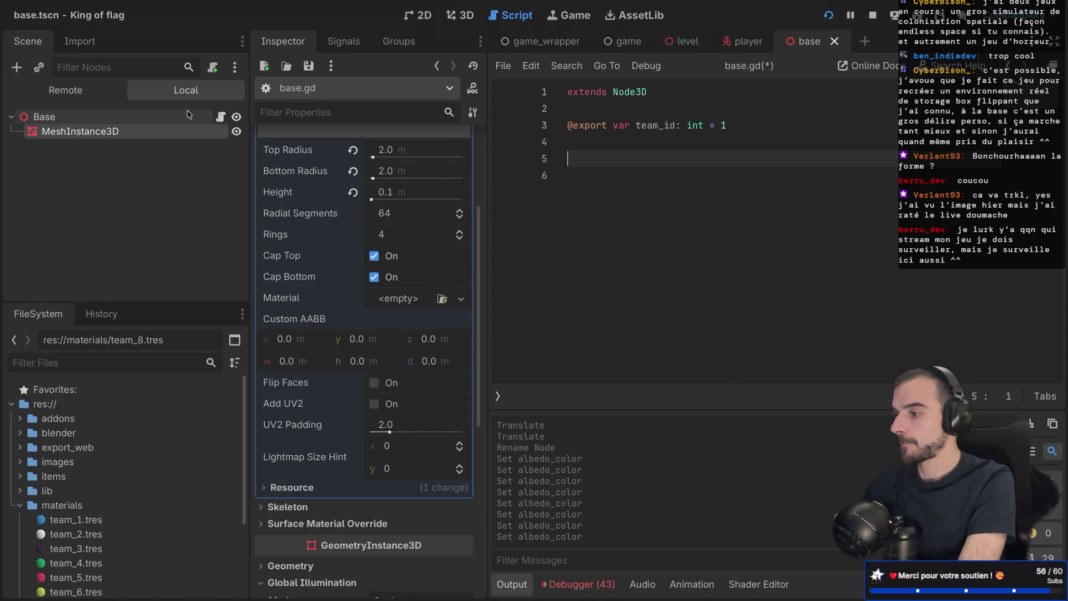
{"action": "double_click", "coordinate": [121, 135]}
Step: Rename the MeshInstance3D node to 'Mesh' and save the scene
{"action": "type", "text": "Mesh"}
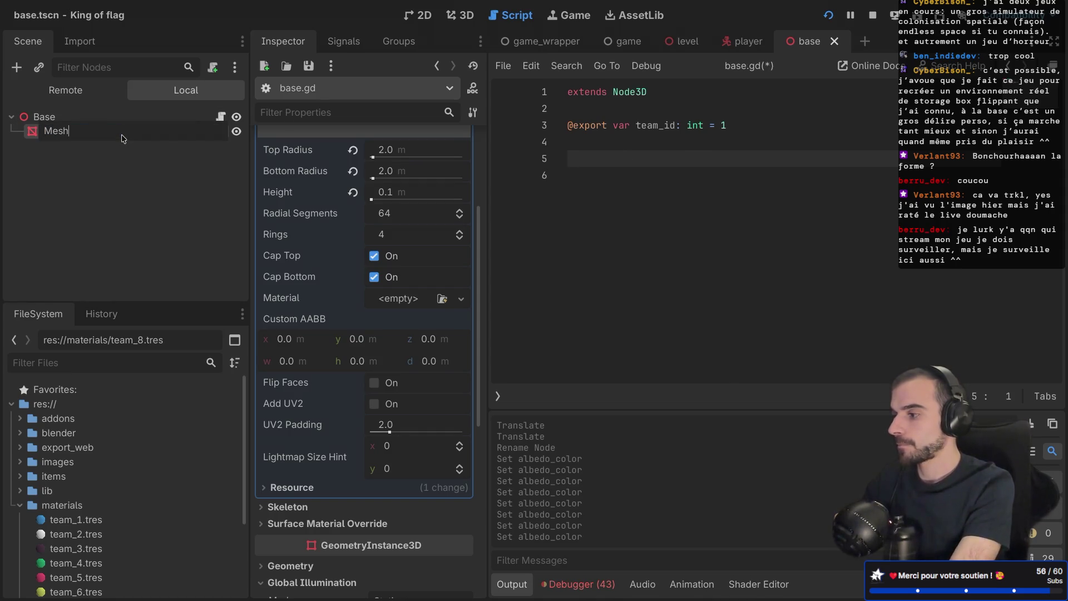
{"action": "key", "text": "Return"}
{"action": "key", "text": "ctrl+s"}
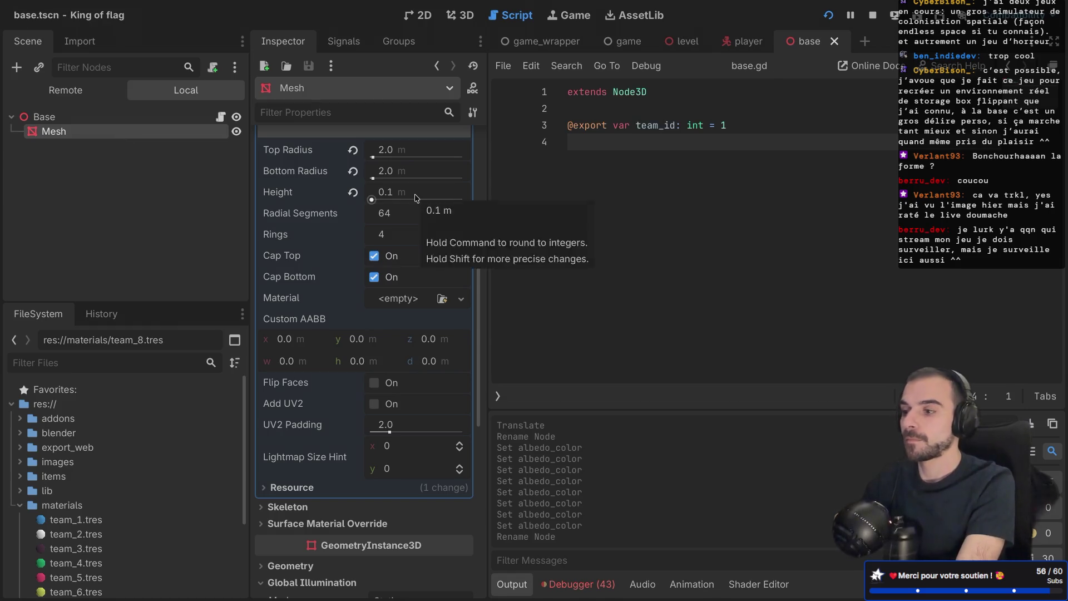
Step: Add a 'func _ready() -> void:' declaration to base.gd via autocomplete
{"action": "left_click", "coordinate": [693, 168]}
{"action": "key", "text": "Return"}
{"action": "type", "text": "func"}
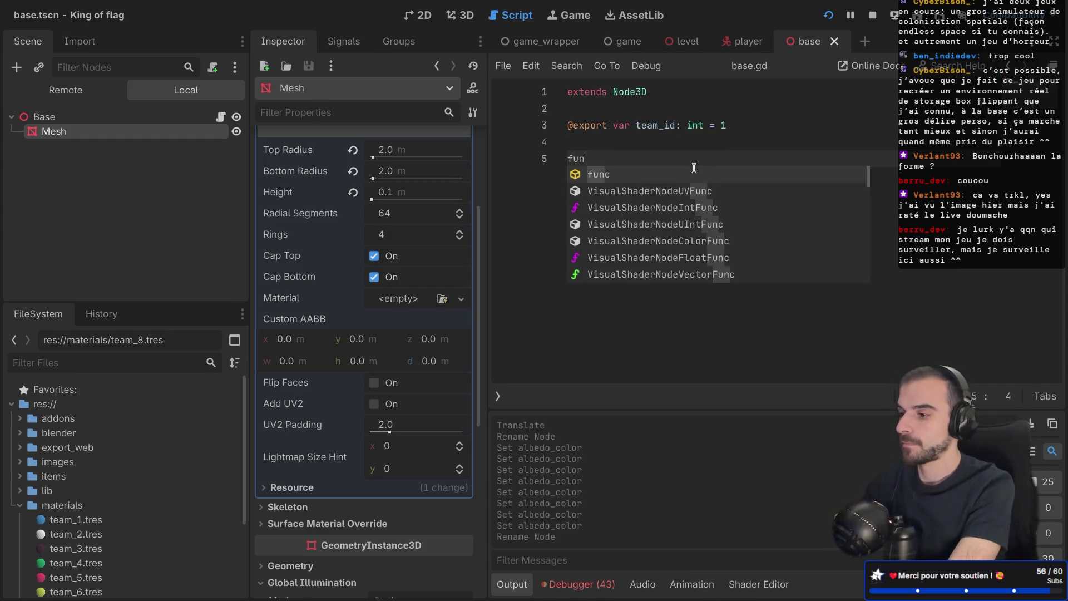
{"action": "type", "text": " _rea"}
{"action": "key", "text": "Return"}
{"action": "key", "text": "Return"}
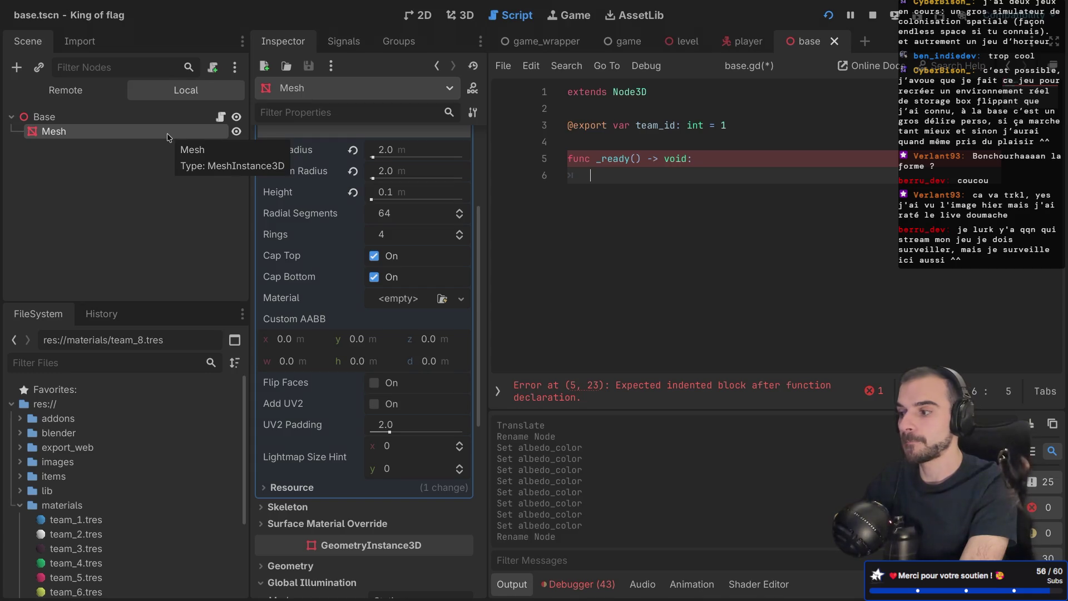
{"action": "scroll", "coordinate": [259, 179], "scroll_direction": "up", "scroll_amount": 3}
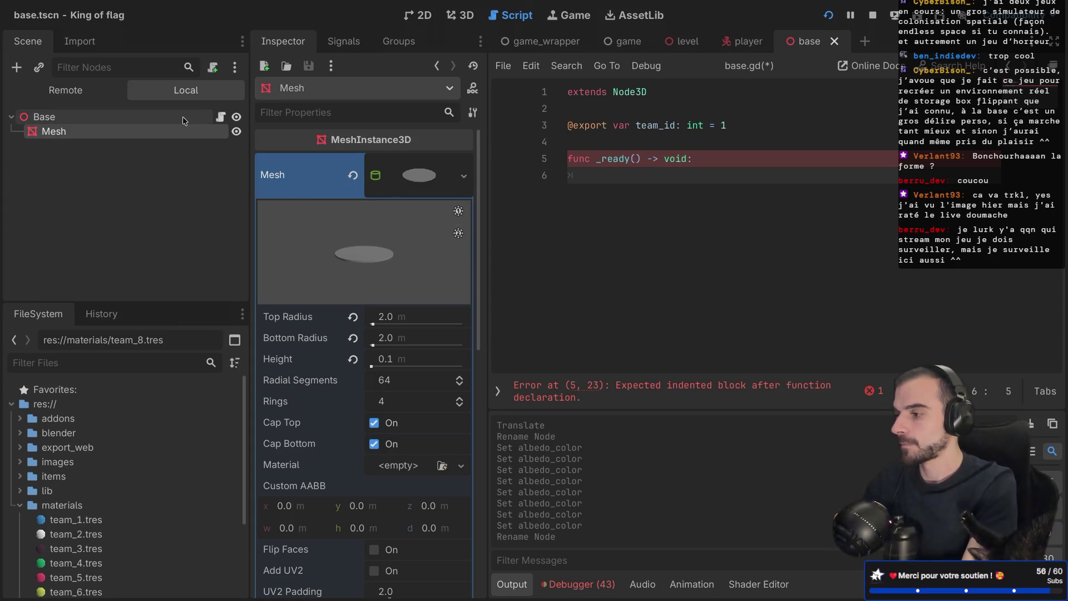
{"action": "right_click", "coordinate": [165, 129]}
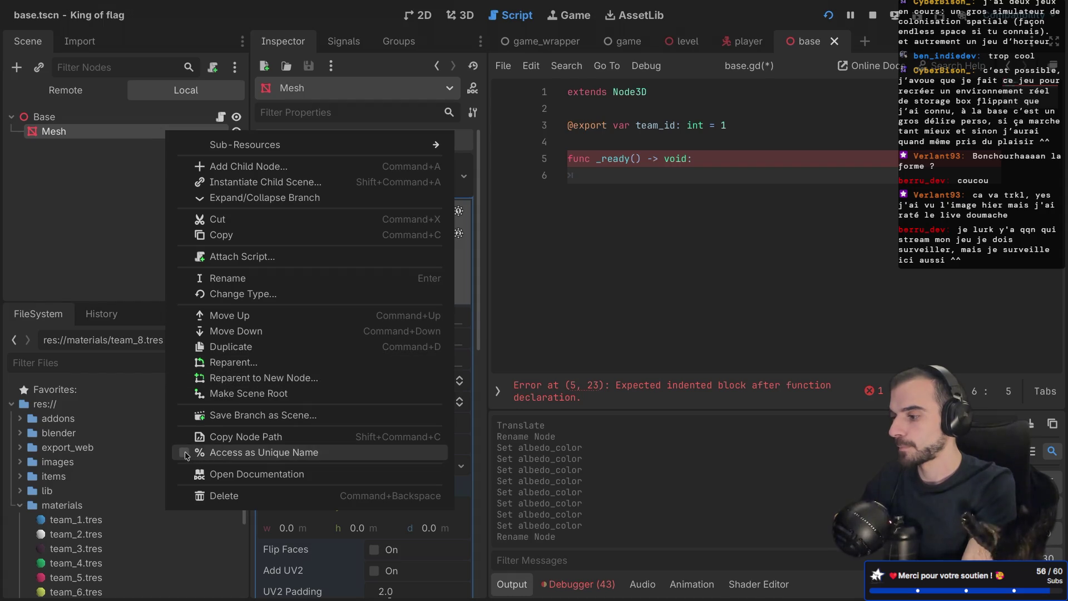
Step: Give Mesh a unique name and start '%Mesh.material_override =' in _ready, checking its documentation
{"action": "left_click", "coordinate": [224, 451]}
{"action": "type", "text": "%M"}
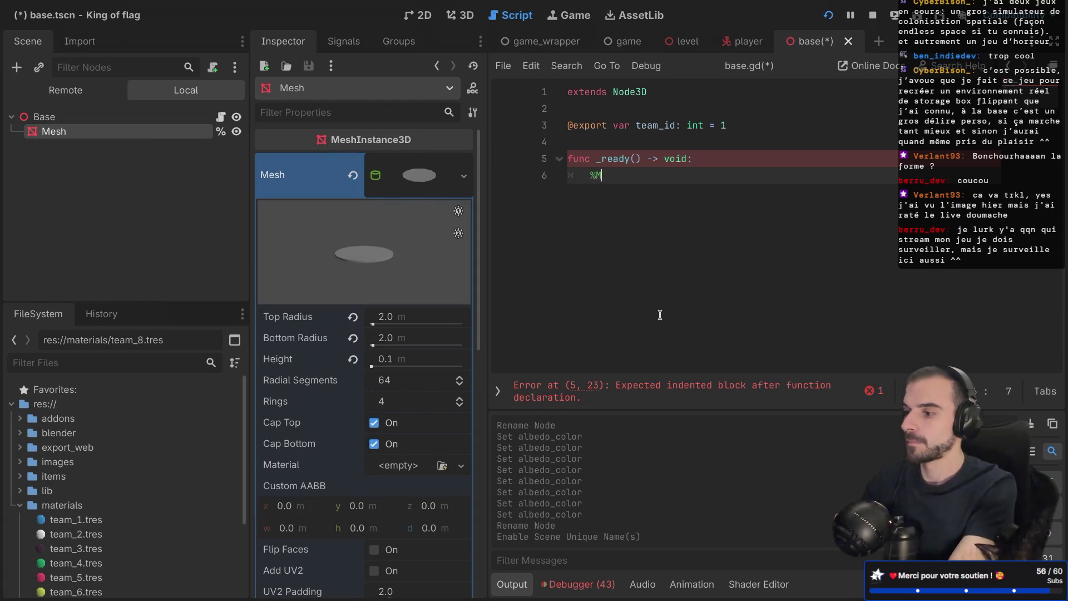
{"action": "type", "text": "esh.mesh.mes"}
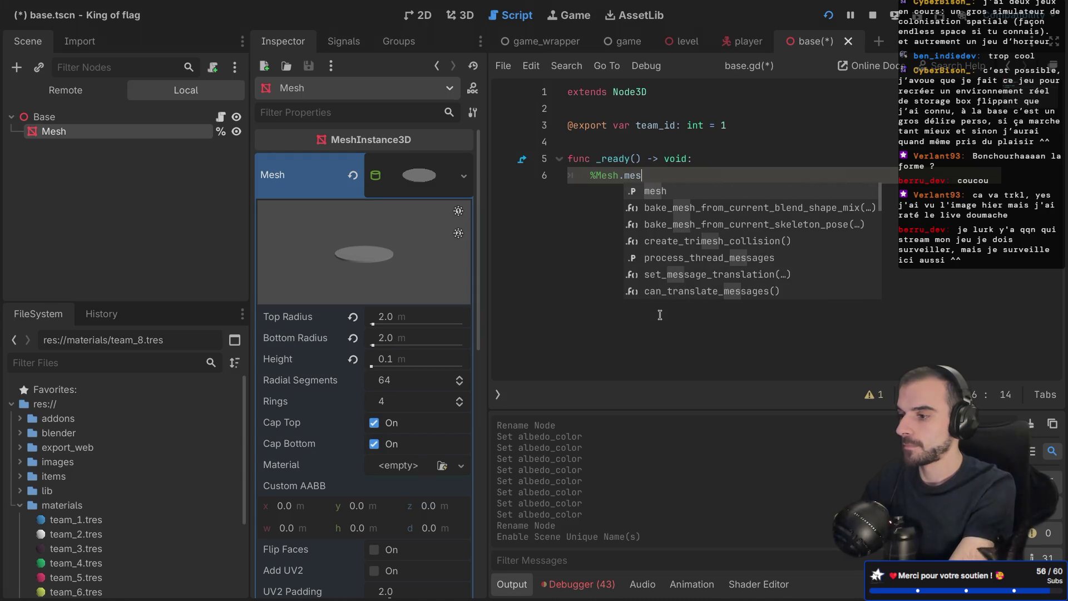
{"action": "key", "text": "BackSpace"}
{"action": "key", "text": "BackSpace"}
{"action": "key", "text": "BackSpace"}
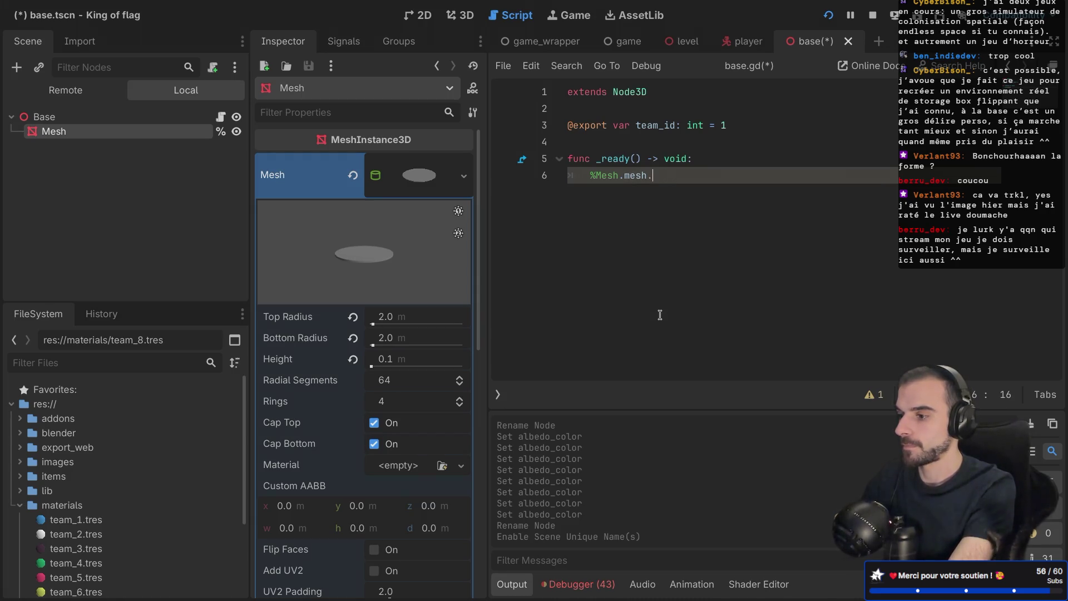
{"action": "type", "text": "a"}
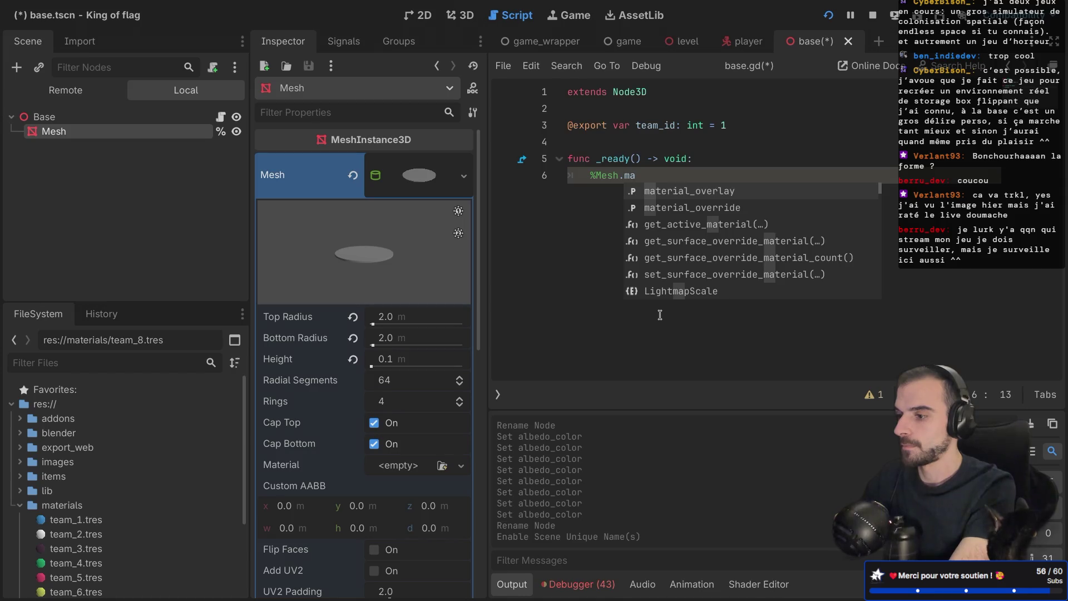
{"action": "key", "text": "Down"}
{"action": "key", "text": "Return"}
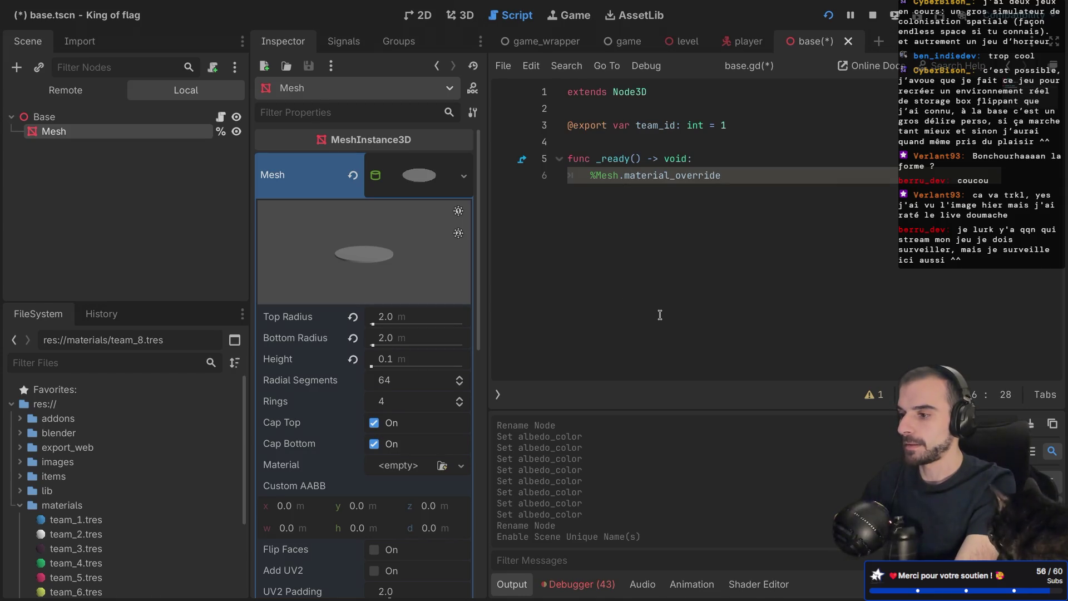
{"action": "left_click", "coordinate": [677, 178], "text": "ctrl"}
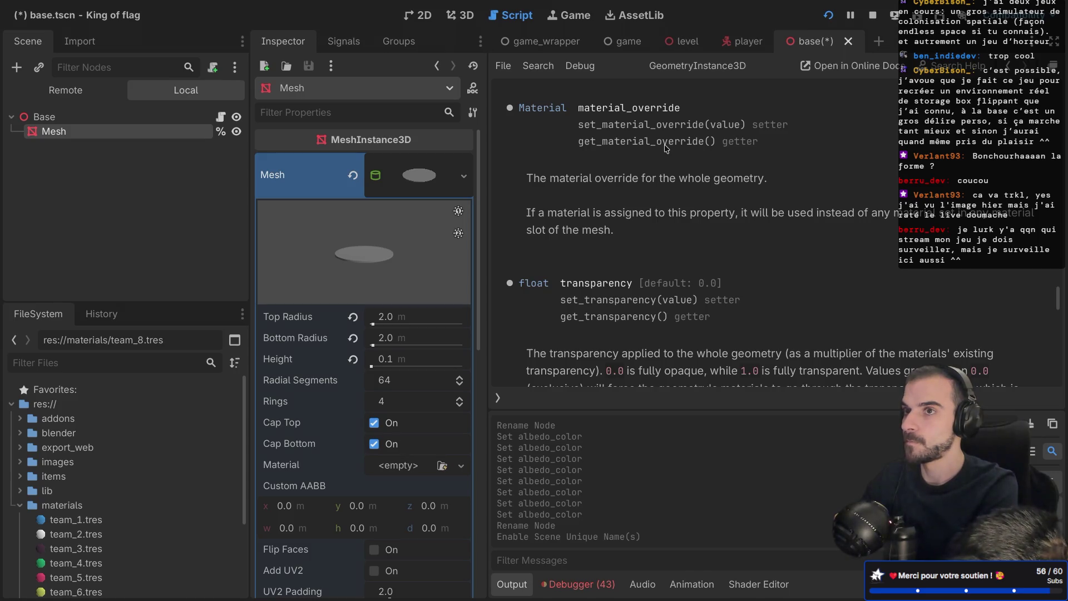
{"action": "key", "text": "alt+Left"}
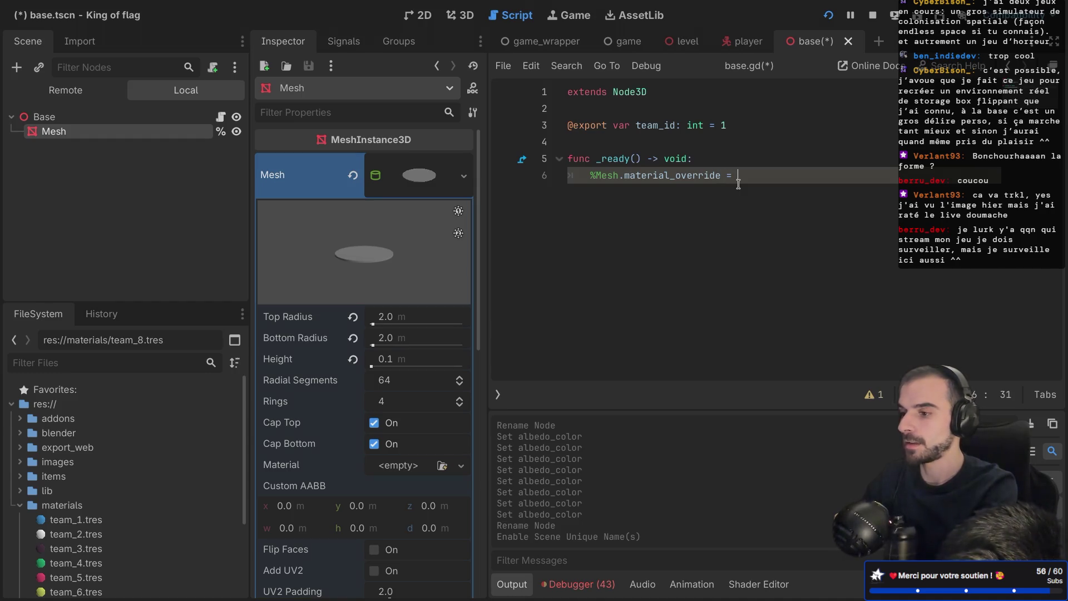
Step: Assign load("res://materials/team_%s.tres" % str(team_id)) to the Mesh material and save base.gd
{"action": "type", "text": "load("}
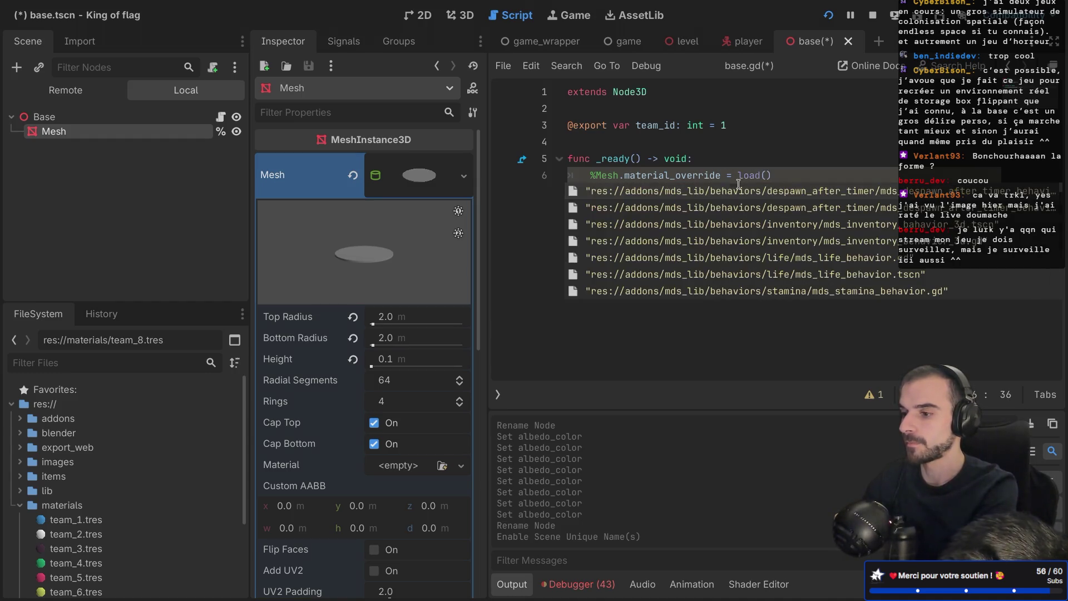
{"action": "type", "text": "\"team"}
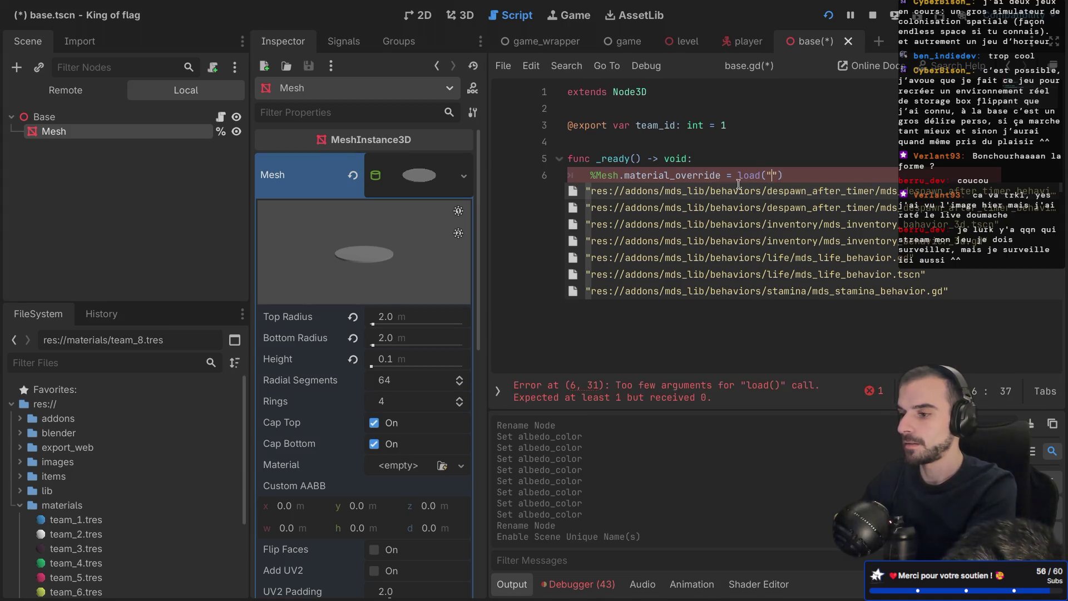
{"action": "key", "text": "Return"}
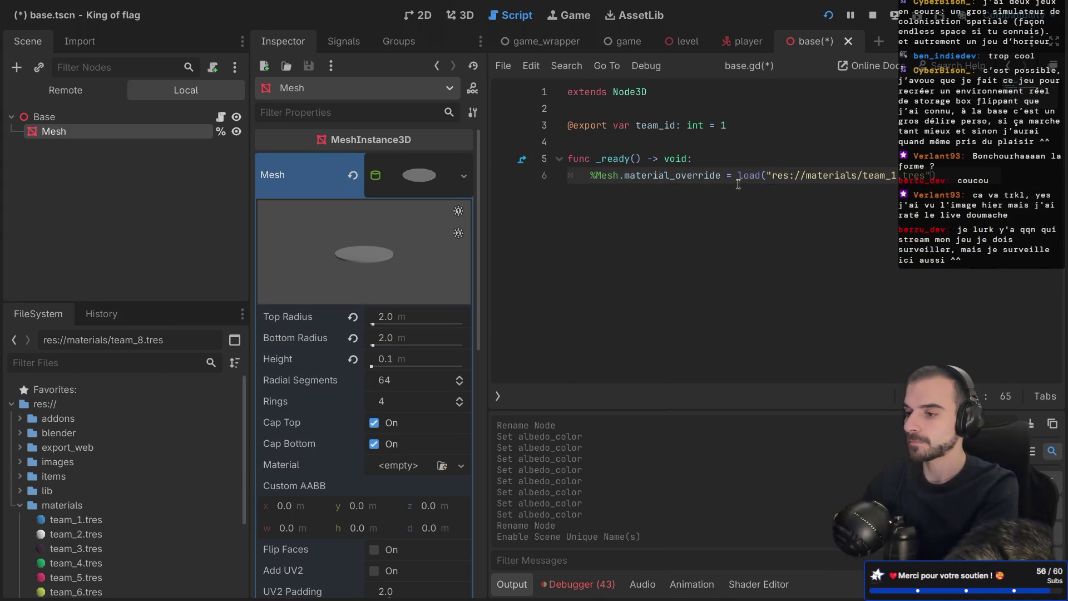
{"action": "key", "text": "ctrl+shift+F11"}
{"action": "left_click", "coordinate": [416, 176]}
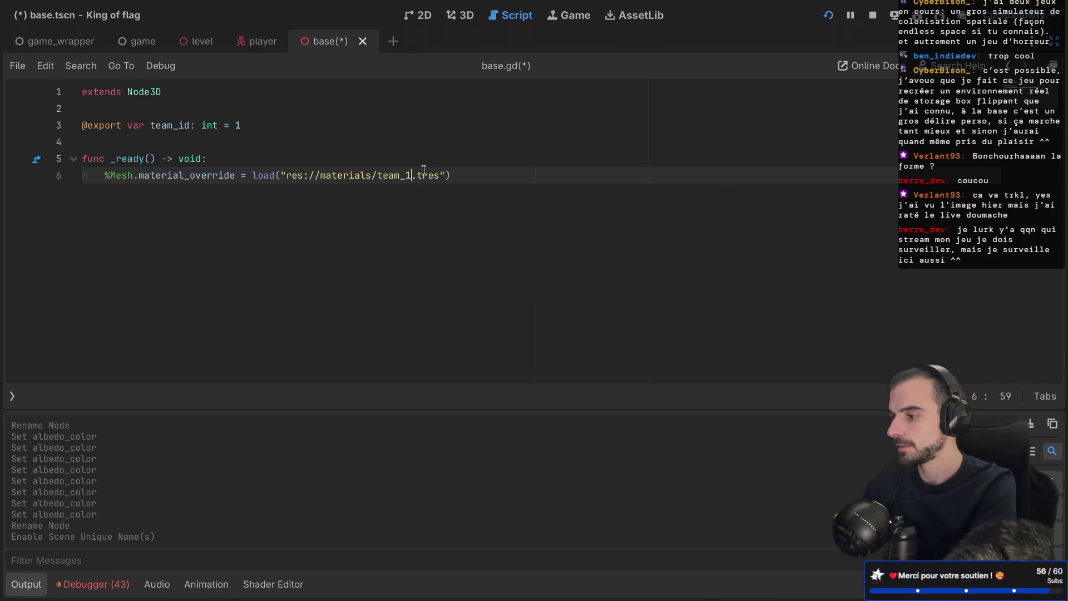
{"action": "key", "text": "BackSpace"}
{"action": "type", "text": "%s"}
{"action": "key", "text": "Right"}
{"action": "type", "text": "%s"}
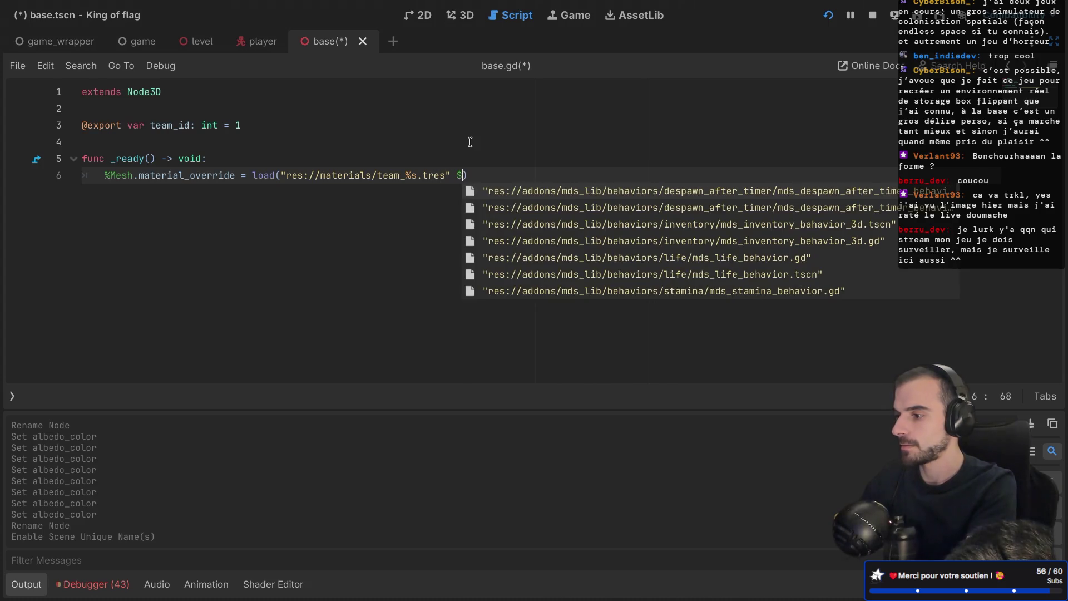
{"action": "key", "text": "BackSpace"}
{"action": "type", "text": "str("}
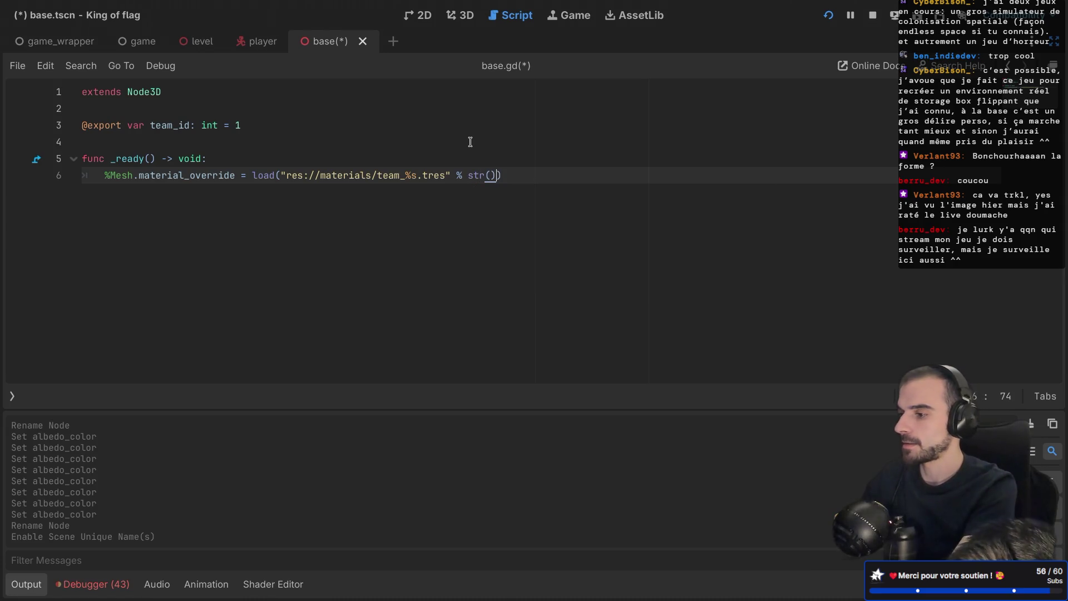
{"action": "type", "text": "team"}
{"action": "type", "text": "_id"}
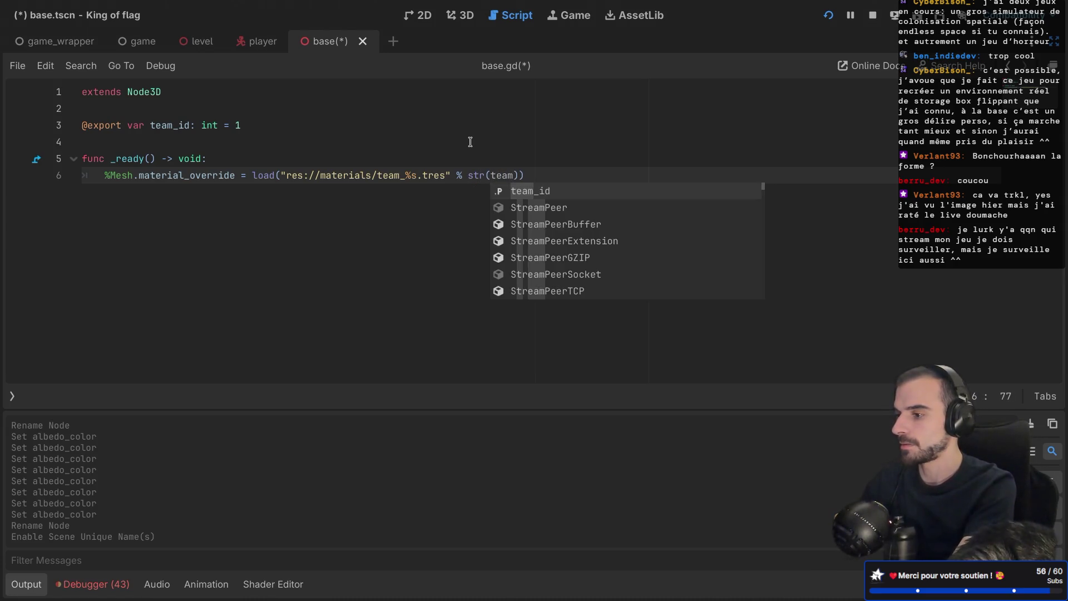
{"action": "key", "text": "ctrl+s"}
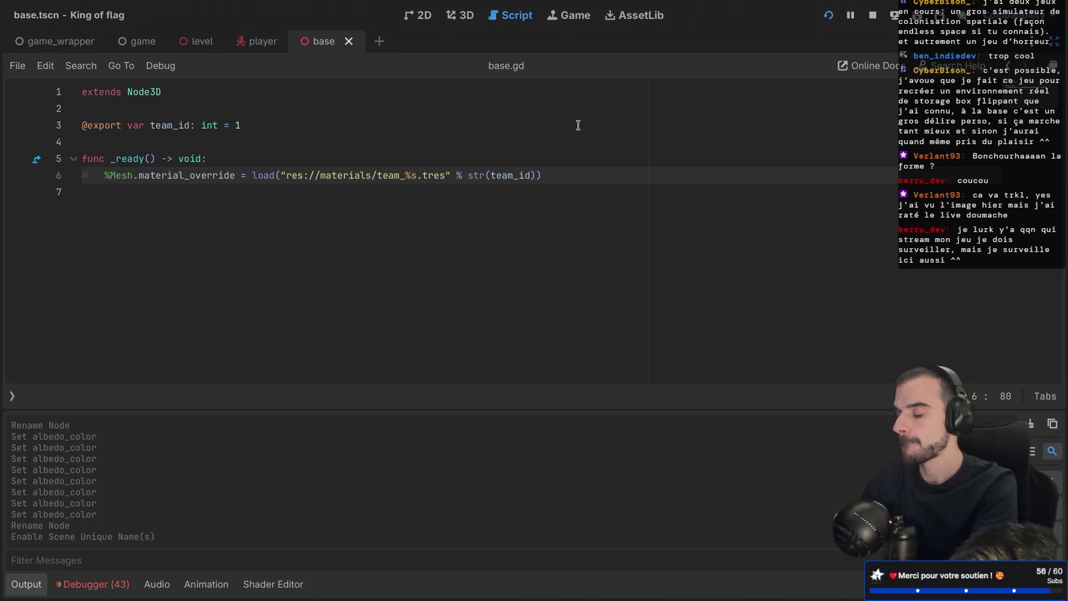
{"action": "left_click", "coordinate": [459, 15]}
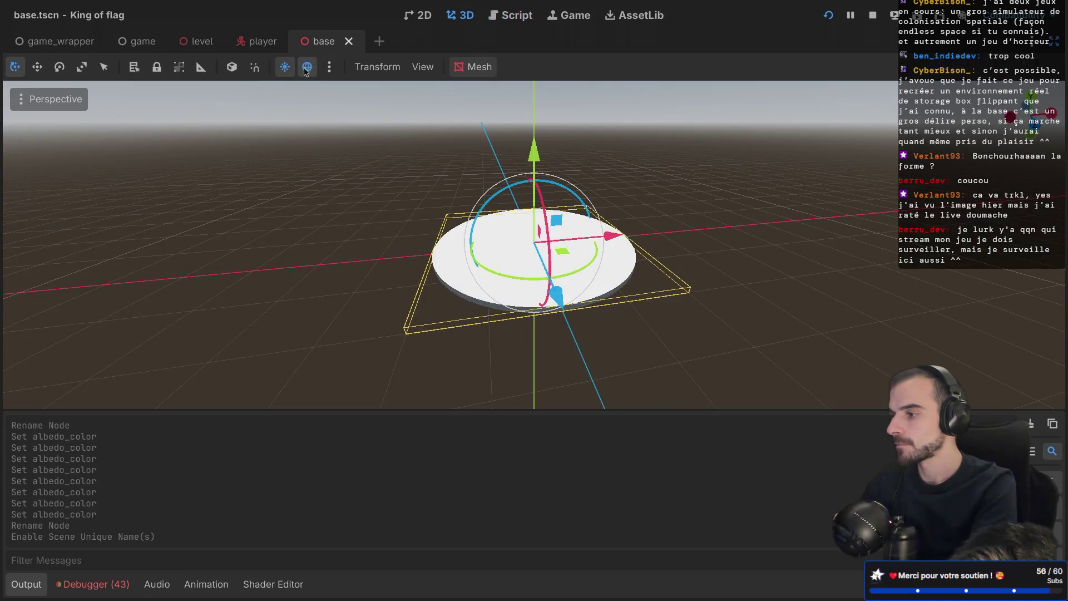
Step: Test-run the game, close its window, and save the base scene
{"action": "key", "text": "super+b"}
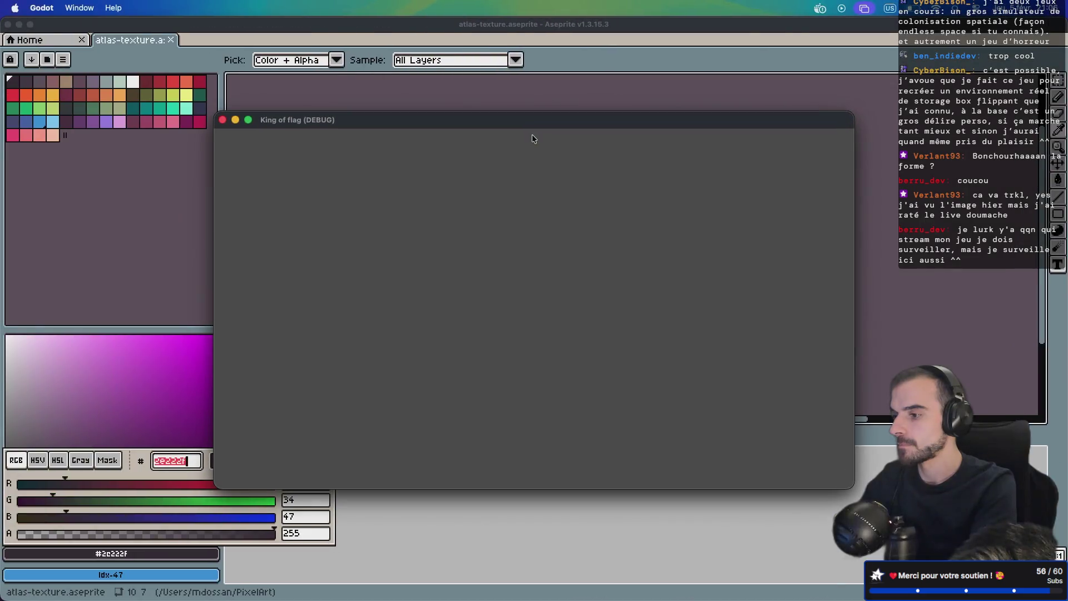
{"action": "left_click", "coordinate": [222, 120]}
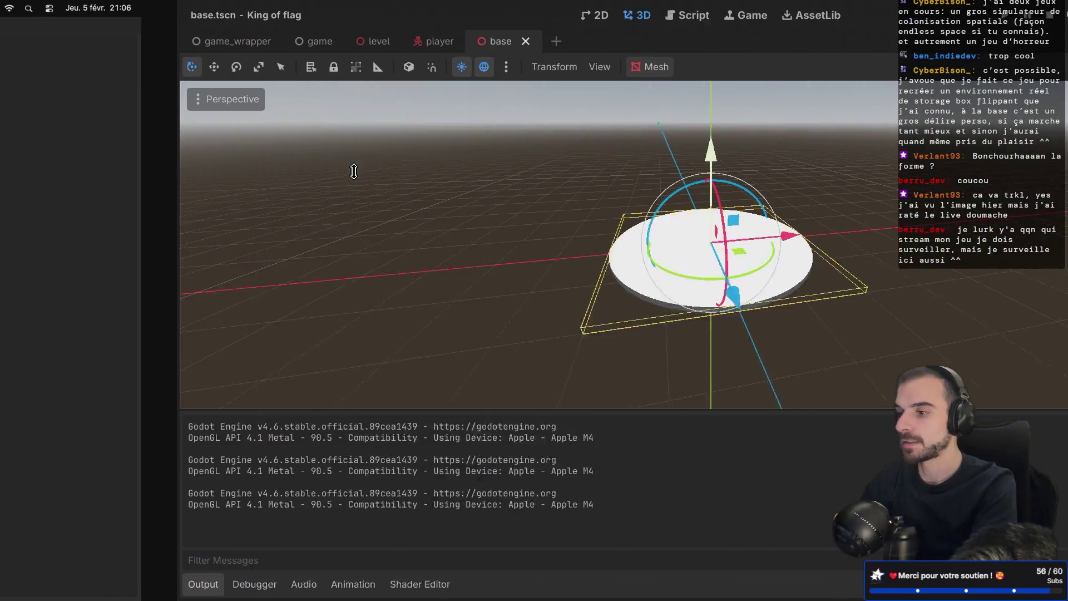
{"action": "key", "text": "ctrl+s"}
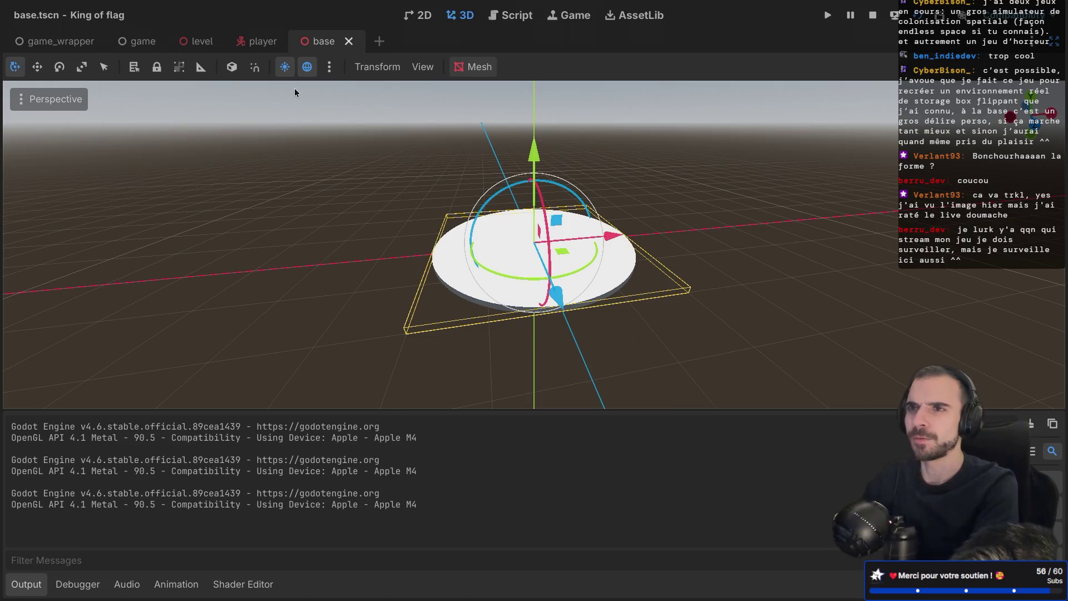
Step: Cycle through the player, level, game and game_wrapper scenes and restore the side docks
{"action": "left_click", "coordinate": [244, 45]}
{"action": "left_click", "coordinate": [205, 45]}
{"action": "left_click", "coordinate": [144, 44]}
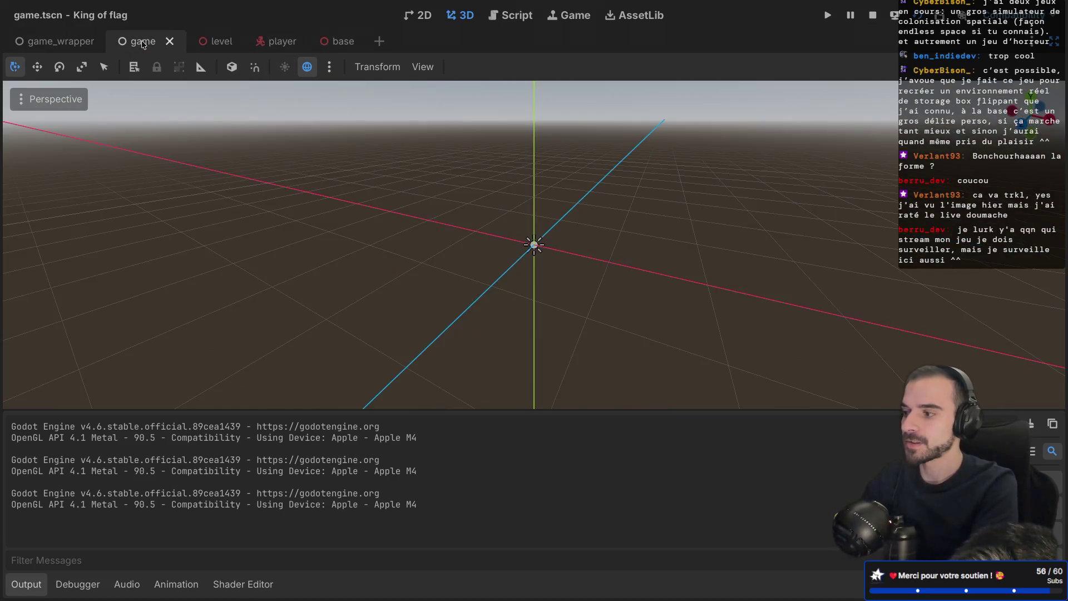
{"action": "left_click", "coordinate": [66, 44]}
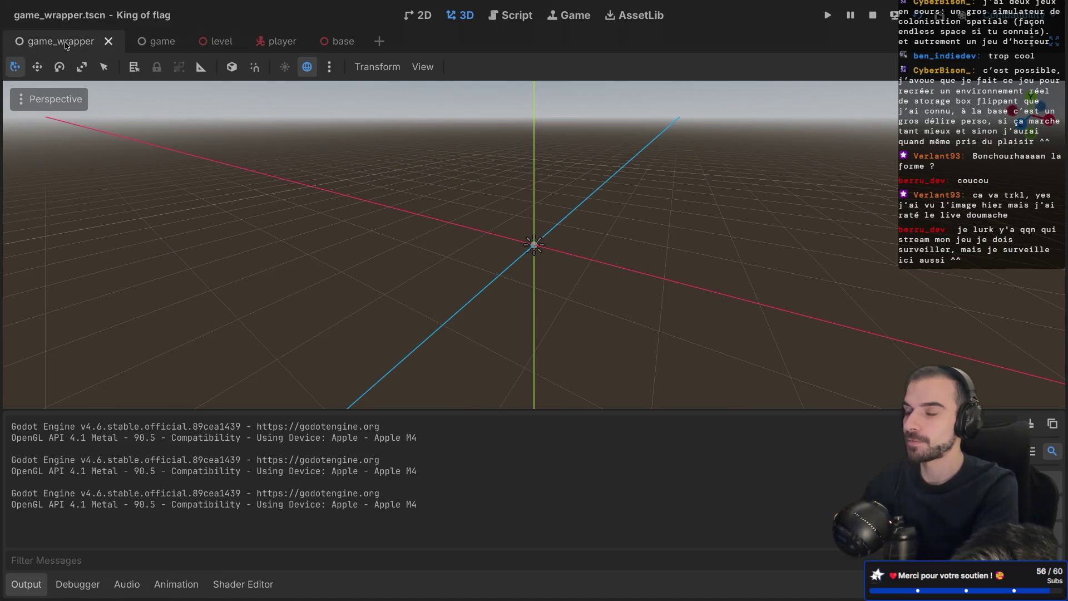
{"action": "key", "text": "super+ctrl+d"}
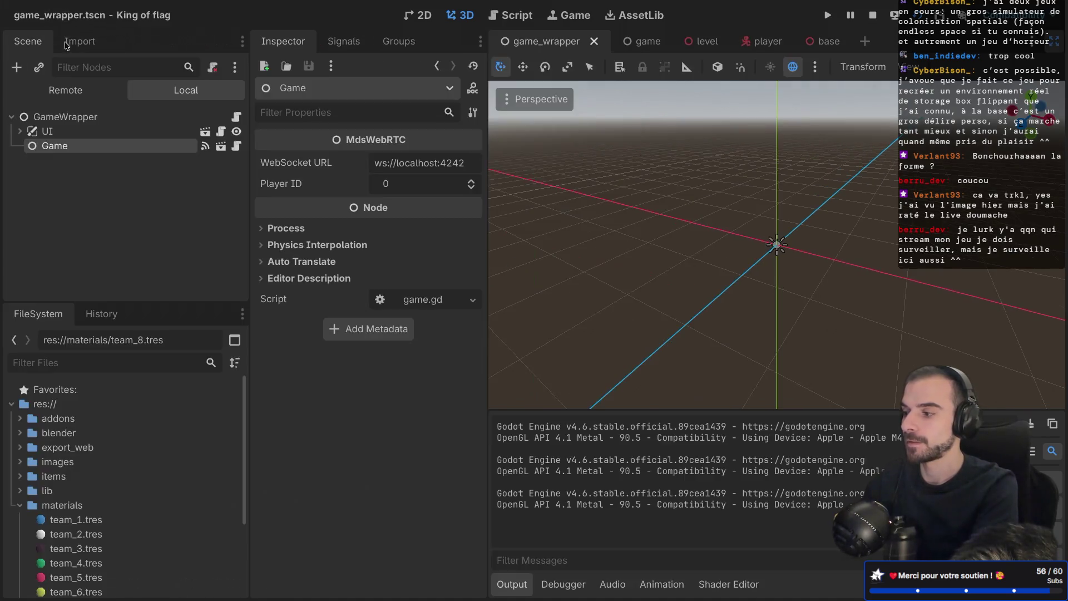
{"action": "left_click", "coordinate": [644, 41]}
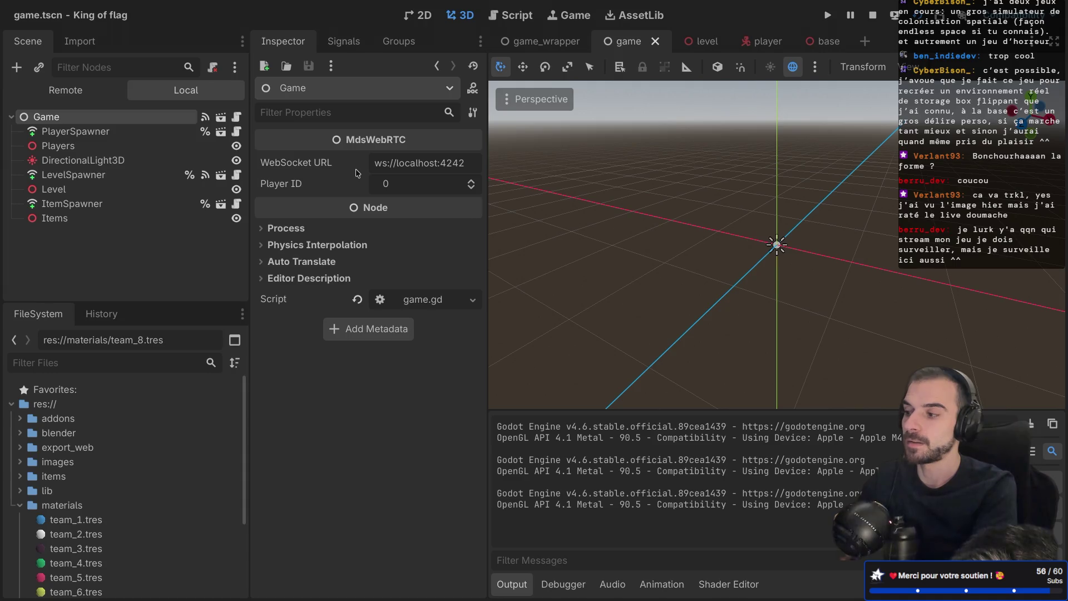
{"action": "left_click", "coordinate": [696, 41]}
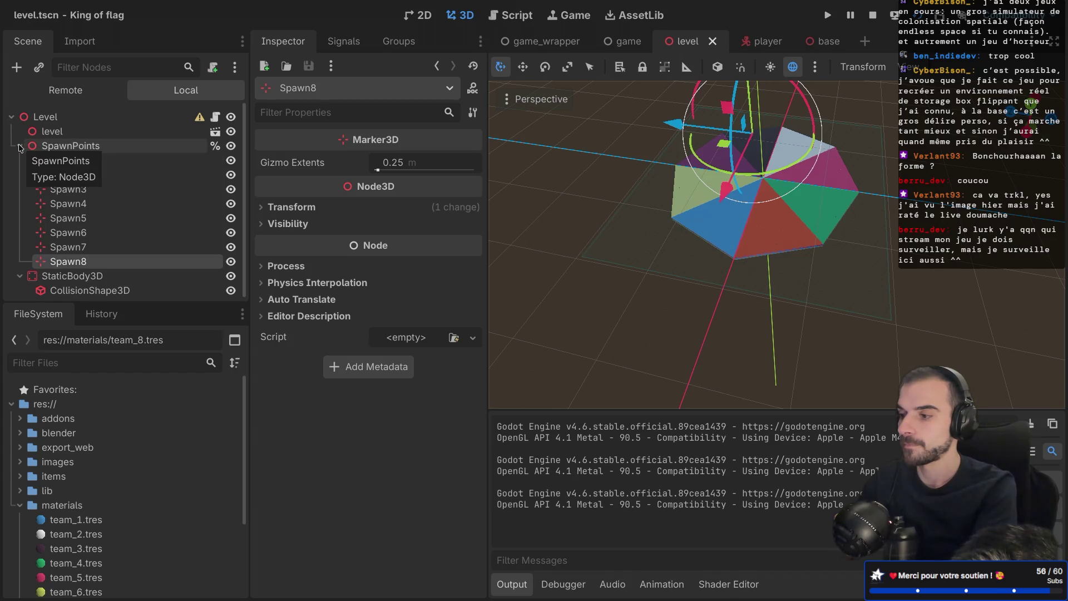
Step: Collapse the SpawnPoints and StaticBody3D branches and select the Level root node
{"action": "left_click", "coordinate": [45, 163]}
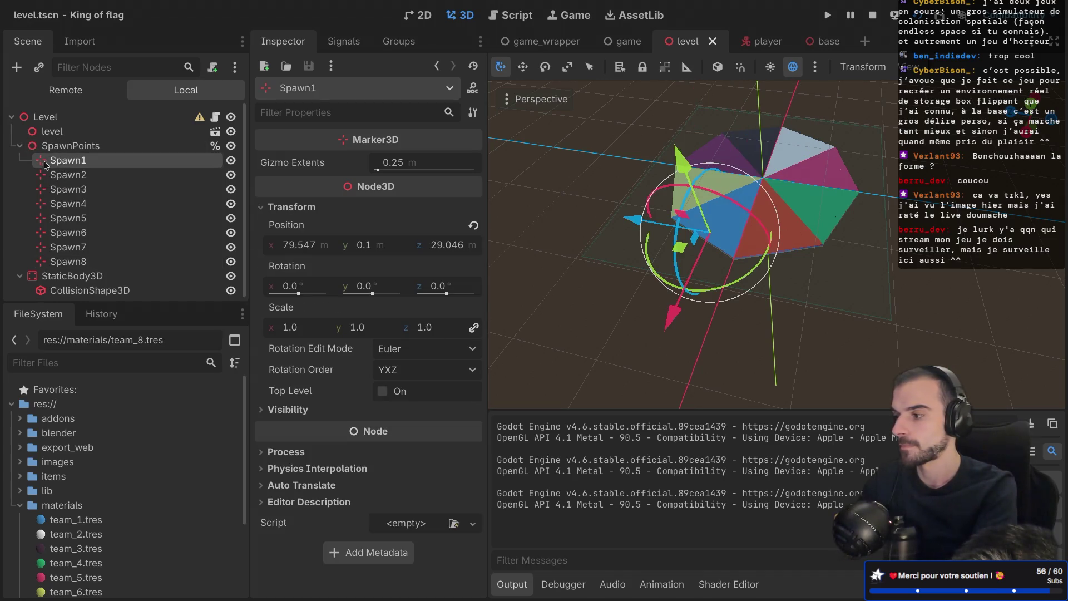
{"action": "left_click", "coordinate": [20, 145]}
{"action": "left_click", "coordinate": [21, 159]}
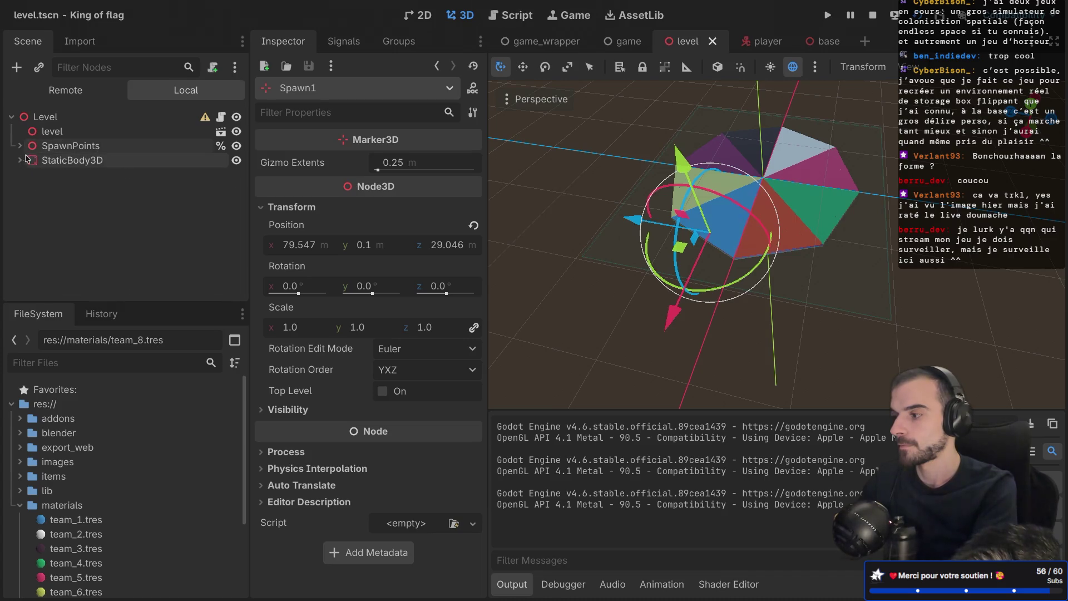
{"action": "left_click", "coordinate": [60, 117]}
{"action": "right_click", "coordinate": [60, 118]}
{"action": "left_click", "coordinate": [122, 190]}
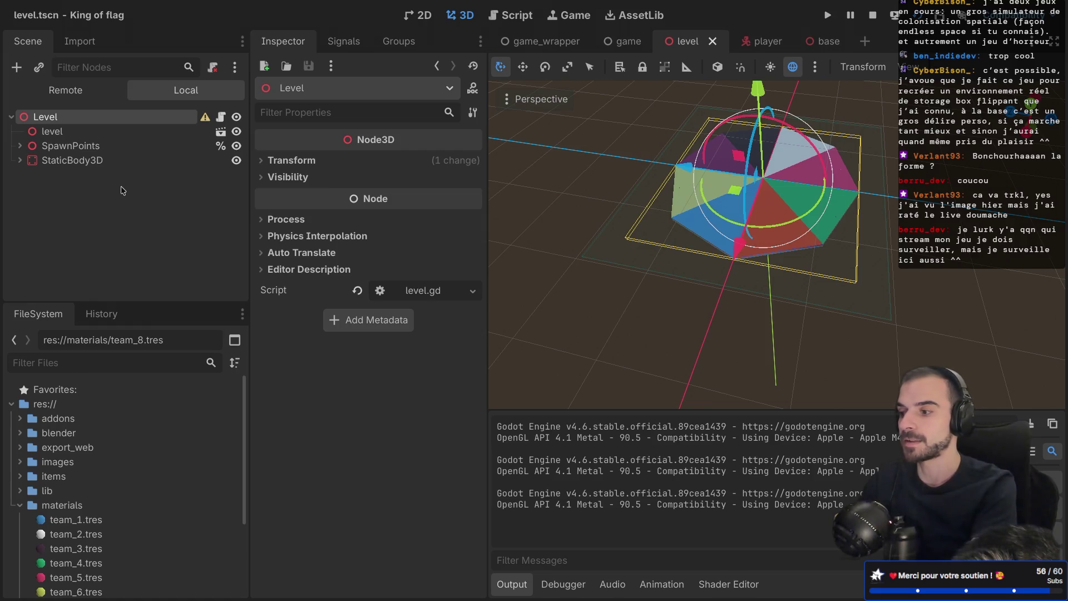
Step: Add a plain Node3D child under Level named 'Bases'
{"action": "key", "text": "ctrl+a"}
{"action": "key", "text": "Up"}
{"action": "key", "text": "Up"}
{"action": "key", "text": "Up"}
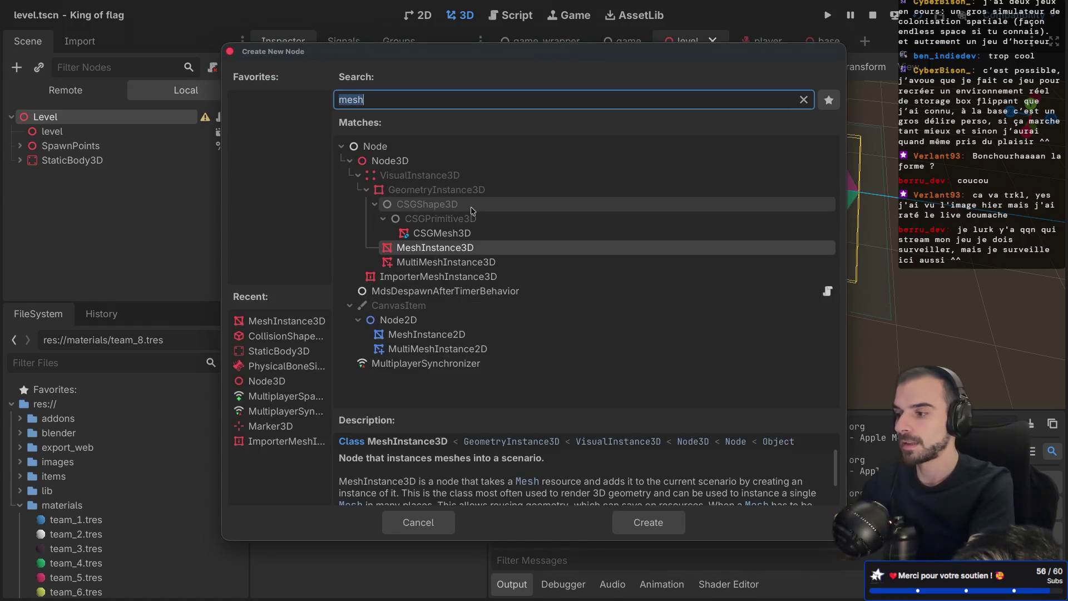
{"action": "key", "text": "Return"}
{"action": "double_click", "coordinate": [79, 178]}
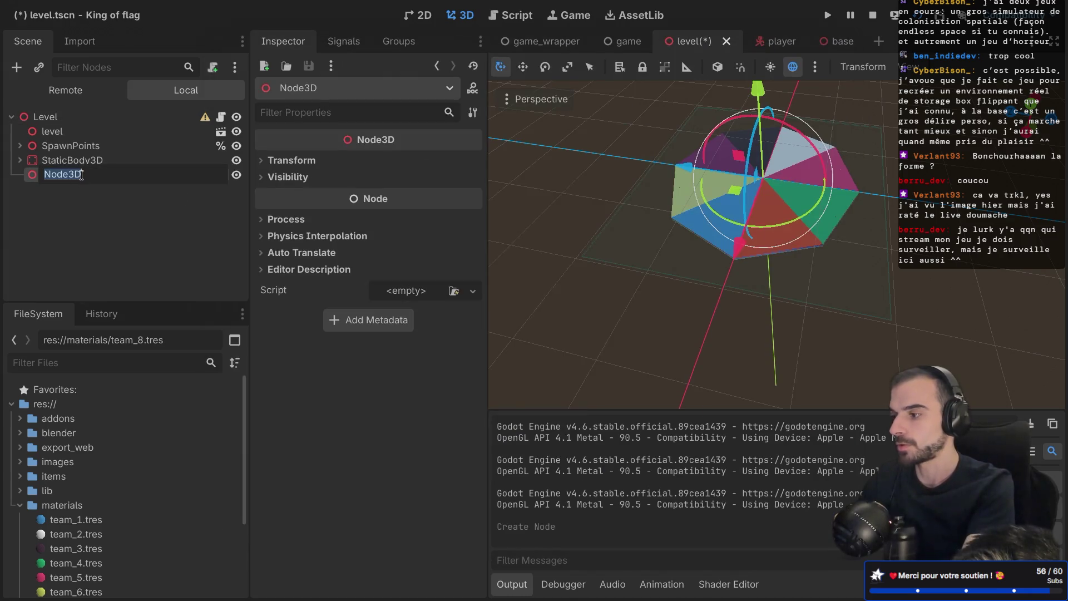
{"action": "type", "text": "Bases"}
{"action": "key", "text": "Return"}
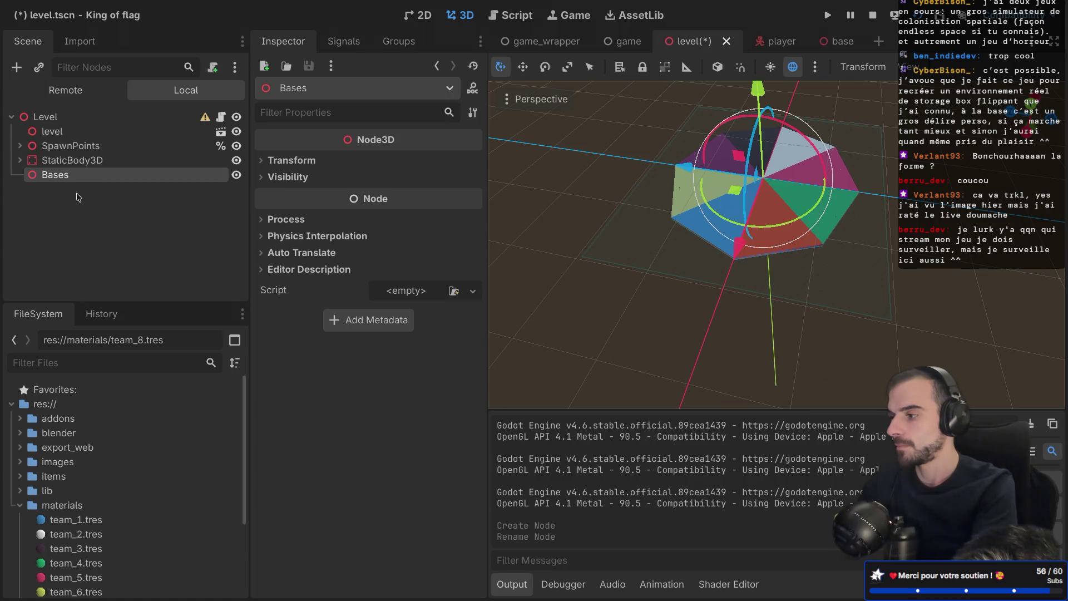
Step: Instance the base.tscn scene under Bases
{"action": "left_click", "coordinate": [39, 68]}
{"action": "type", "text": "base"}
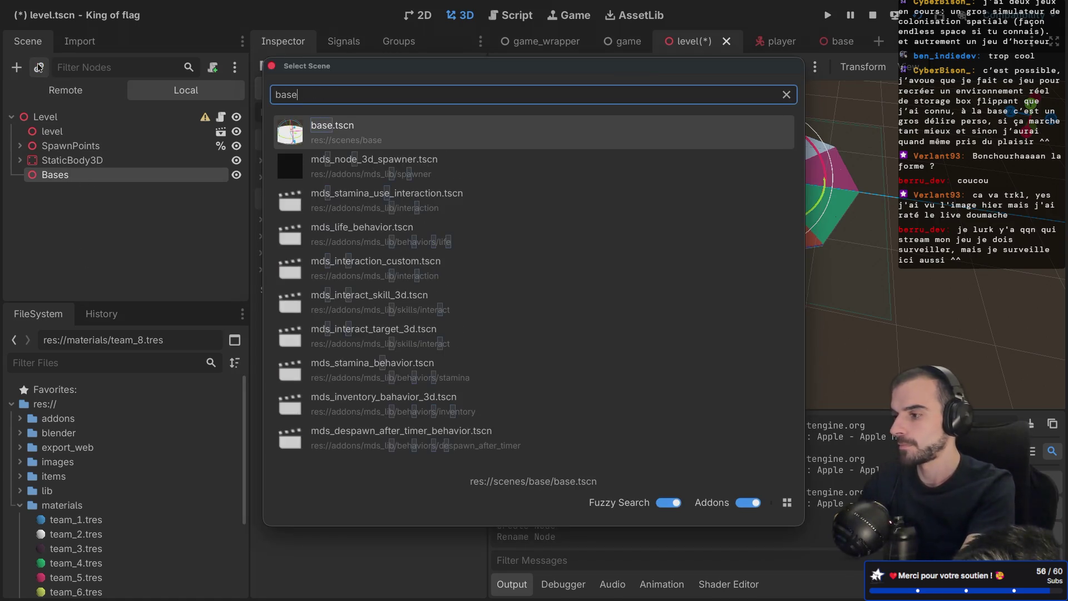
{"action": "key", "text": "Return"}
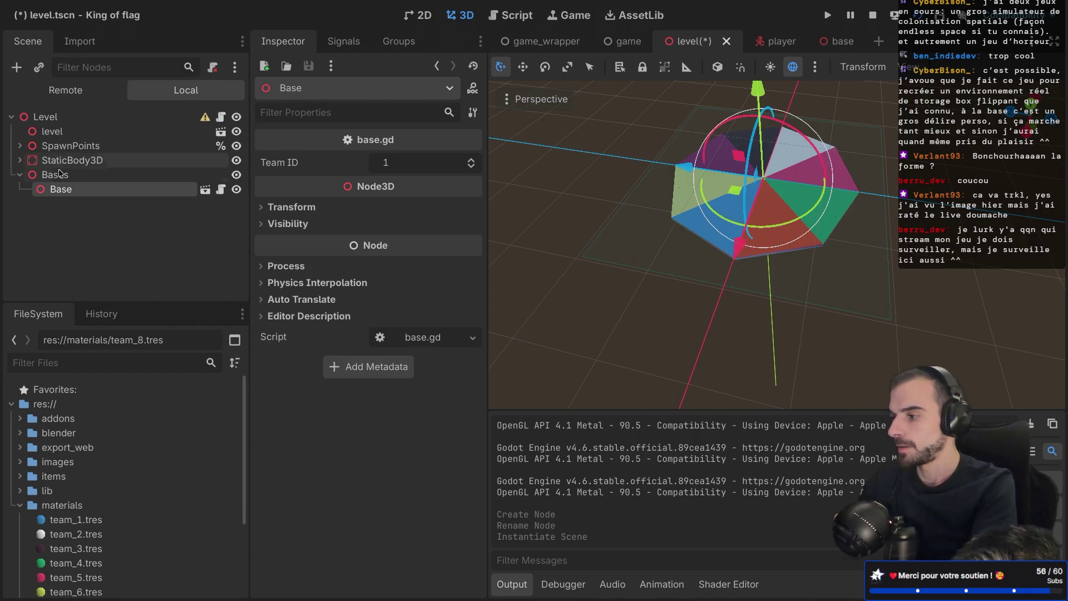
Step: Rename the base instance to 'Base1' and save the level scene
{"action": "double_click", "coordinate": [80, 190]}
{"action": "key", "text": "Right"}
{"action": "type", "text": "1"}
{"action": "key", "text": "Return"}
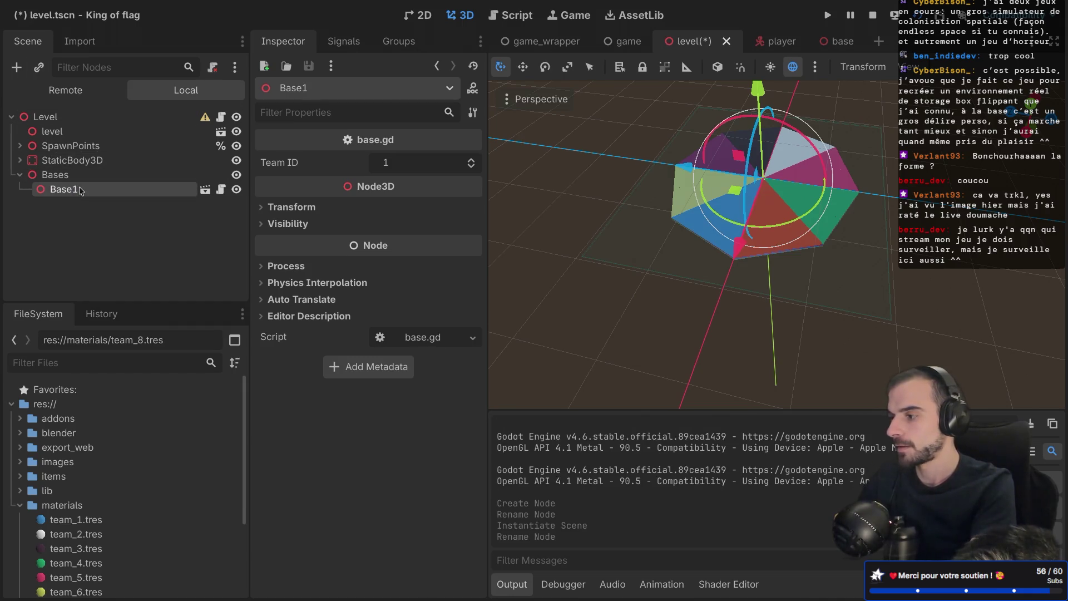
{"action": "key", "text": "ctrl+s"}
Step: Frame Base1 in orthographic side views, try raising it, then undo the move
{"action": "scroll", "coordinate": [734, 185], "scroll_direction": "up", "scroll_amount": 5}
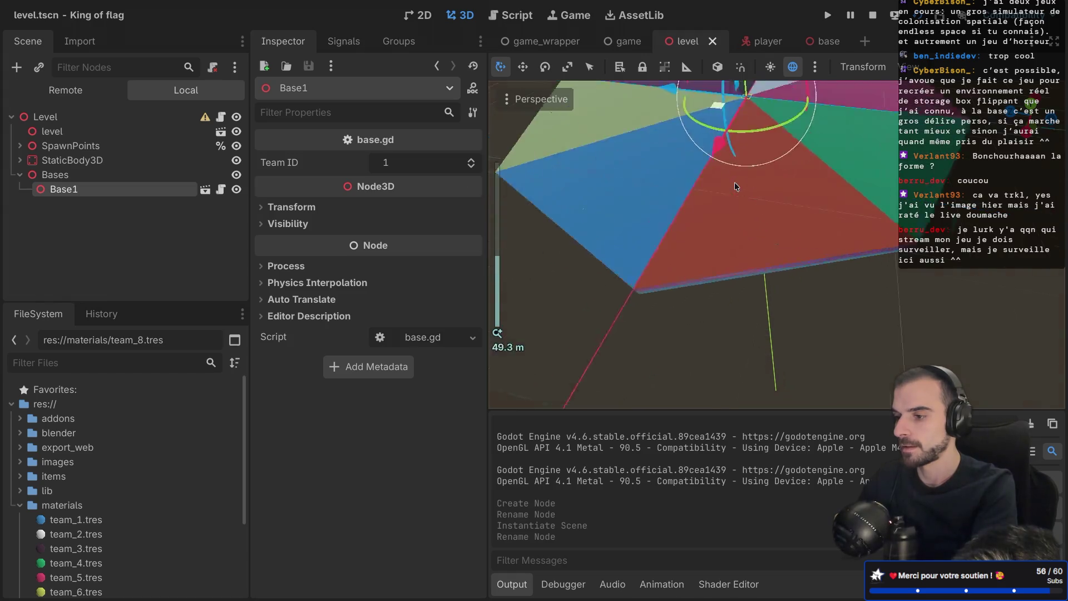
{"action": "key", "text": "f"}
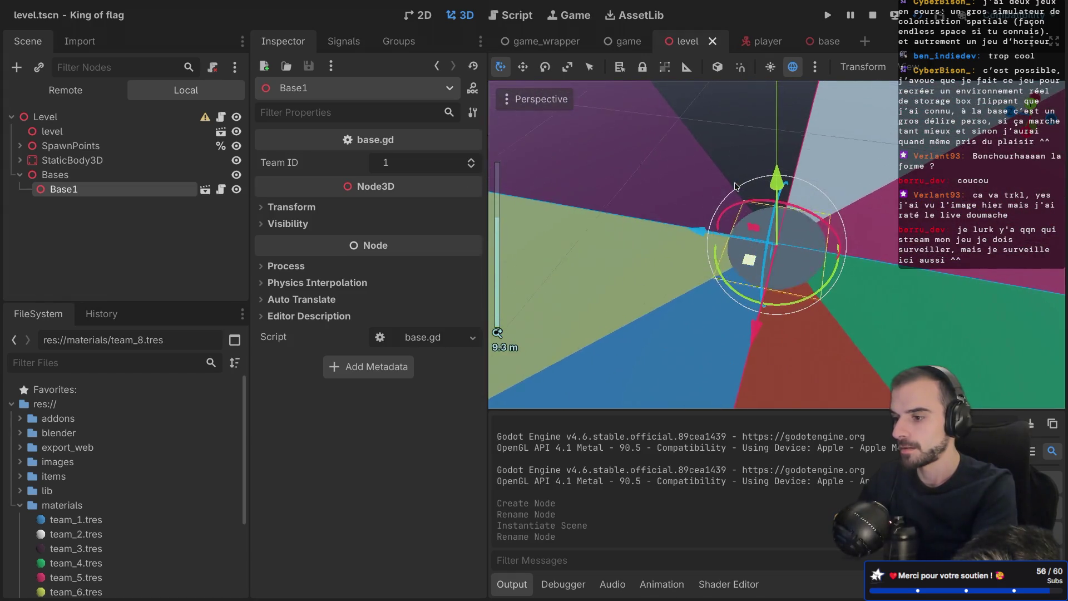
{"action": "scroll", "coordinate": [734, 185], "scroll_direction": "up", "scroll_amount": 5}
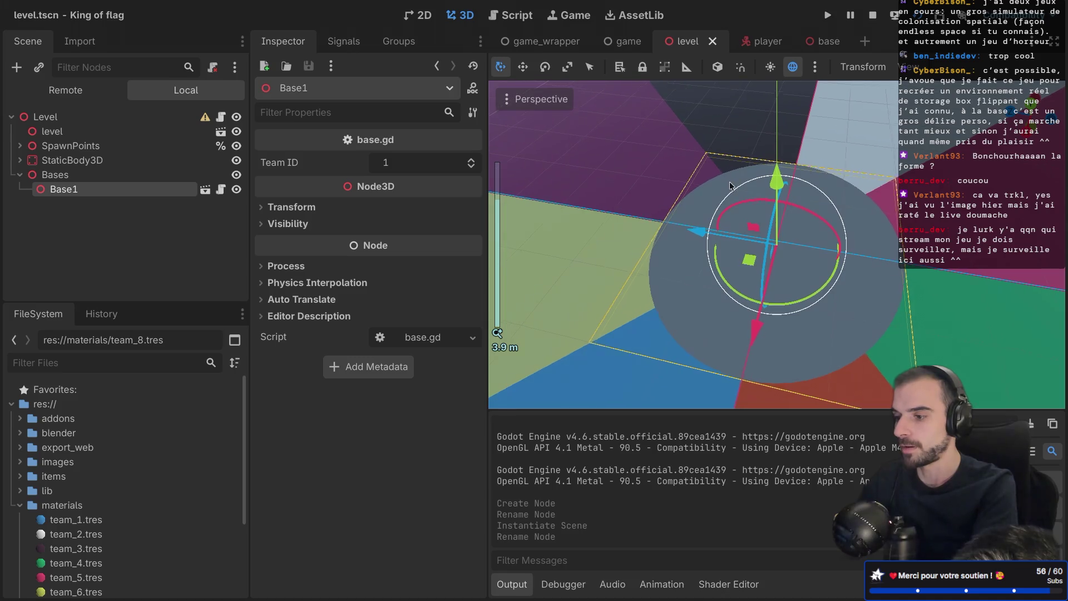
{"action": "scroll", "coordinate": [729, 186], "scroll_direction": "up", "scroll_amount": 5}
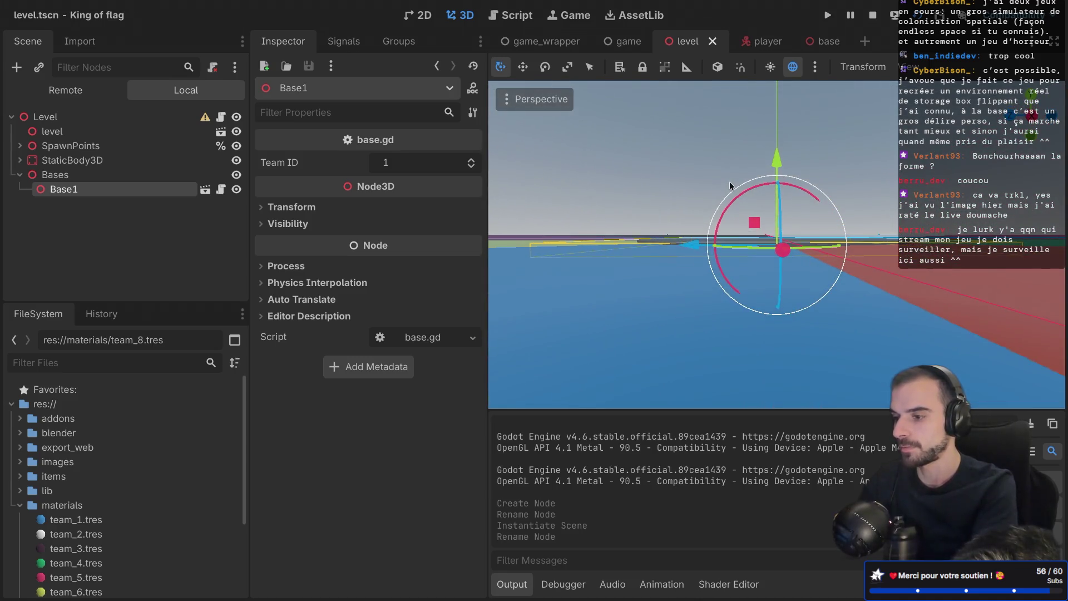
{"action": "left_click_drag", "start_coordinate": [747, 238], "coordinate": [757, 244]}
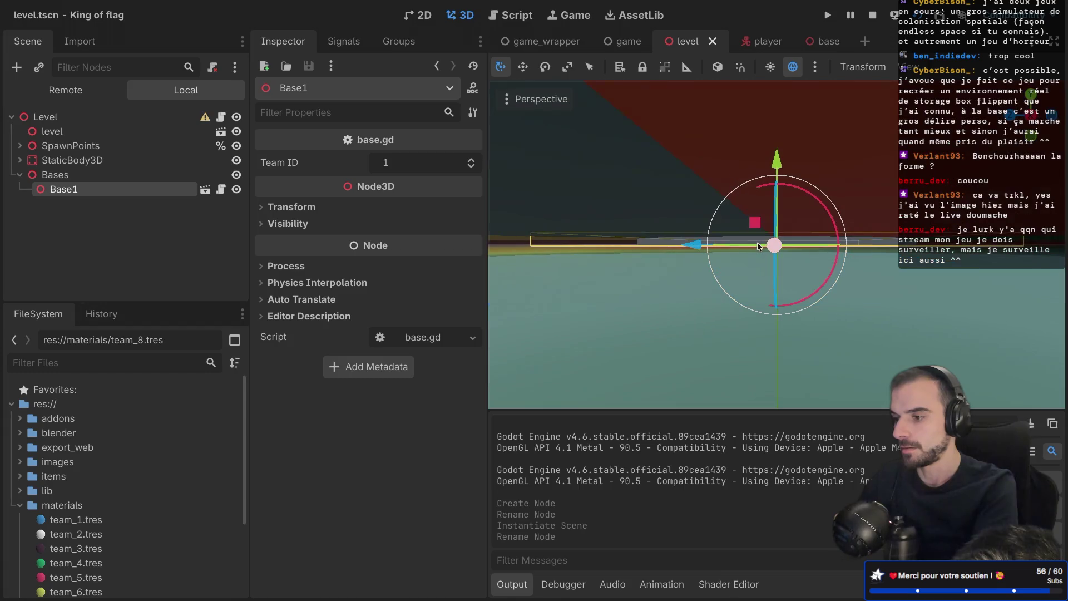
{"action": "left_click", "coordinate": [1027, 117]}
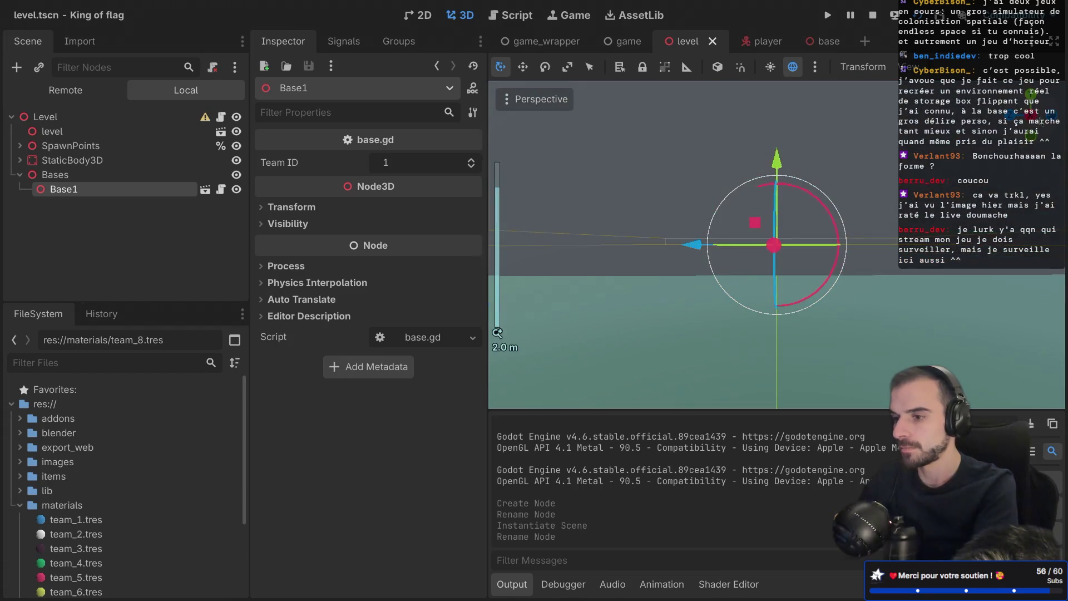
{"action": "scroll", "coordinate": [884, 195], "scroll_direction": "up", "scroll_amount": 3}
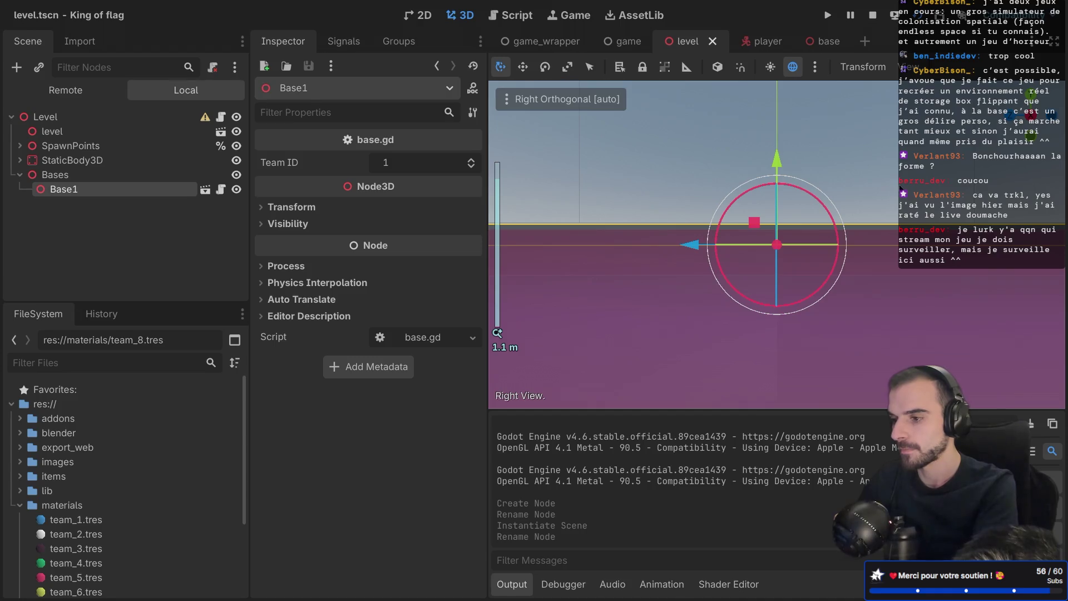
{"action": "scroll", "coordinate": [901, 188], "scroll_direction": "up", "scroll_amount": 1}
{"action": "scroll", "coordinate": [902, 188], "scroll_direction": "down", "scroll_amount": 8}
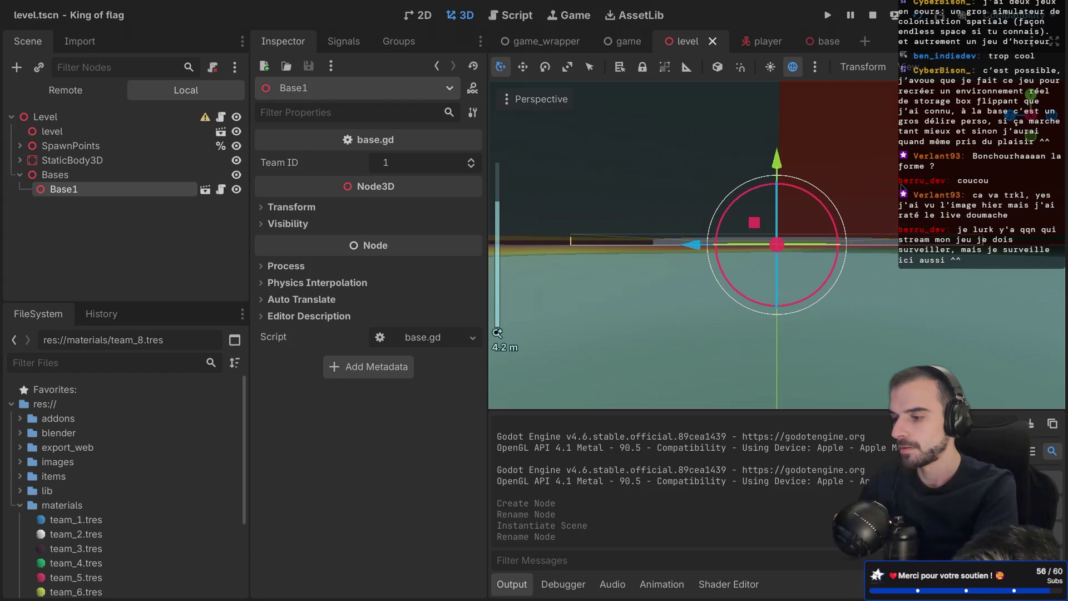
{"action": "scroll", "coordinate": [781, 175], "scroll_direction": "up", "scroll_amount": 4}
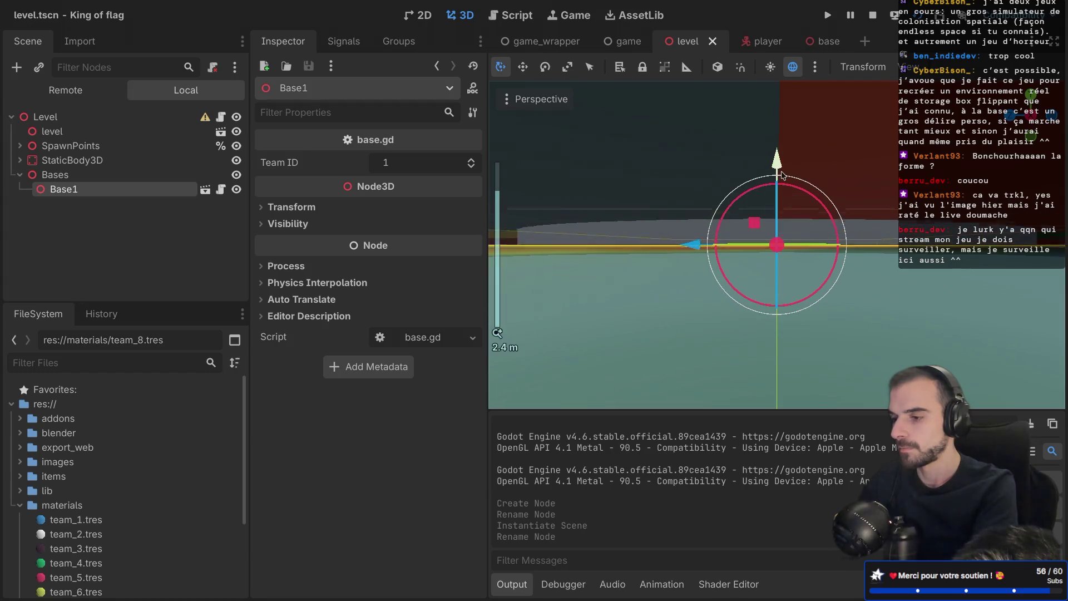
{"action": "left_click", "coordinate": [1025, 118]}
{"action": "left_click_drag", "start_coordinate": [774, 172], "coordinate": [769, 160]}
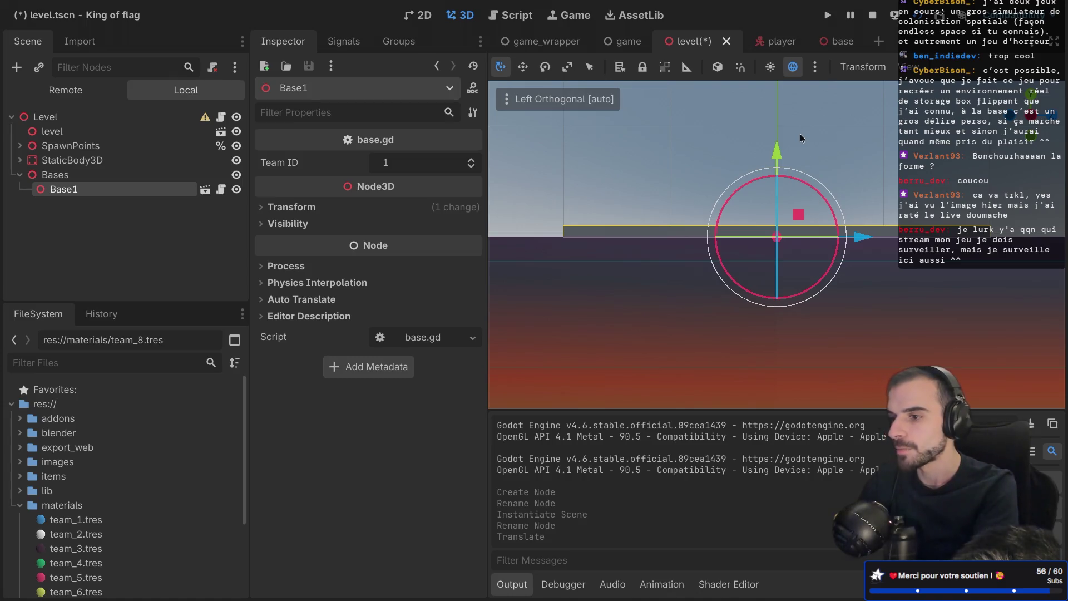
{"action": "key", "text": "ctrl+z"}
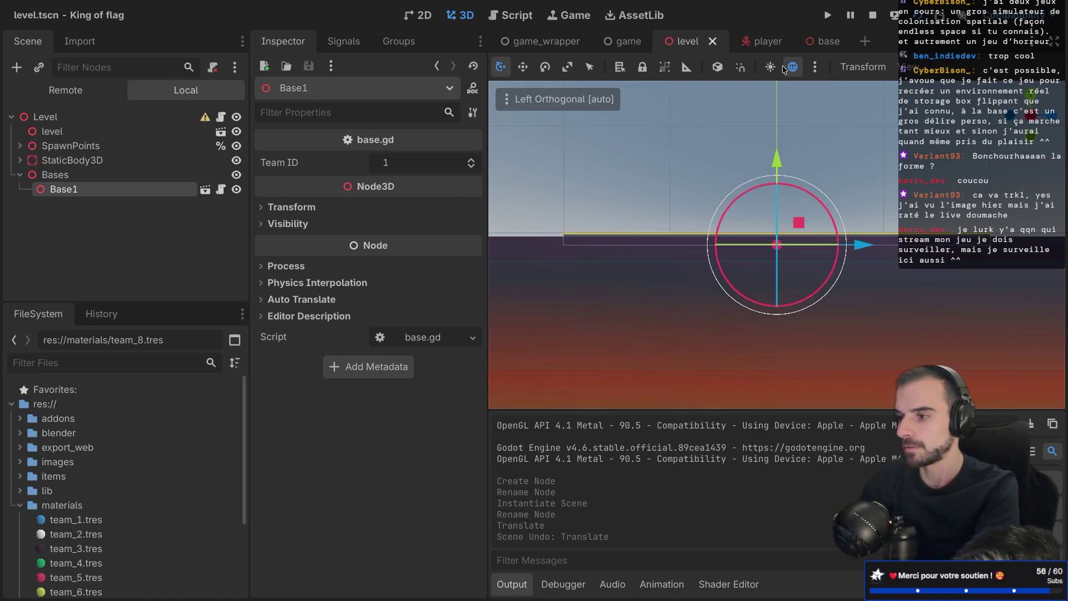
{"action": "left_click", "coordinate": [822, 42]}
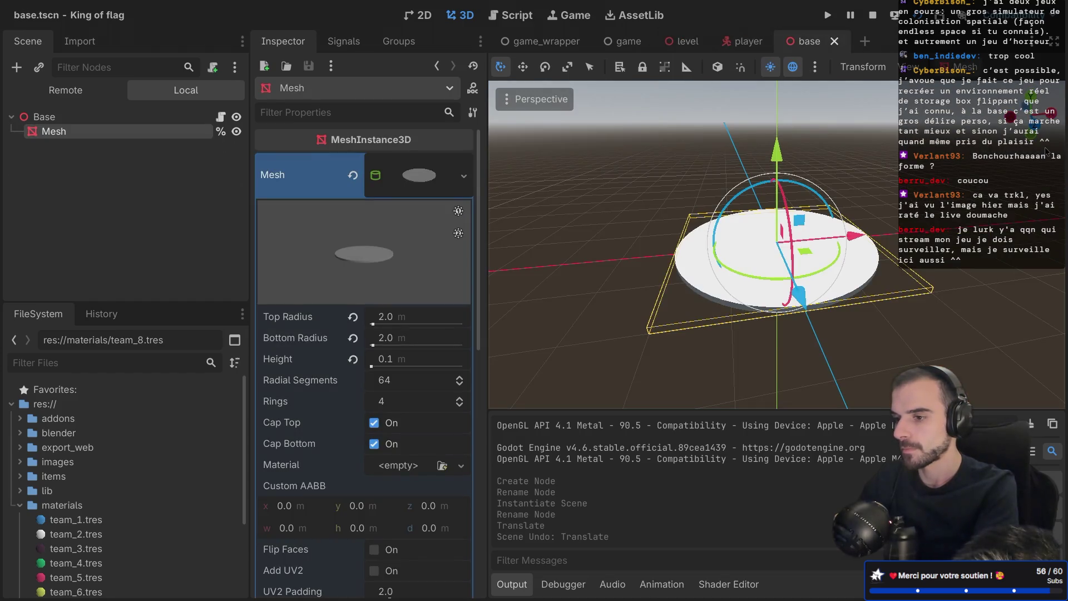
Step: Inspect the base from front and rear orthographic views, then return to perspective
{"action": "key", "text": "KP_1"}
{"action": "scroll", "coordinate": [783, 240], "scroll_direction": "up", "scroll_amount": 5}
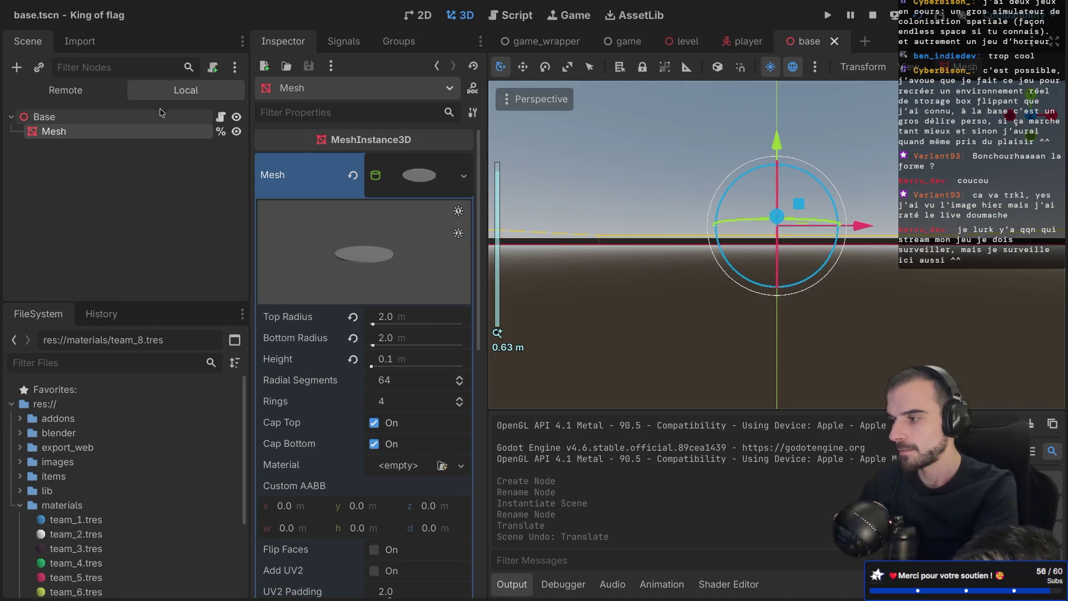
{"action": "left_click", "coordinate": [158, 116]}
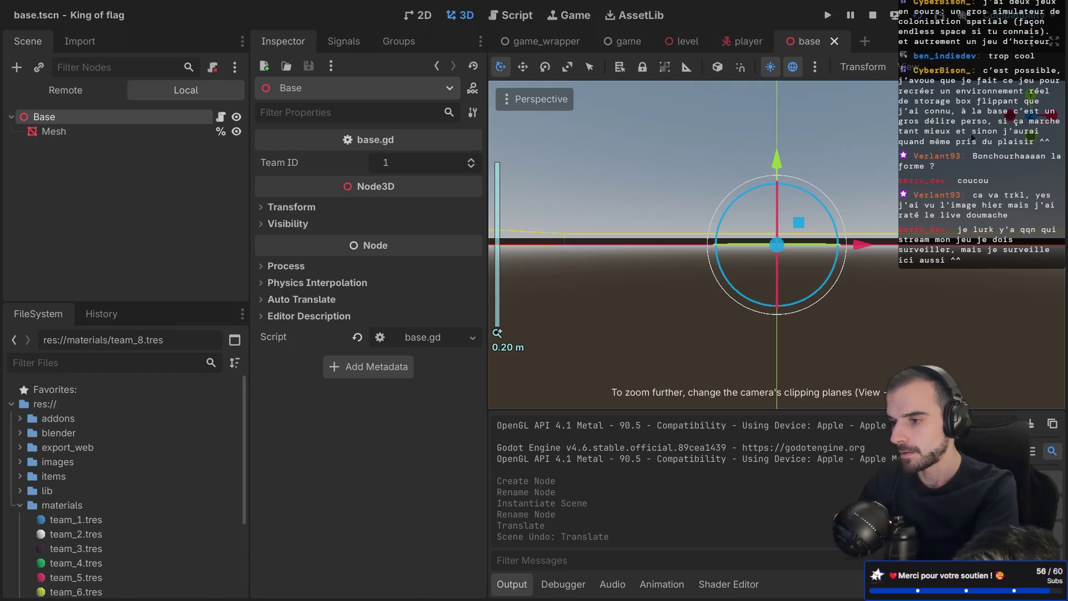
{"action": "key", "text": "ctrl+KP_1"}
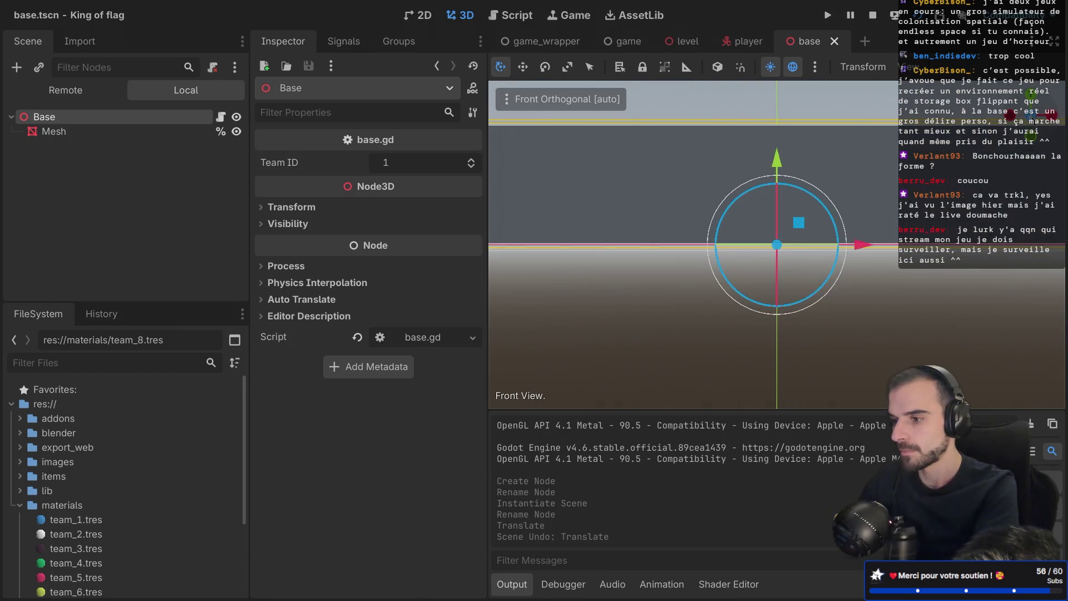
{"action": "scroll", "coordinate": [845, 231], "scroll_direction": "down", "scroll_amount": 5}
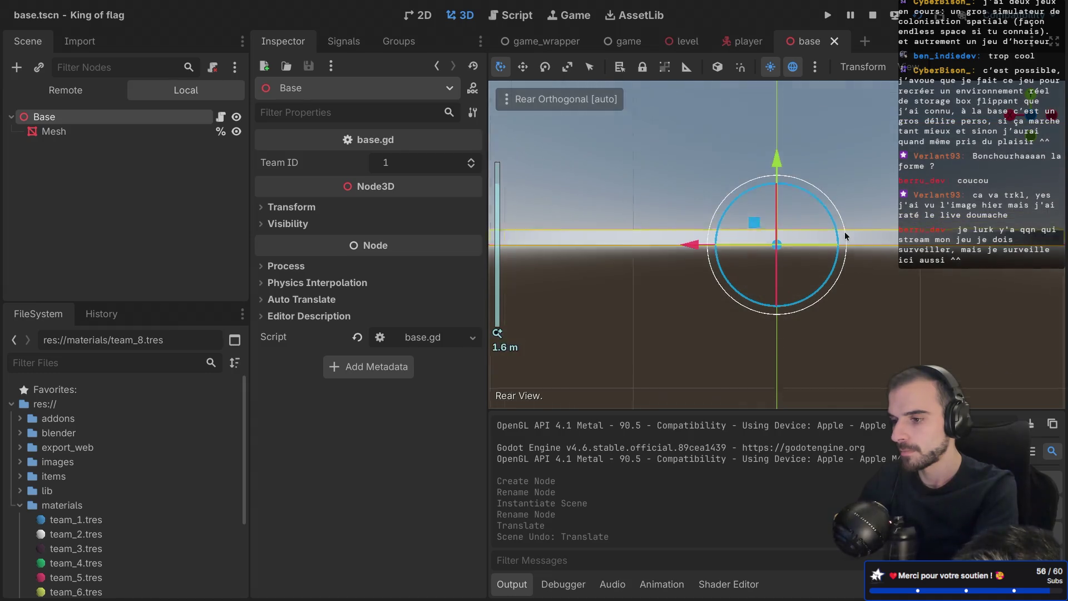
{"action": "scroll", "coordinate": [844, 235], "scroll_direction": "up", "scroll_amount": 5}
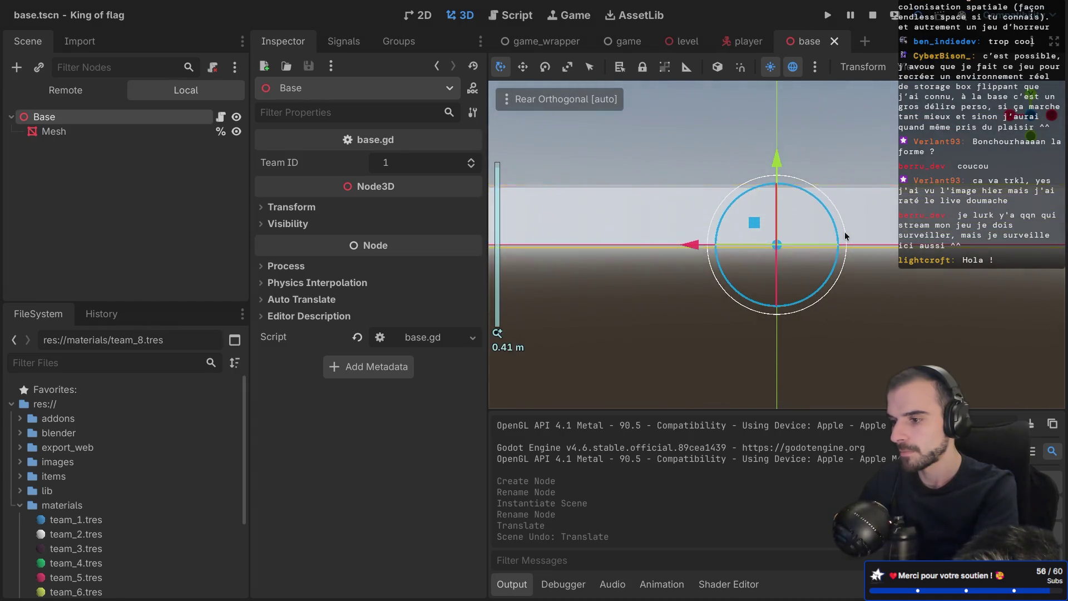
{"action": "key", "text": "KP_5"}
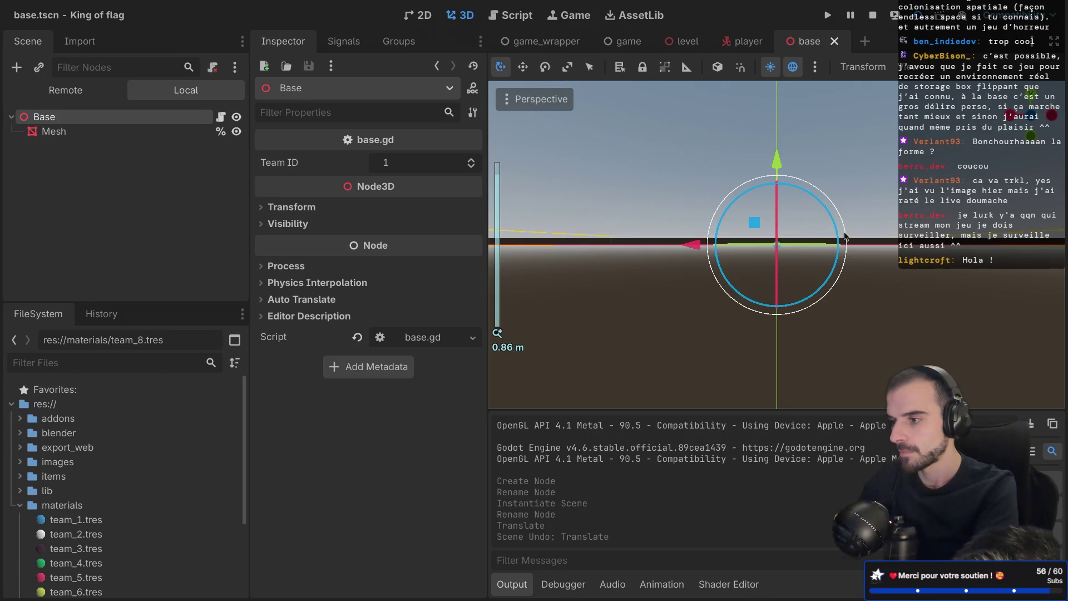
Step: Switch the viewport to Orthogonal and back to Perspective from the view menu
{"action": "left_click", "coordinate": [538, 92]}
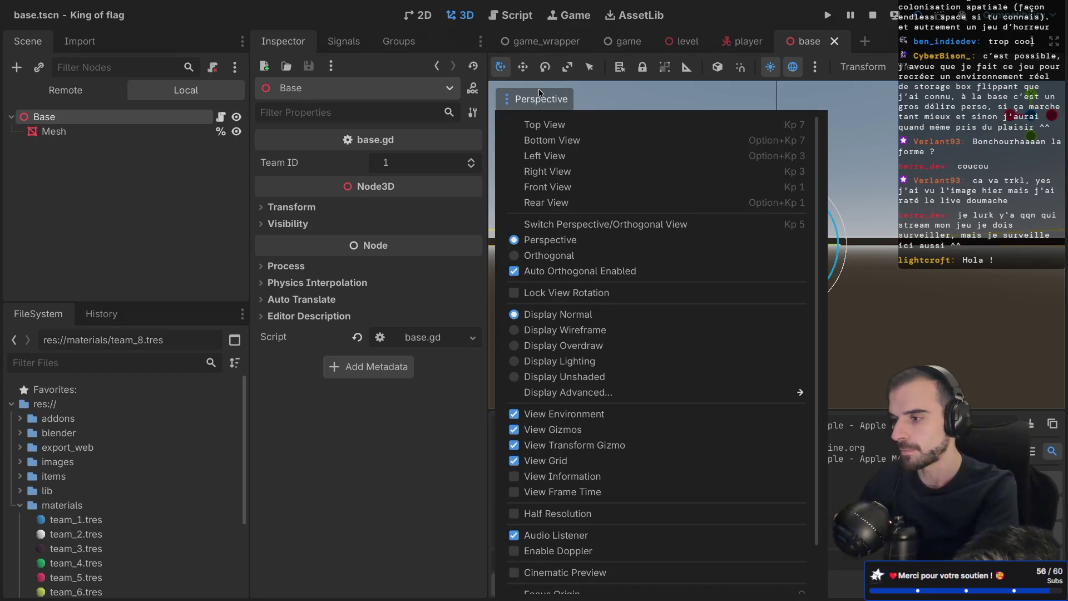
{"action": "left_click", "coordinate": [540, 91]}
{"action": "left_click", "coordinate": [540, 91]}
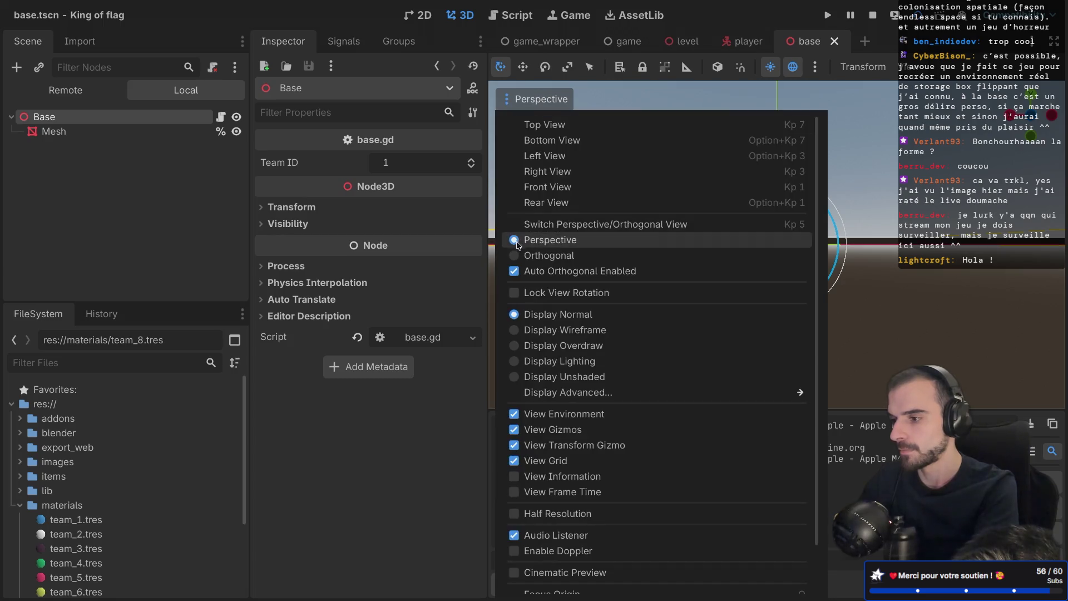
{"action": "left_click", "coordinate": [515, 255]}
{"action": "key", "text": "Escape"}
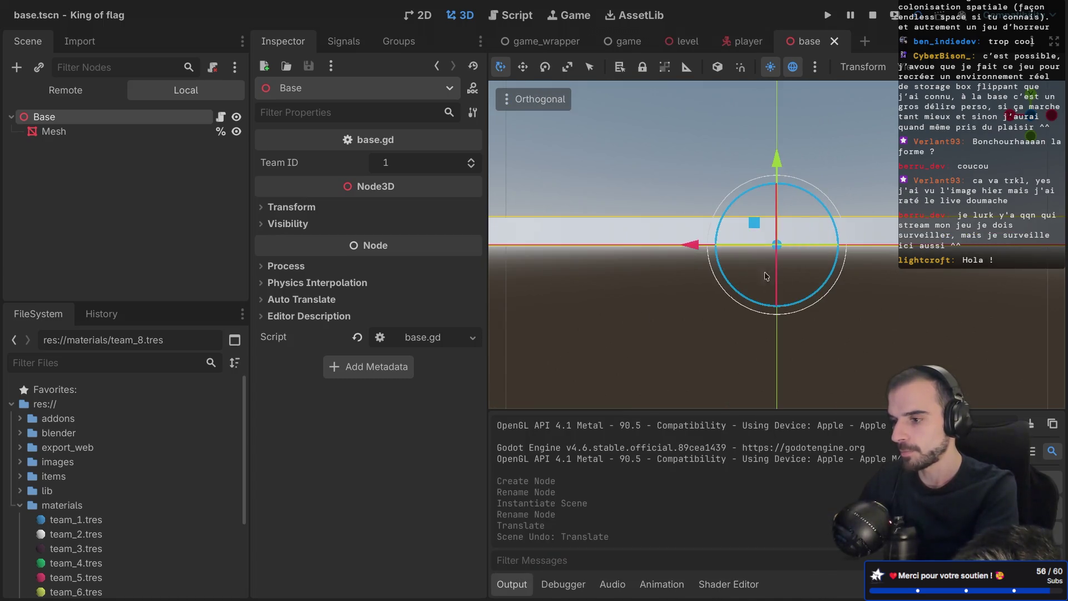
{"action": "scroll", "coordinate": [750, 260], "scroll_direction": "up", "scroll_amount": 5}
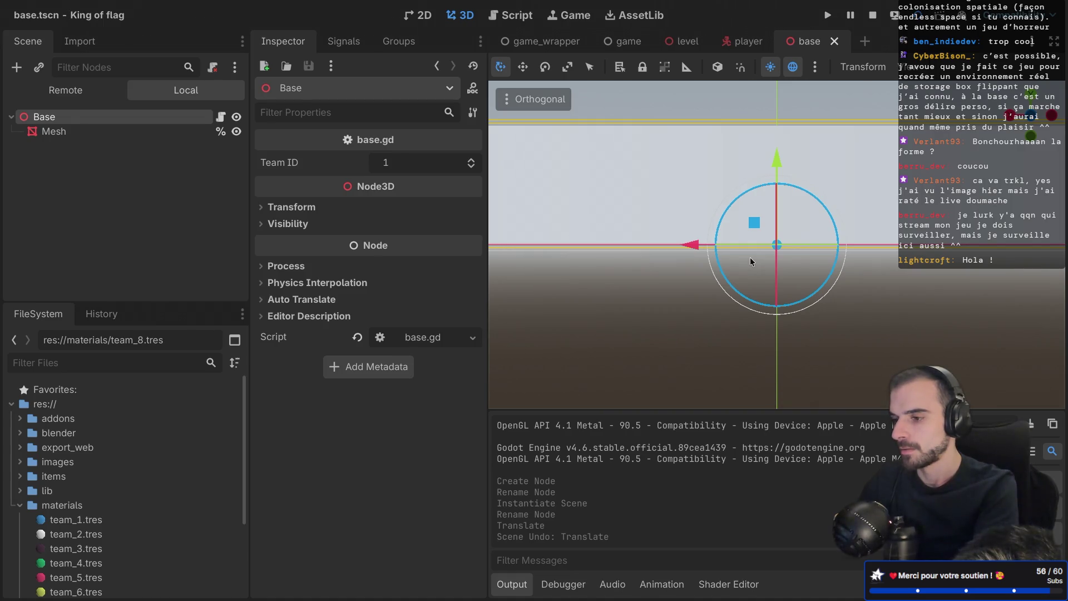
{"action": "scroll", "coordinate": [751, 261], "scroll_direction": "down", "scroll_amount": 12}
{"action": "scroll", "coordinate": [751, 261], "scroll_direction": "down", "scroll_amount": 2}
{"action": "left_click", "coordinate": [538, 99]}
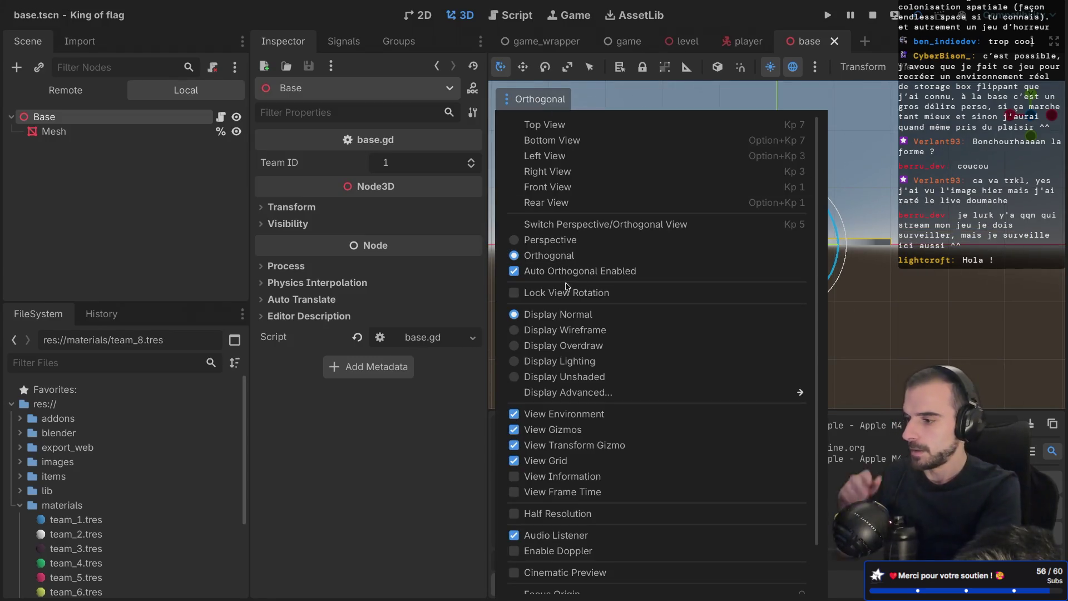
{"action": "left_click", "coordinate": [528, 241]}
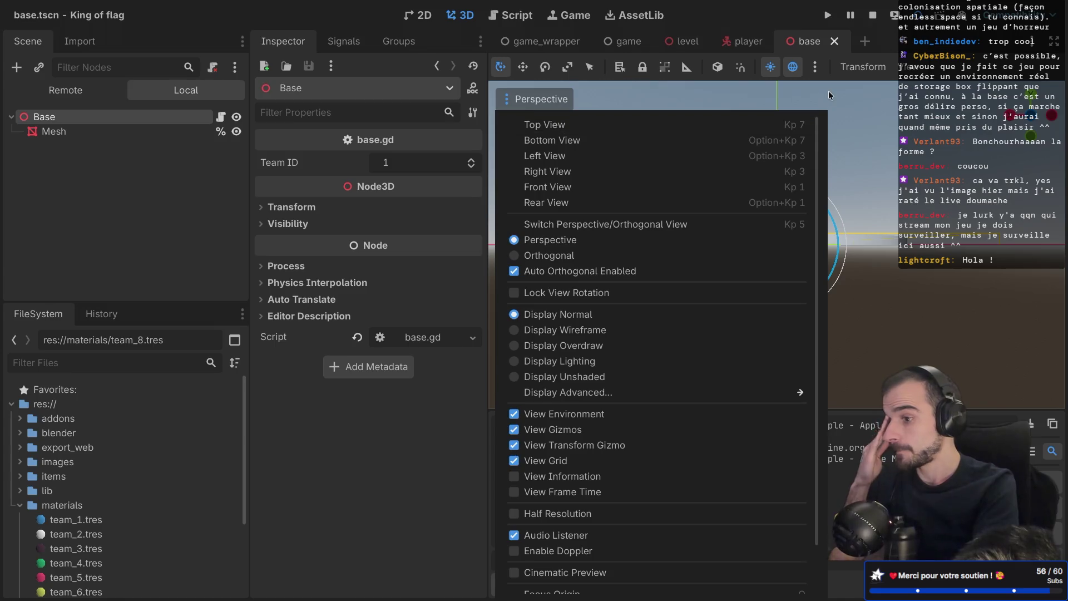
{"action": "left_click", "coordinate": [640, 92]}
{"action": "left_click", "coordinate": [683, 44]}
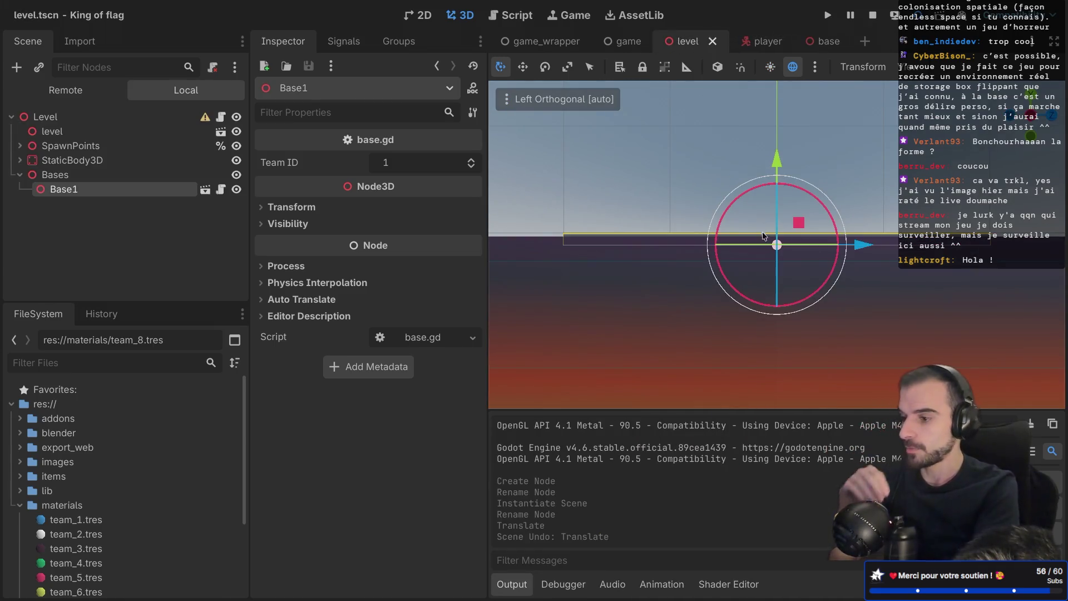
Step: In Right orthogonal view, lower the level node slightly along its Y axis
{"action": "scroll", "coordinate": [762, 232], "scroll_direction": "up", "scroll_amount": 3}
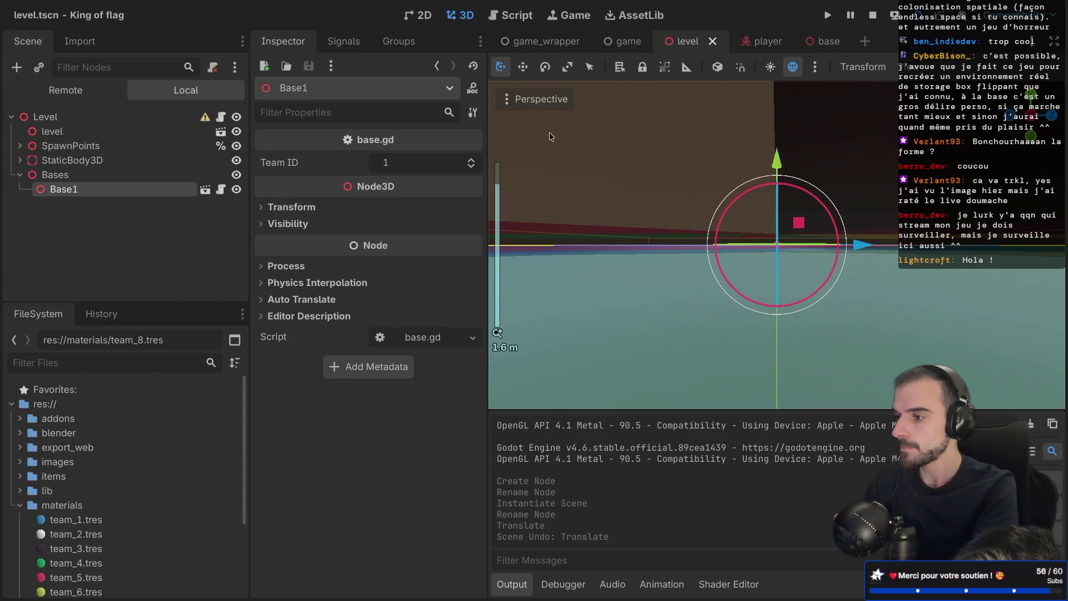
{"action": "left_click", "coordinate": [539, 98]}
{"action": "left_click", "coordinate": [542, 255]}
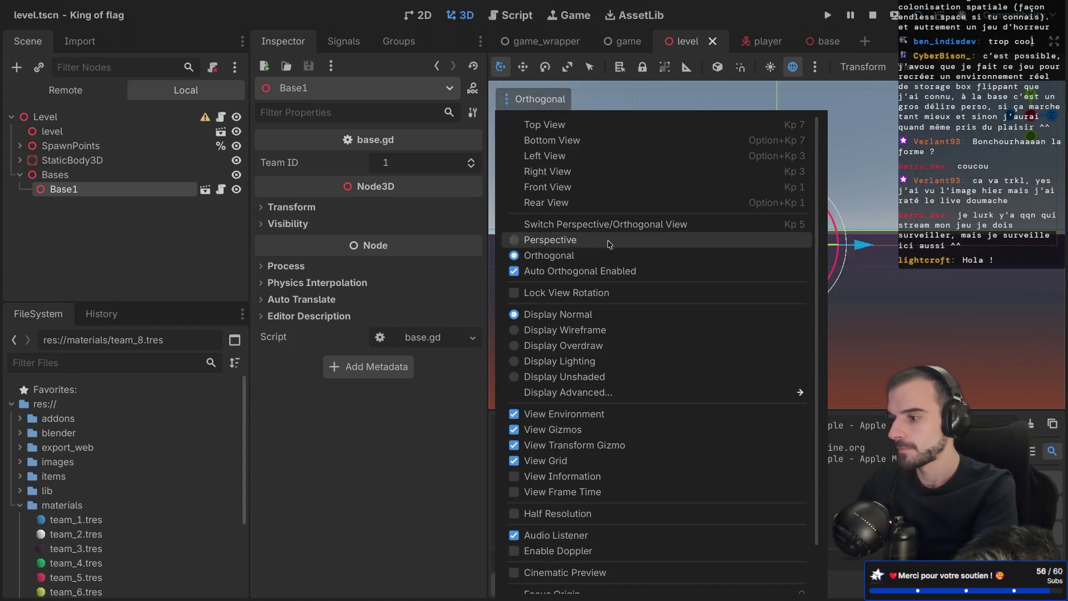
{"action": "left_click", "coordinate": [938, 341]}
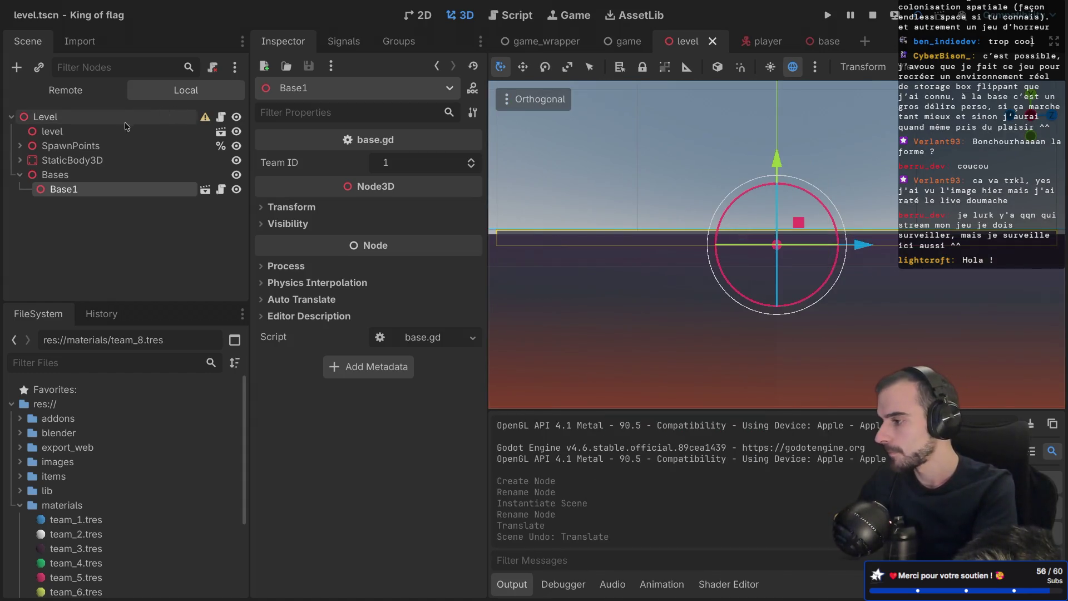
{"action": "left_click", "coordinate": [102, 133]}
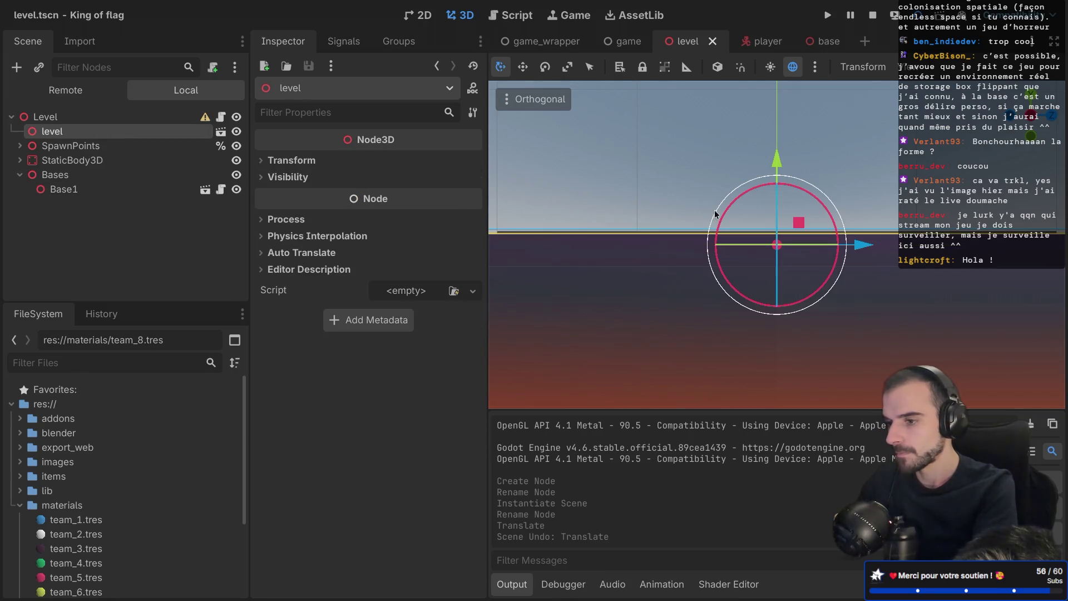
{"action": "left_click", "coordinate": [1032, 118]}
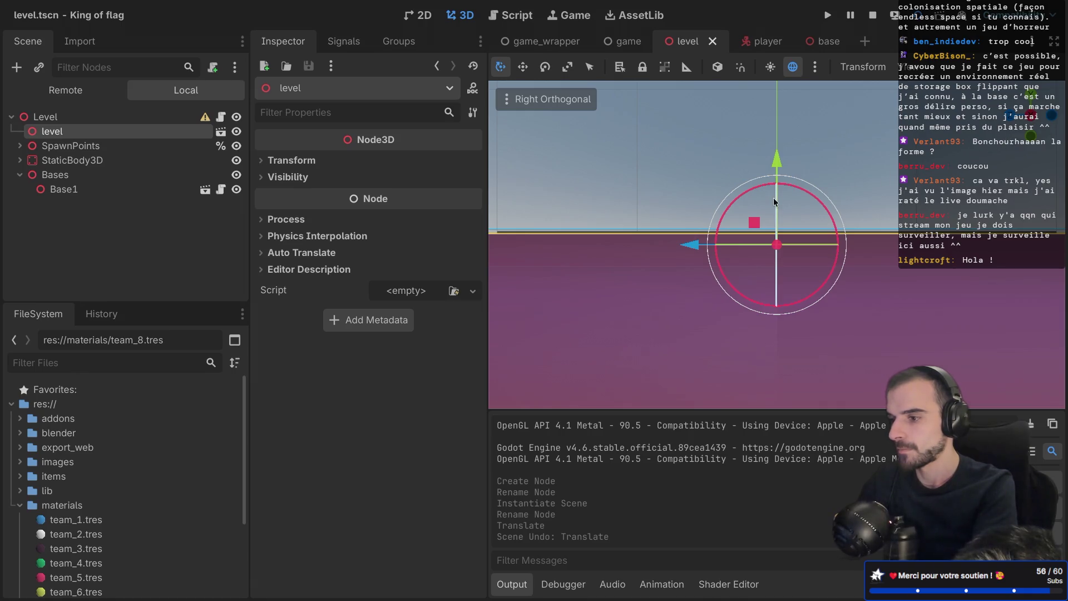
{"action": "scroll", "coordinate": [769, 229], "scroll_direction": "up", "scroll_amount": 3}
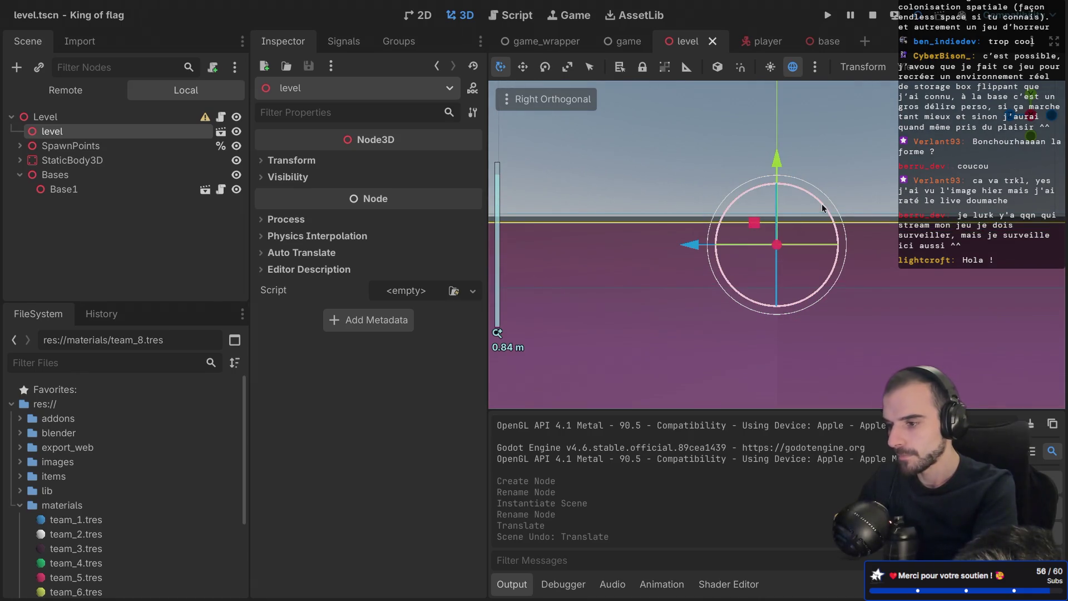
{"action": "left_click_drag", "start_coordinate": [777, 162], "coordinate": [764, 281]}
Step: Select Base1 and raise it higher along its Y axis
{"action": "scroll", "coordinate": [747, 210], "scroll_direction": "down", "scroll_amount": 5}
{"action": "left_click", "coordinate": [752, 209]}
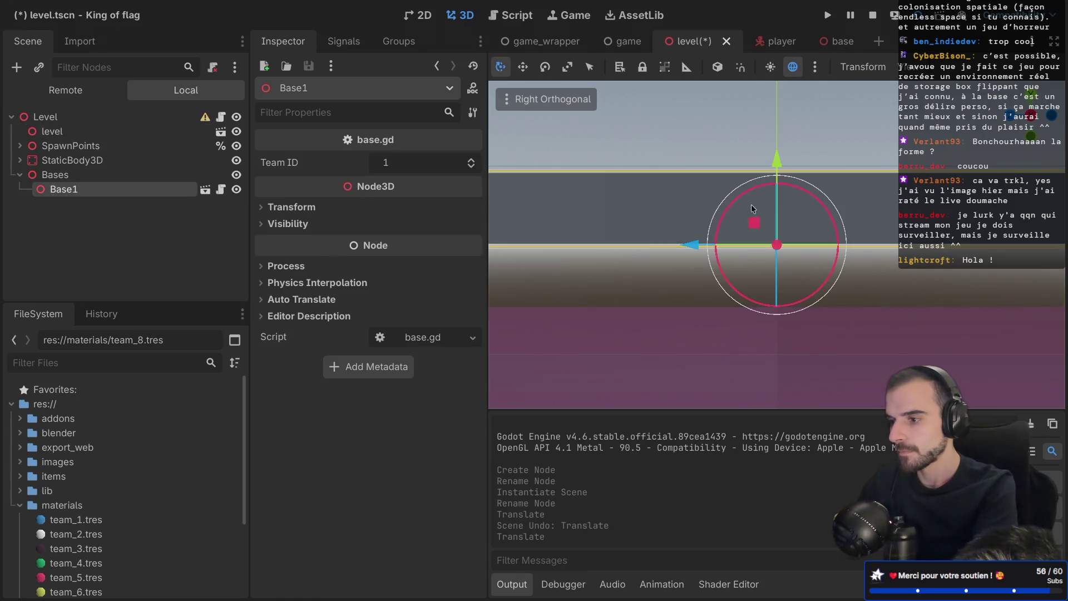
{"action": "mouse_move", "coordinate": [776, 159]}
{"action": "left_mouse_down"}
{"action": "mouse_move", "coordinate": [778, 55]}
{"action": "mouse_move", "coordinate": [780, 74]}
{"action": "left_mouse_up"}
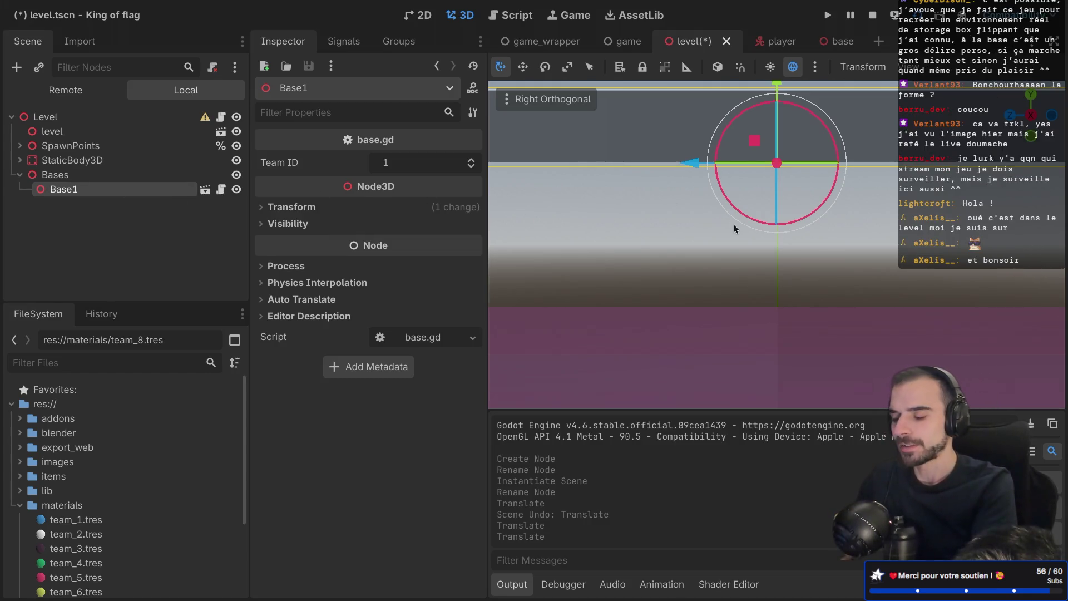
{"action": "scroll", "coordinate": [729, 218], "scroll_direction": "down", "scroll_amount": 3}
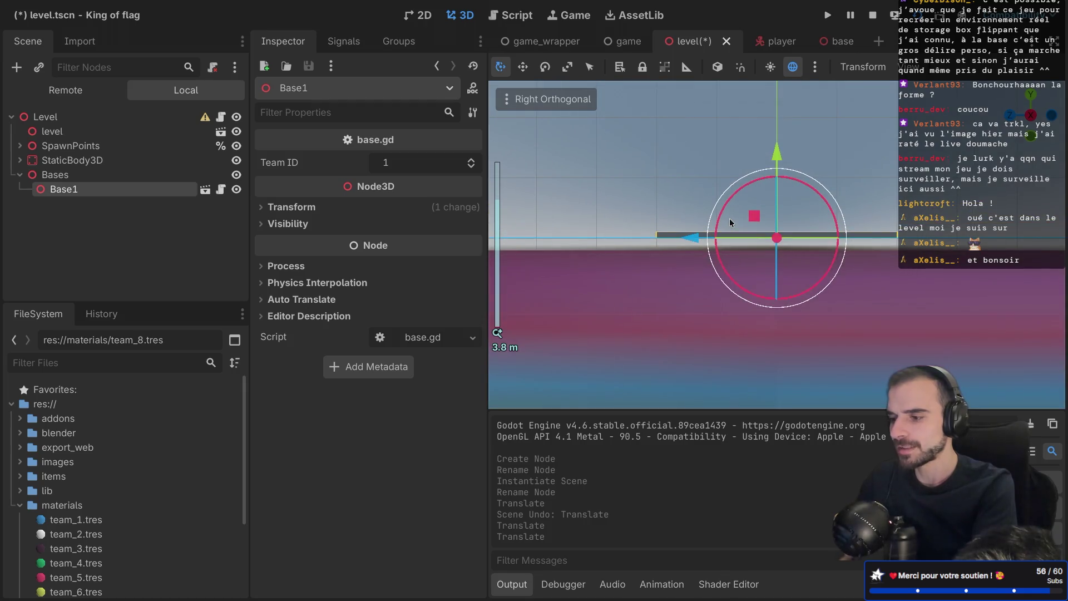
{"action": "scroll", "coordinate": [729, 218], "scroll_direction": "down", "scroll_amount": 10}
{"action": "scroll", "coordinate": [729, 218], "scroll_direction": "up", "scroll_amount": 8}
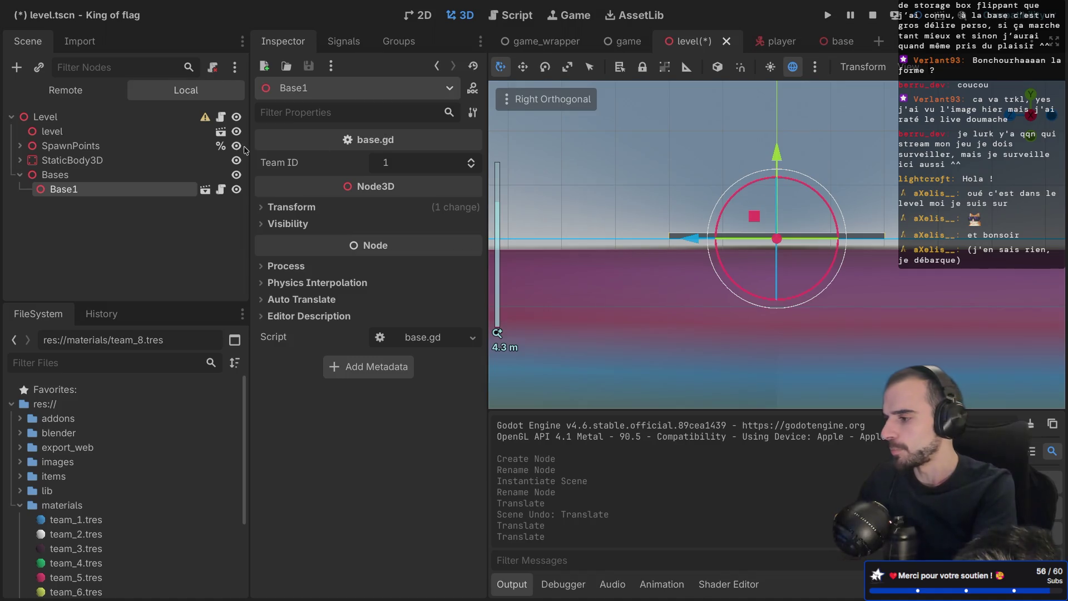
{"action": "right_click", "coordinate": [115, 191]}
Step: Delete Base1 and instance base.tscn as a new child of the Bases node
{"action": "left_click", "coordinate": [171, 584]}
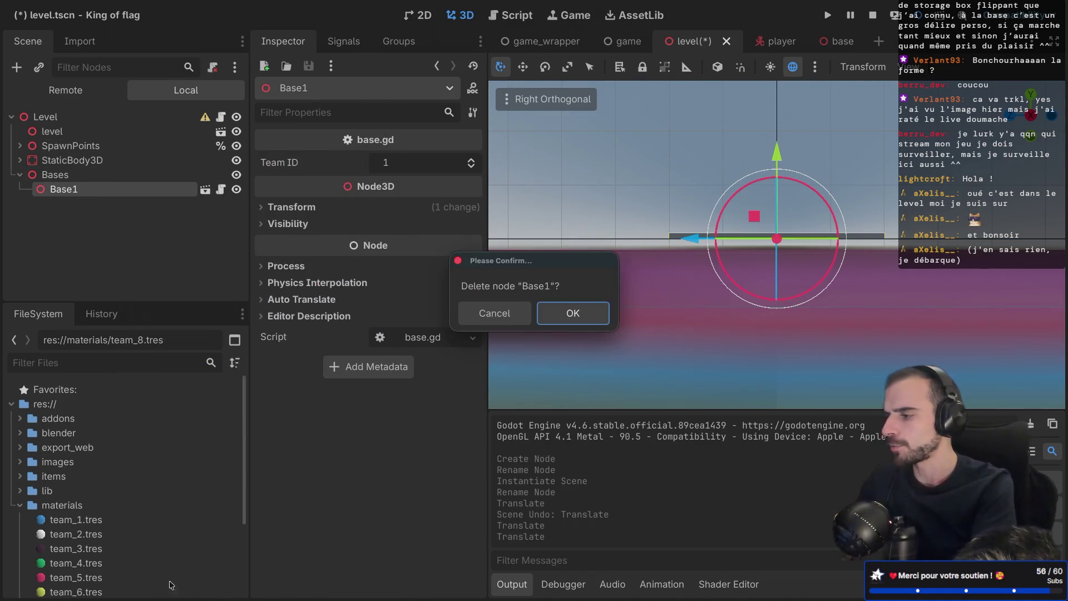
{"action": "left_click", "coordinate": [575, 314]}
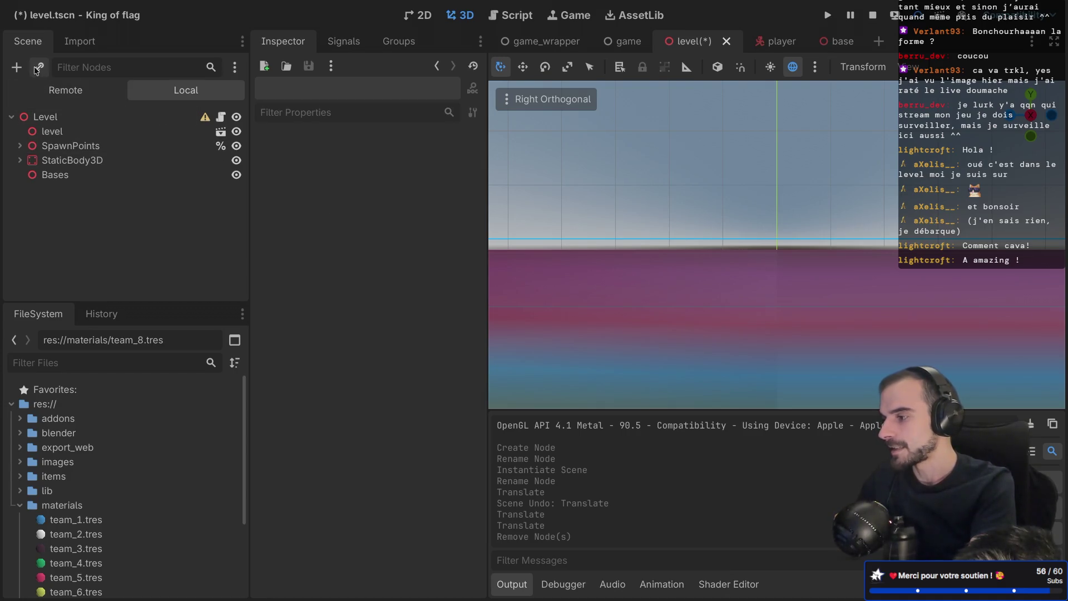
{"action": "left_click", "coordinate": [61, 175]}
{"action": "left_click", "coordinate": [39, 67]}
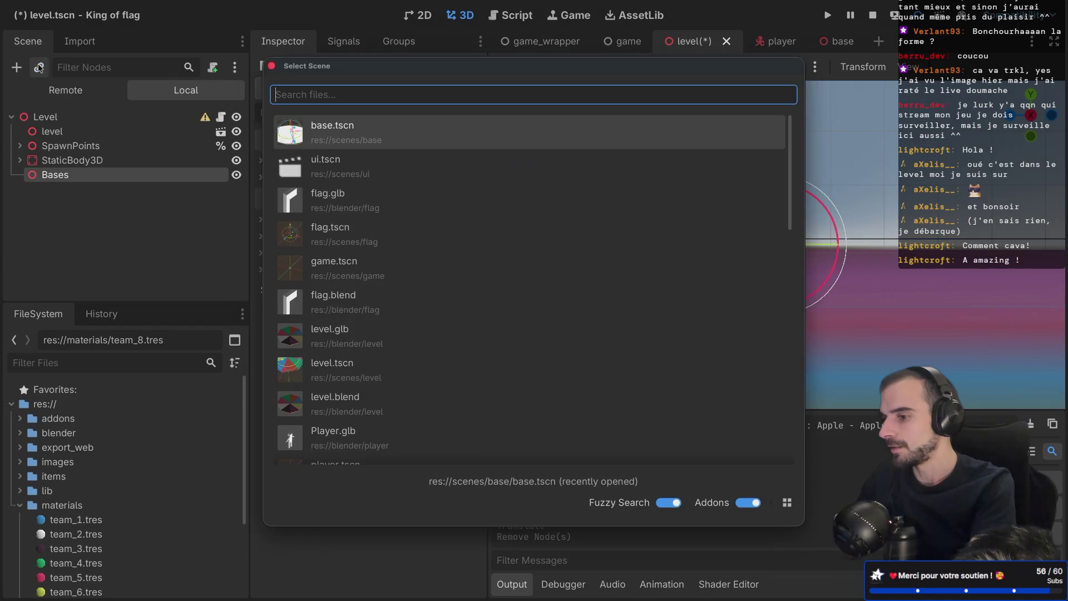
{"action": "double_click", "coordinate": [351, 138]}
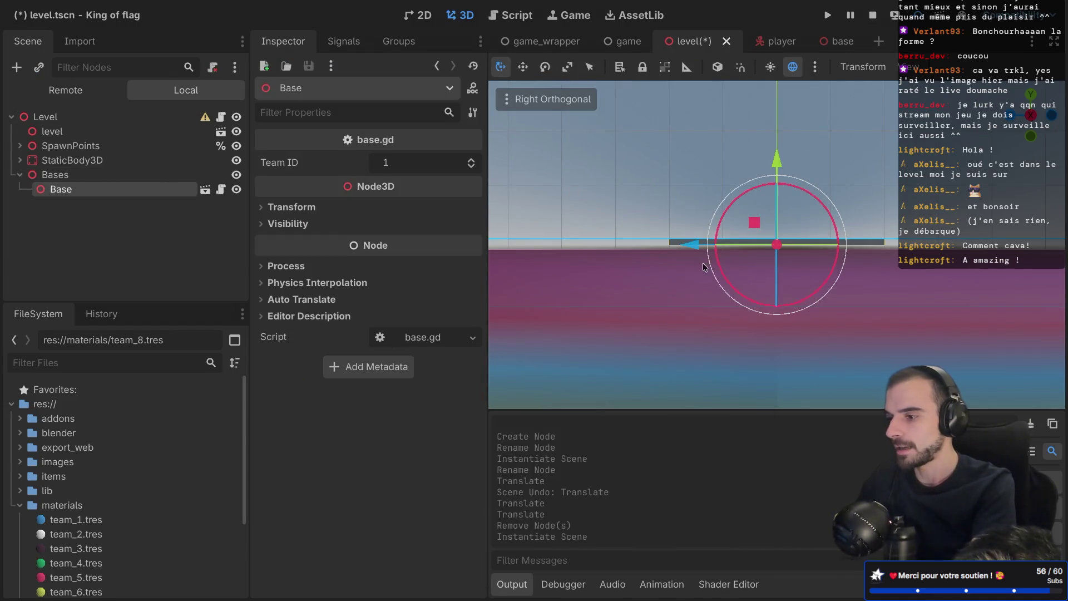
Step: Raise the level ground slightly along its Y axis
{"action": "scroll", "coordinate": [739, 251], "scroll_direction": "up", "scroll_amount": 3}
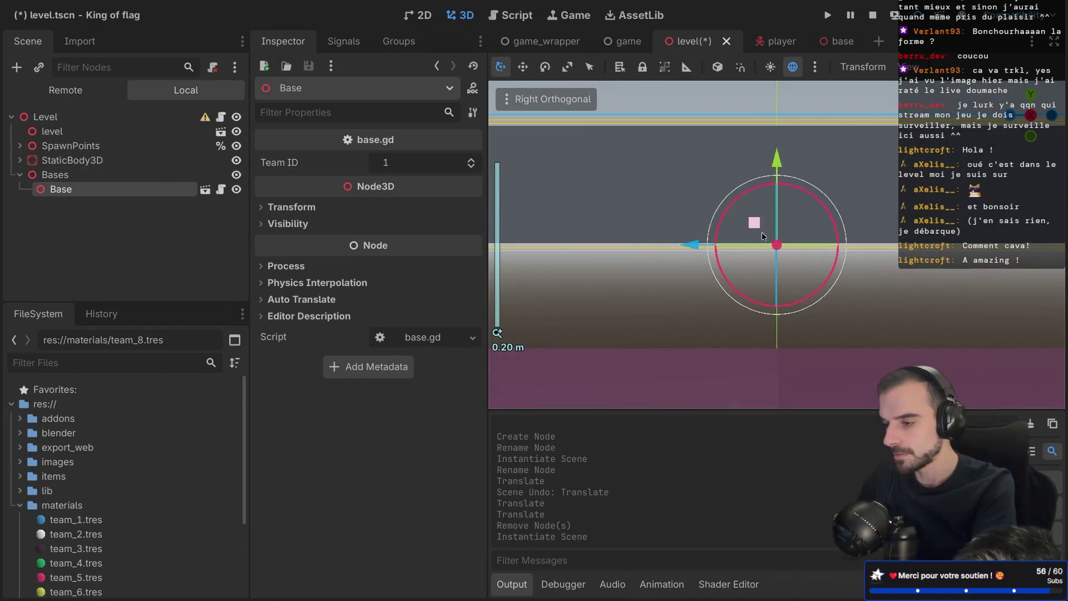
{"action": "left_click", "coordinate": [193, 132]}
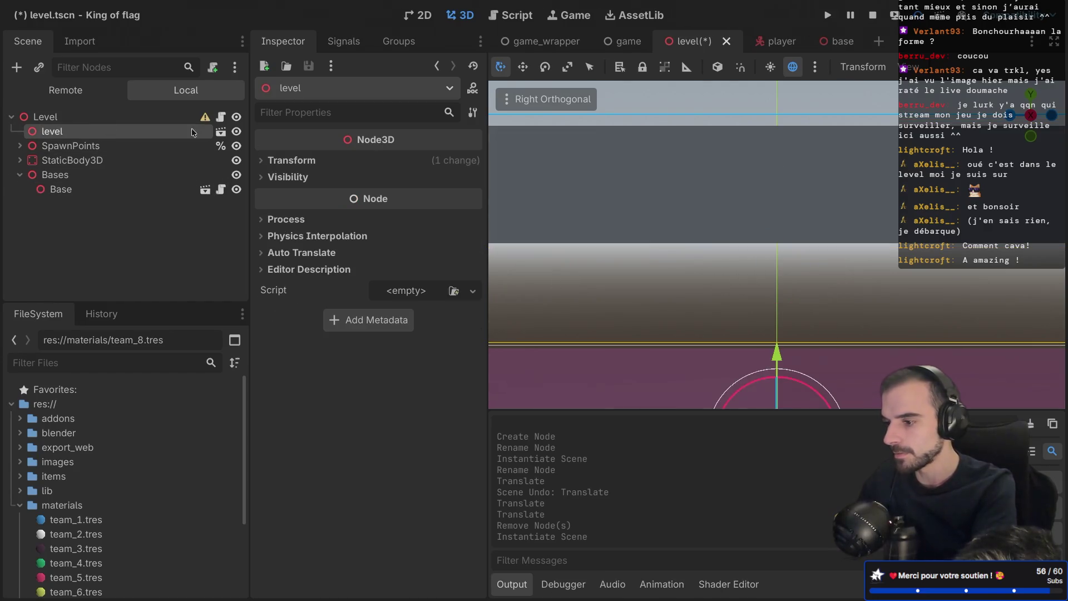
{"action": "left_click_drag", "start_coordinate": [772, 357], "coordinate": [774, 253]}
Step: Save the level scene and orbit the view to look down from above
{"action": "scroll", "coordinate": [815, 202], "scroll_direction": "down", "scroll_amount": 5}
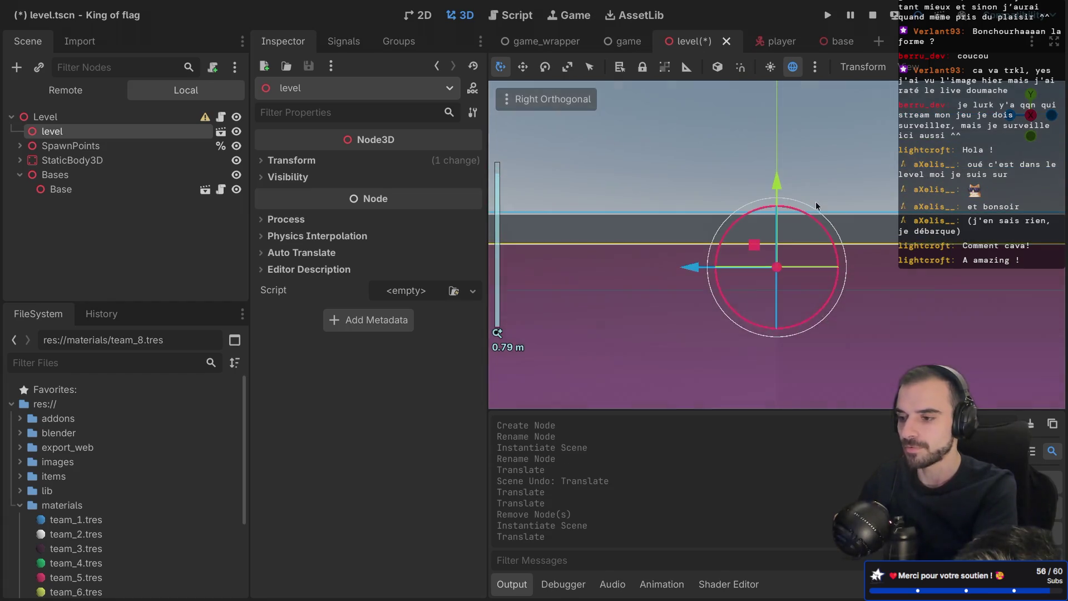
{"action": "key", "text": "ctrl+s"}
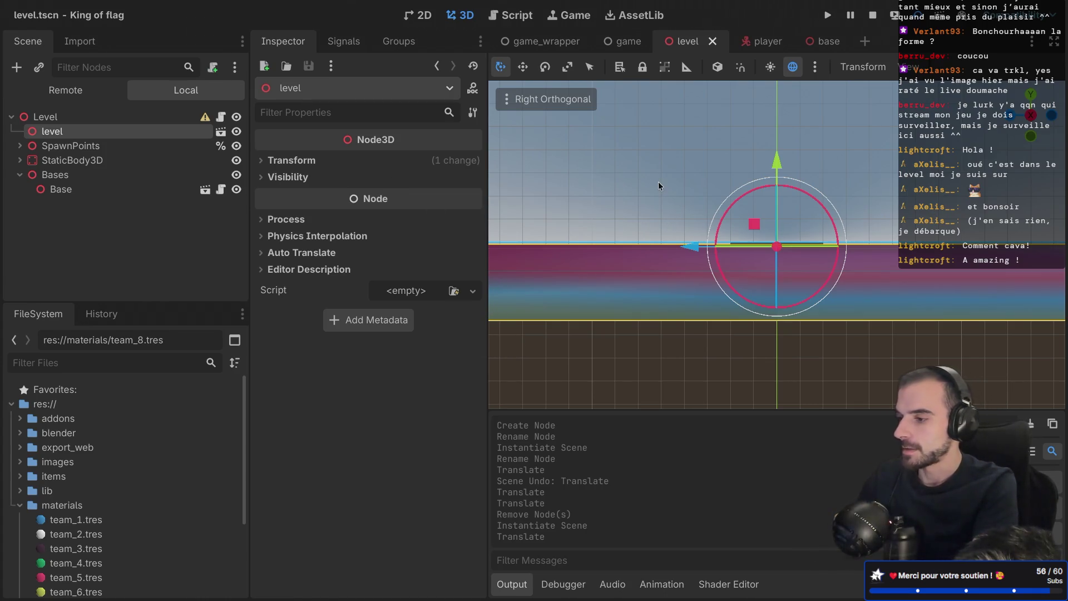
{"action": "key", "text": "KP_8"}
{"action": "key", "text": "KP_8"}
{"action": "key", "text": "KP_8"}
{"action": "key", "text": "KP_4"}
{"action": "key", "text": "KP_4"}
{"action": "key", "text": "KP_4"}
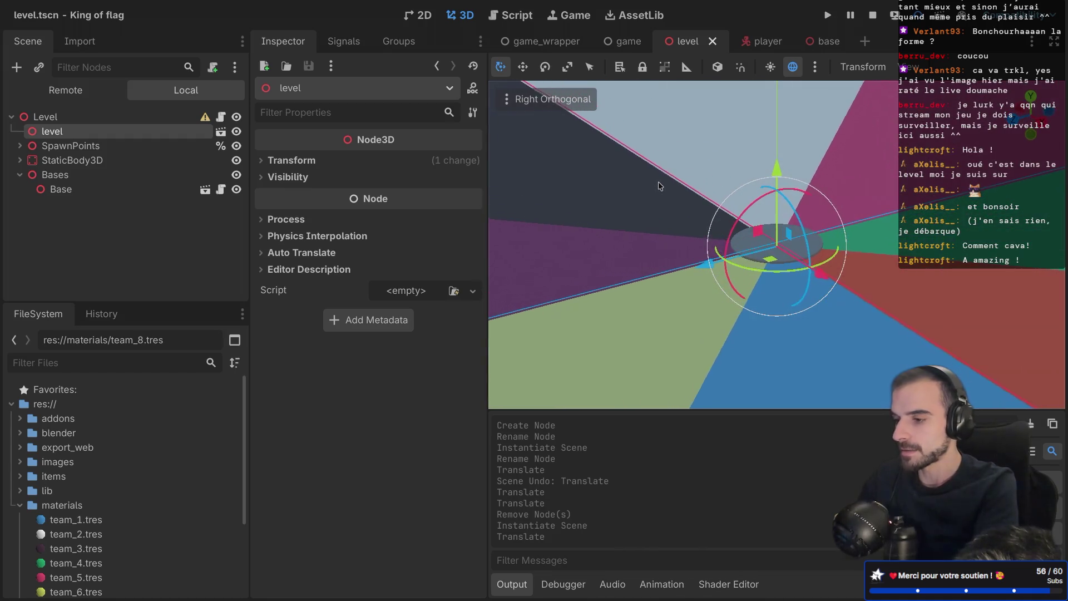
Step: Switch the viewport to perspective, zoom into the level, then move to the design-board desktop
{"action": "left_click", "coordinate": [556, 100]}
{"action": "left_click", "coordinate": [516, 241]}
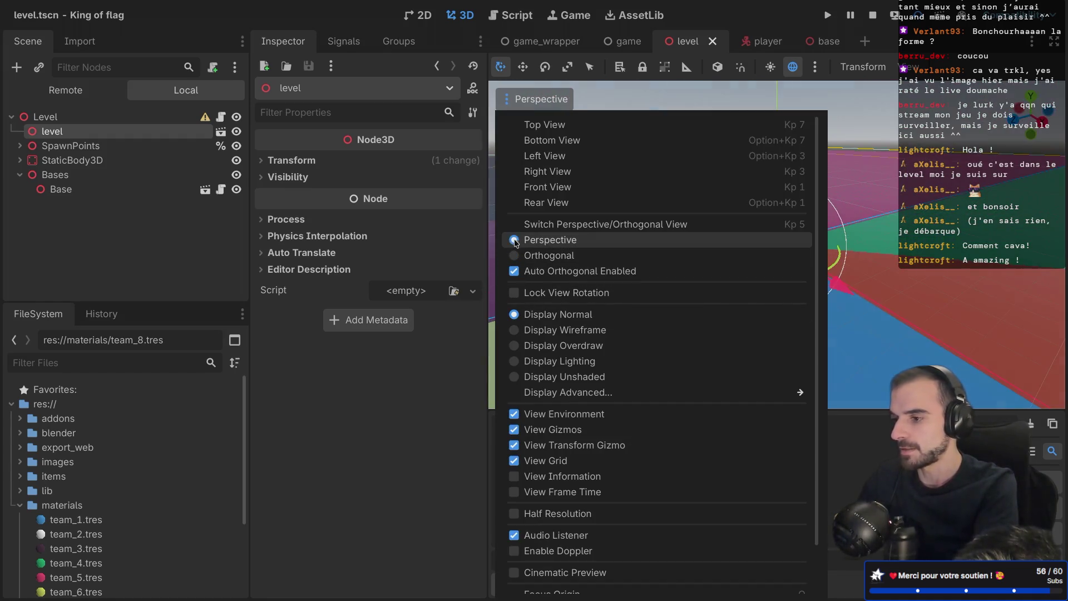
{"action": "left_click", "coordinate": [843, 195]}
{"action": "scroll", "coordinate": [842, 198], "scroll_direction": "down", "scroll_amount": 2}
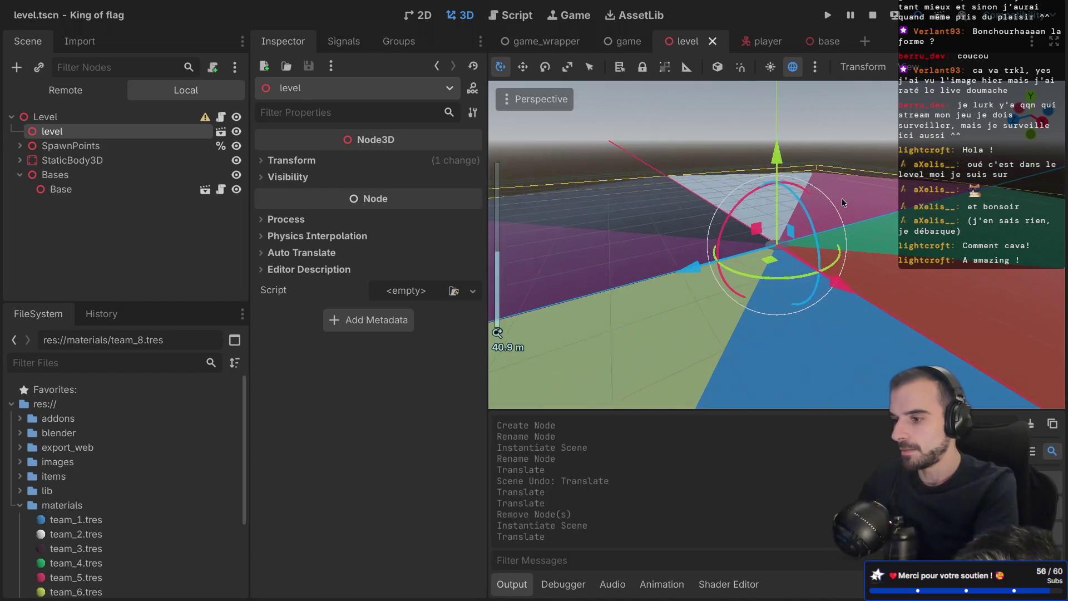
{"action": "scroll", "coordinate": [842, 198], "scroll_direction": "up", "scroll_amount": 10}
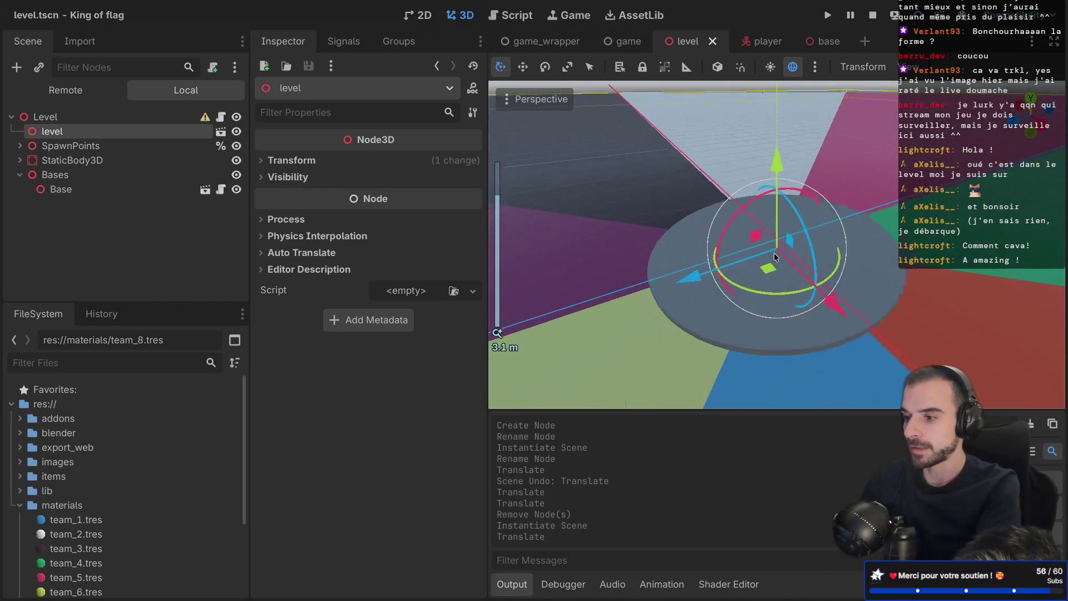
{"action": "scroll", "coordinate": [776, 257], "scroll_direction": "up", "scroll_amount": 3}
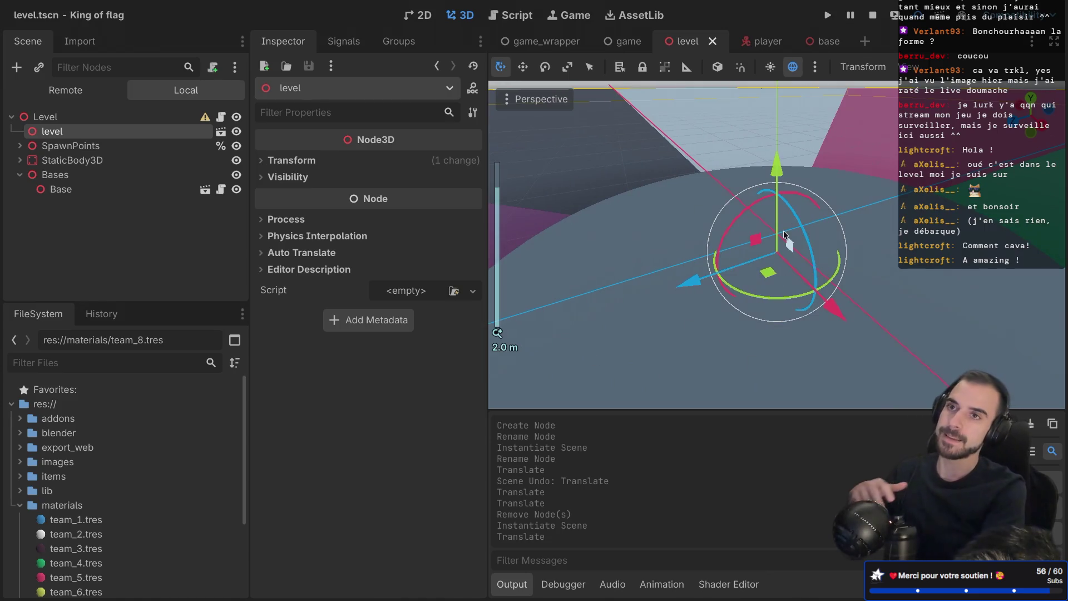
{"action": "key", "text": "ctrl+Right"}
{"action": "key", "text": "ctrl+Right"}
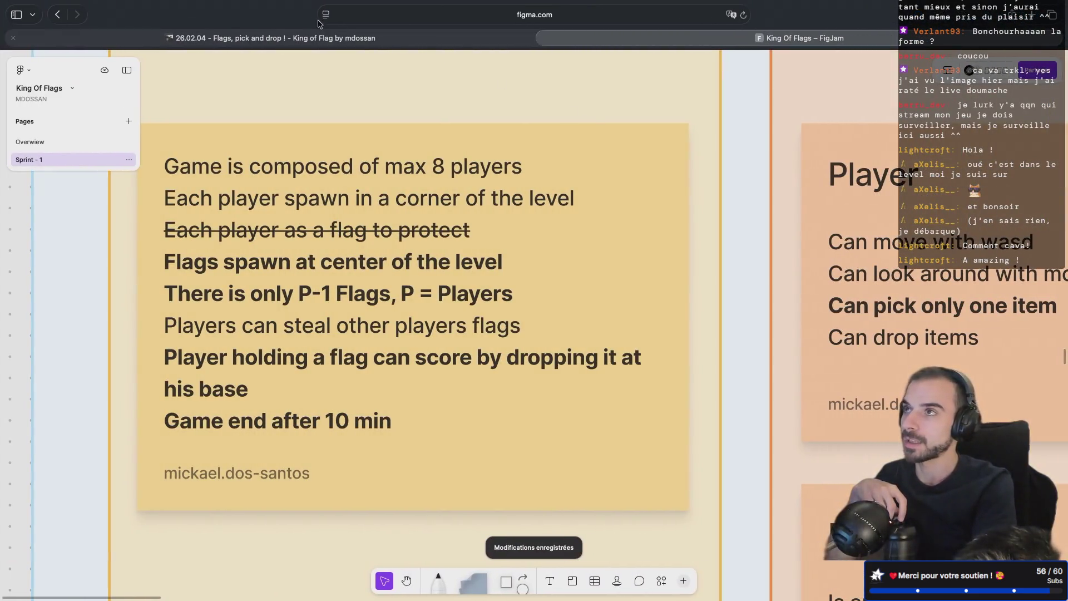
Step: View the '26.02.04 - Flags, pick and drop !' devlog tab, then return to the Godot editor
{"action": "left_click", "coordinate": [279, 40]}
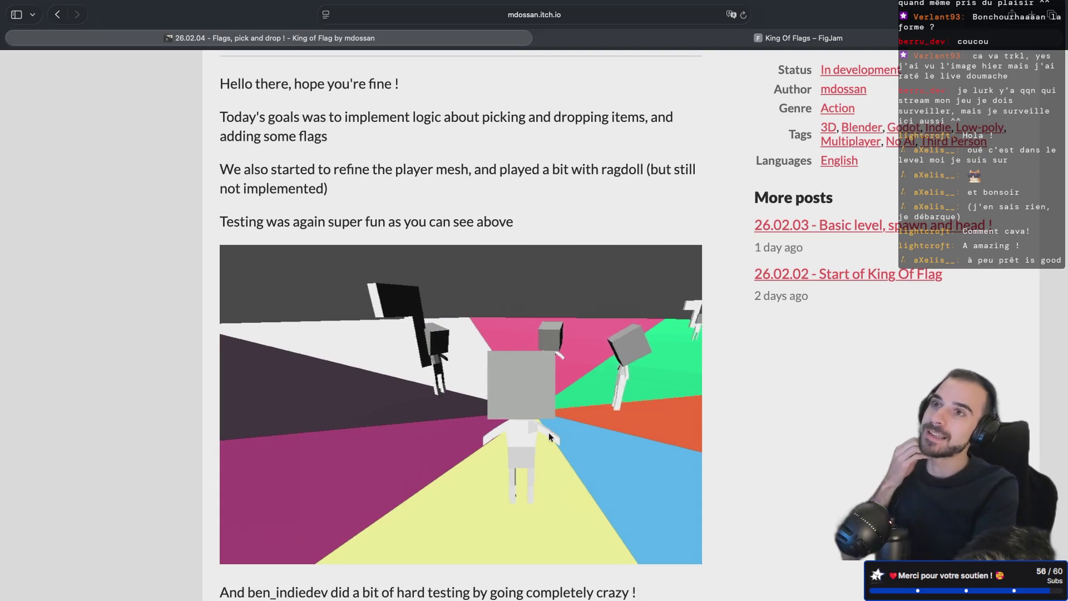
{"action": "key", "text": "ctrl+Left"}
{"action": "key", "text": "ctrl+Left"}
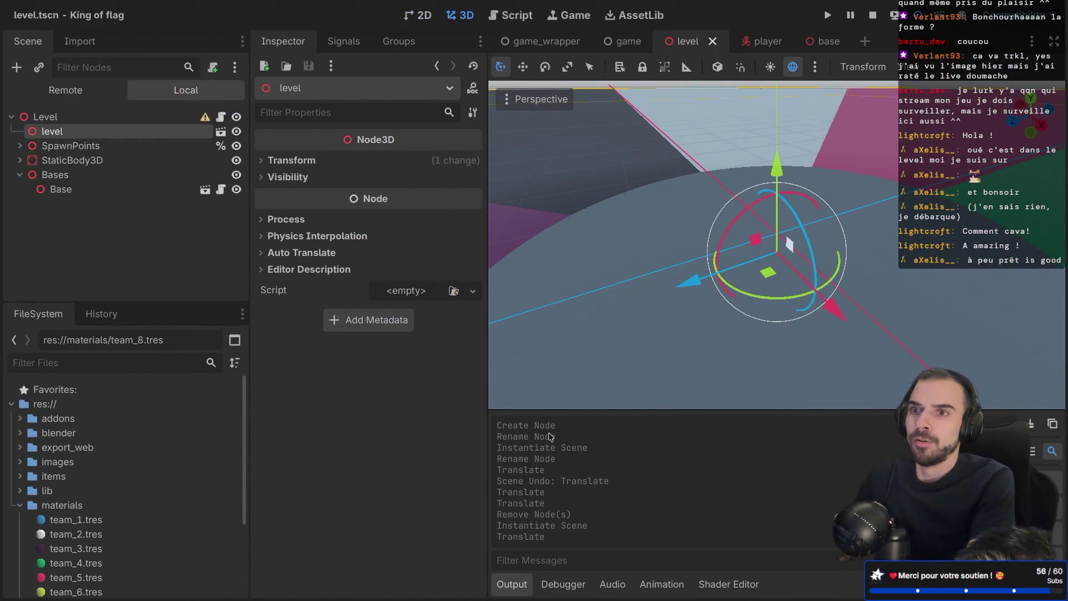
Step: Rename the new base node to Base1
{"action": "key", "text": "ctrl+Left"}
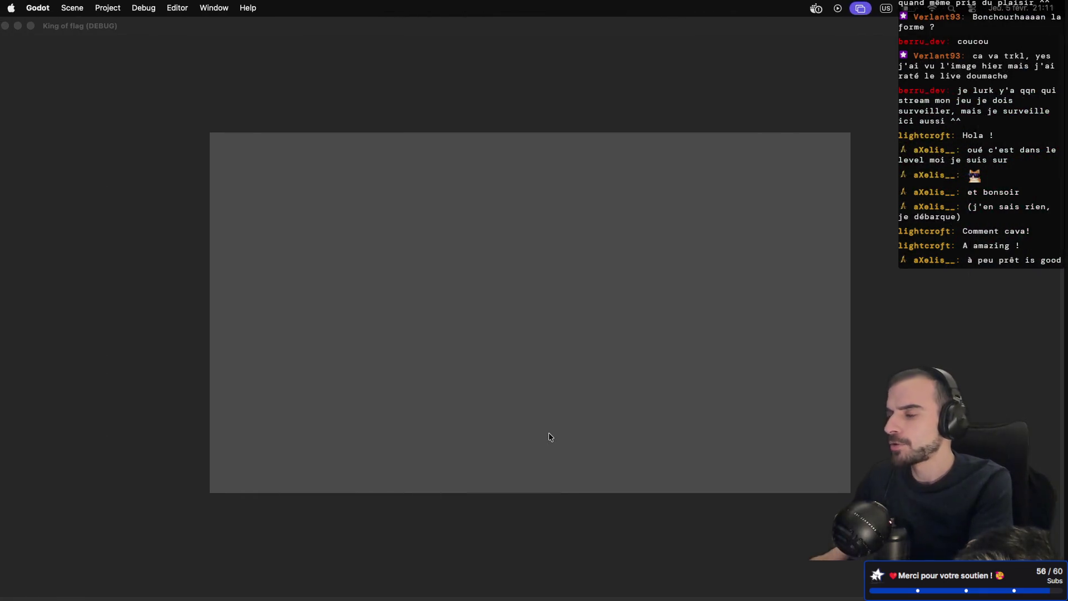
{"action": "key", "text": "ctrl+Right"}
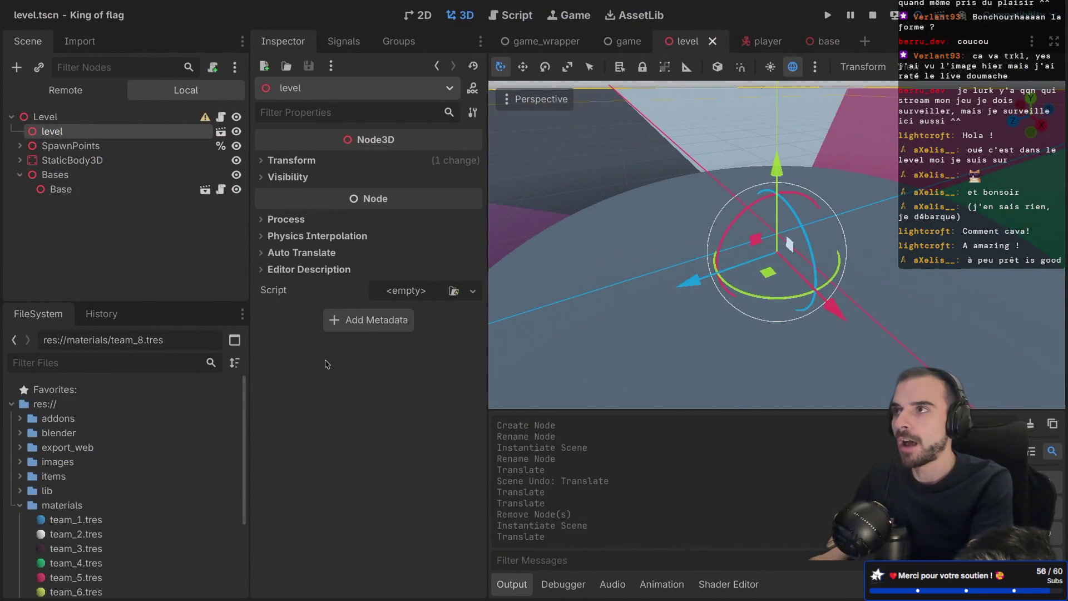
{"action": "double_click", "coordinate": [66, 188]}
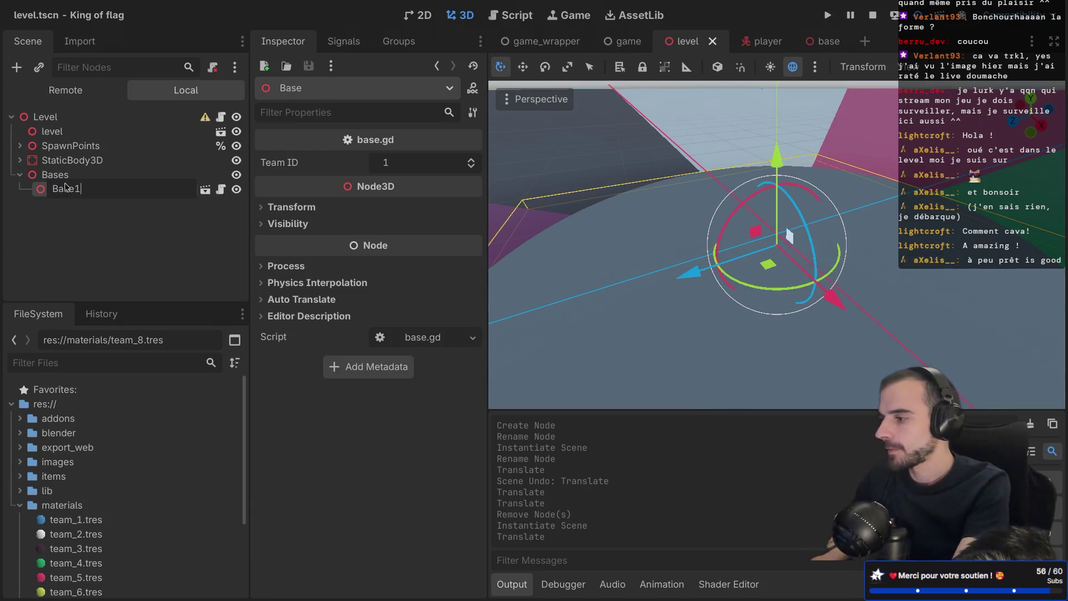
{"action": "key", "text": "Return"}
Step: Copy the Spawn1 marker's position value from the Inspector
{"action": "left_click", "coordinate": [20, 146]}
{"action": "left_click", "coordinate": [77, 166]}
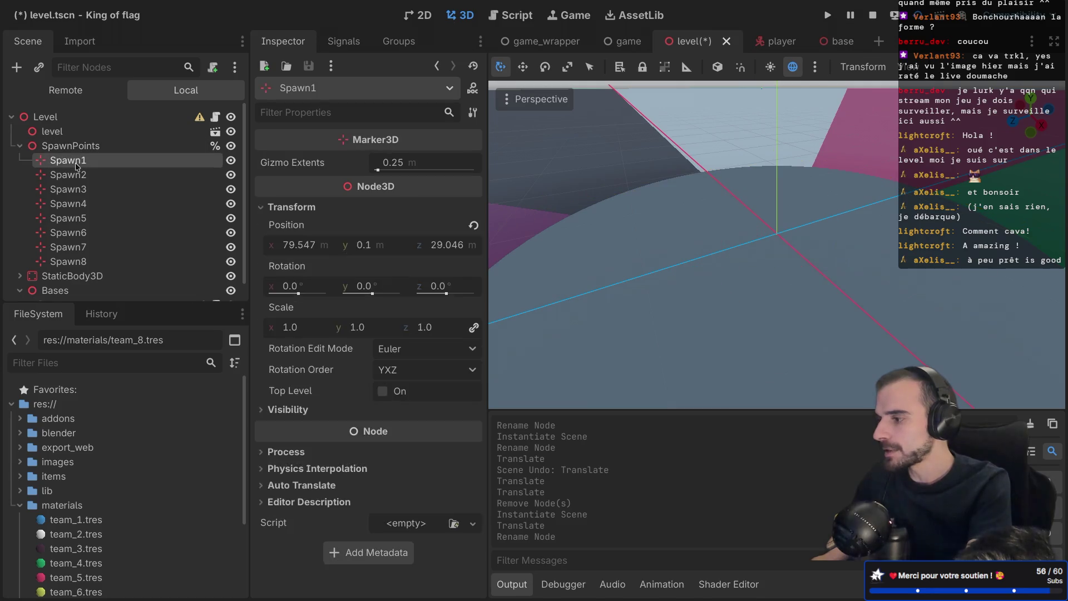
{"action": "right_click", "coordinate": [78, 165]}
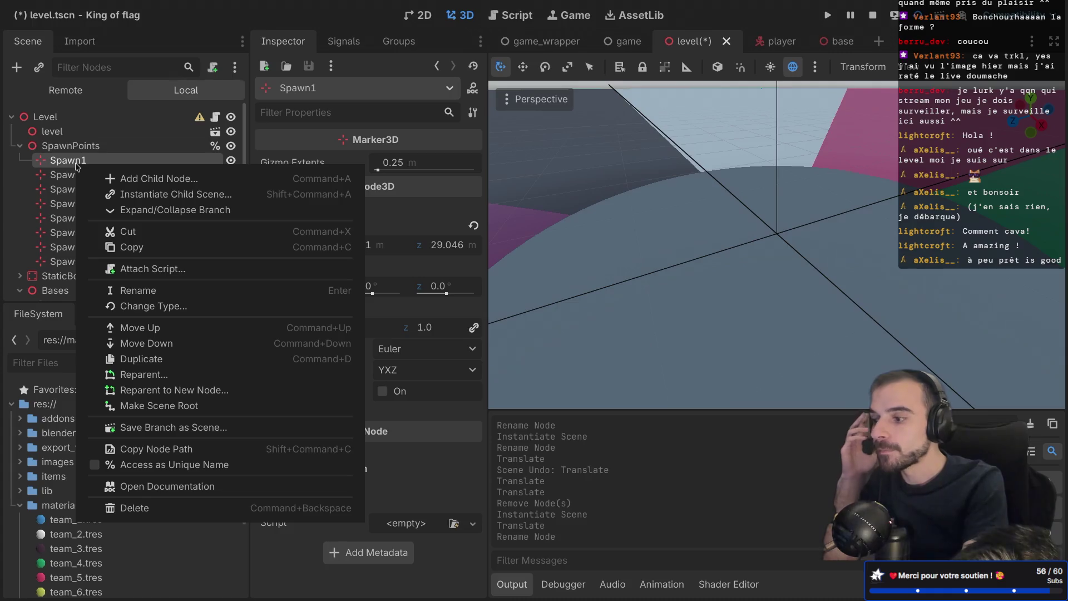
{"action": "left_click", "coordinate": [276, 142]}
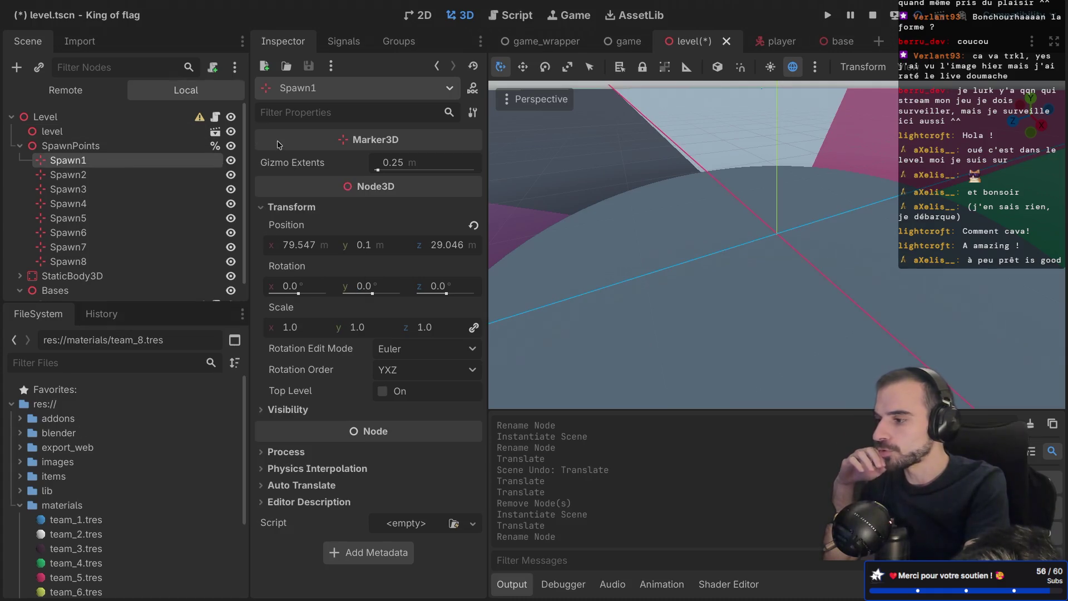
{"action": "right_click", "coordinate": [281, 227]}
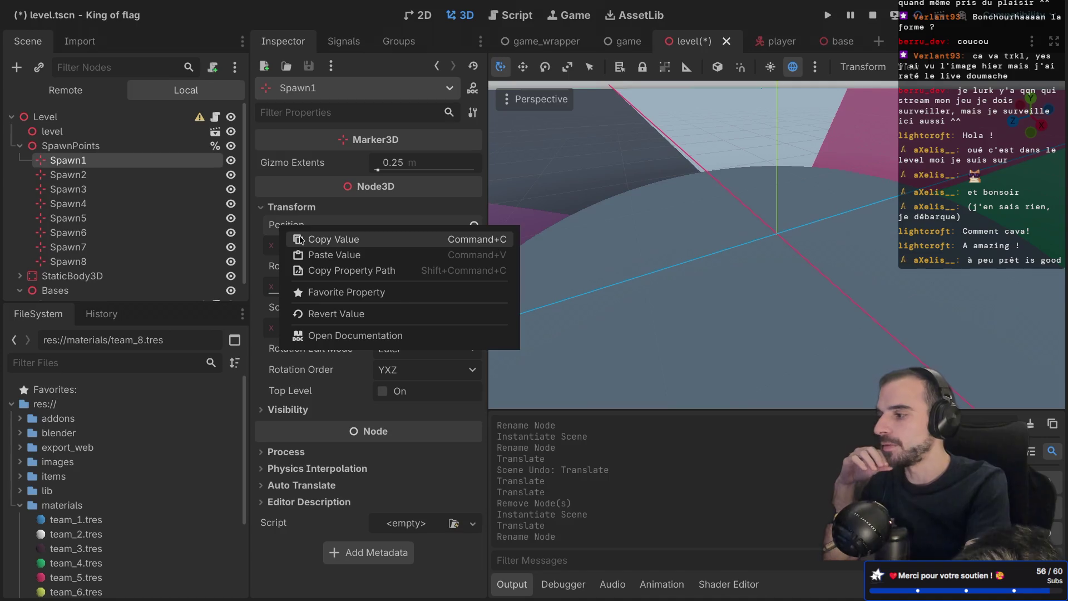
{"action": "key", "text": "Escape"}
{"action": "scroll", "coordinate": [111, 246], "scroll_direction": "down", "scroll_amount": 1}
Step: Paste Spawn1's position (79.547, 0.1, 29.046) onto Base1 and launch the game
{"action": "left_click", "coordinate": [64, 287]}
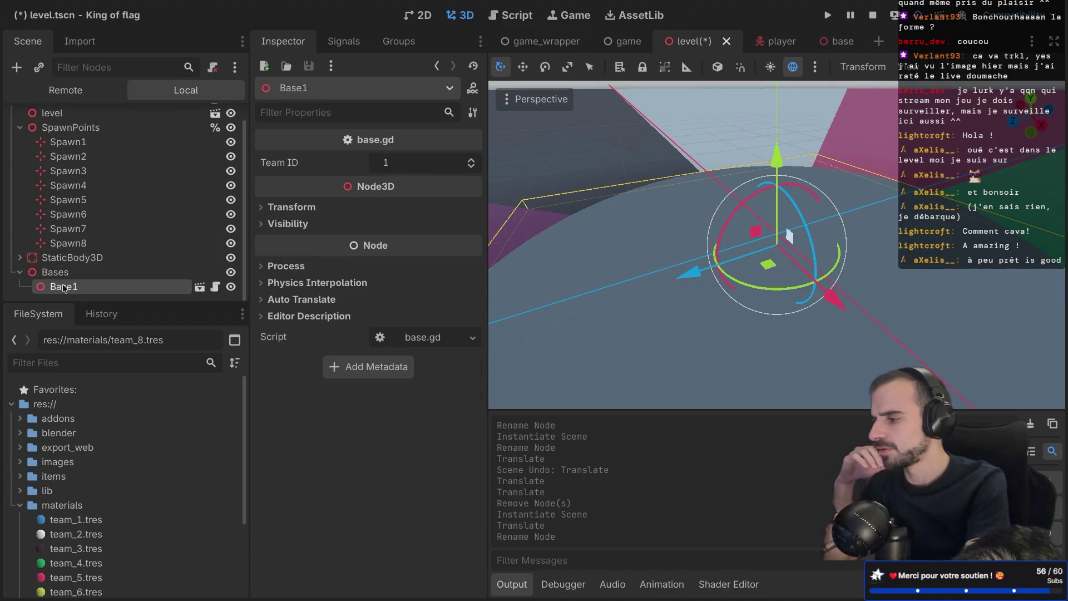
{"action": "left_click", "coordinate": [287, 208]}
{"action": "right_click", "coordinate": [293, 228]}
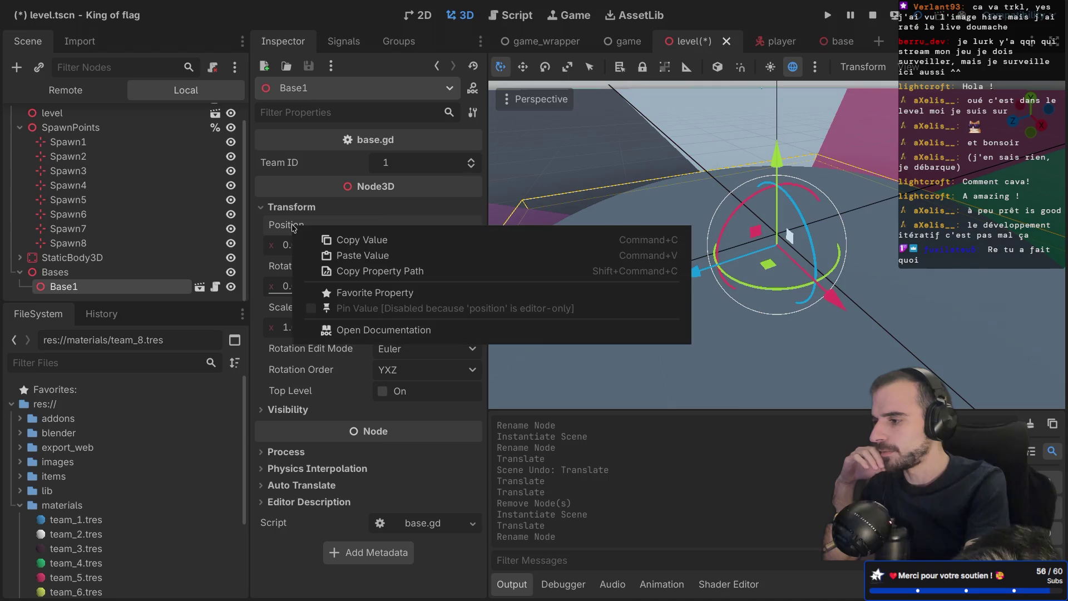
{"action": "left_click", "coordinate": [362, 256]}
{"action": "scroll", "coordinate": [740, 232], "scroll_direction": "down", "scroll_amount": 6}
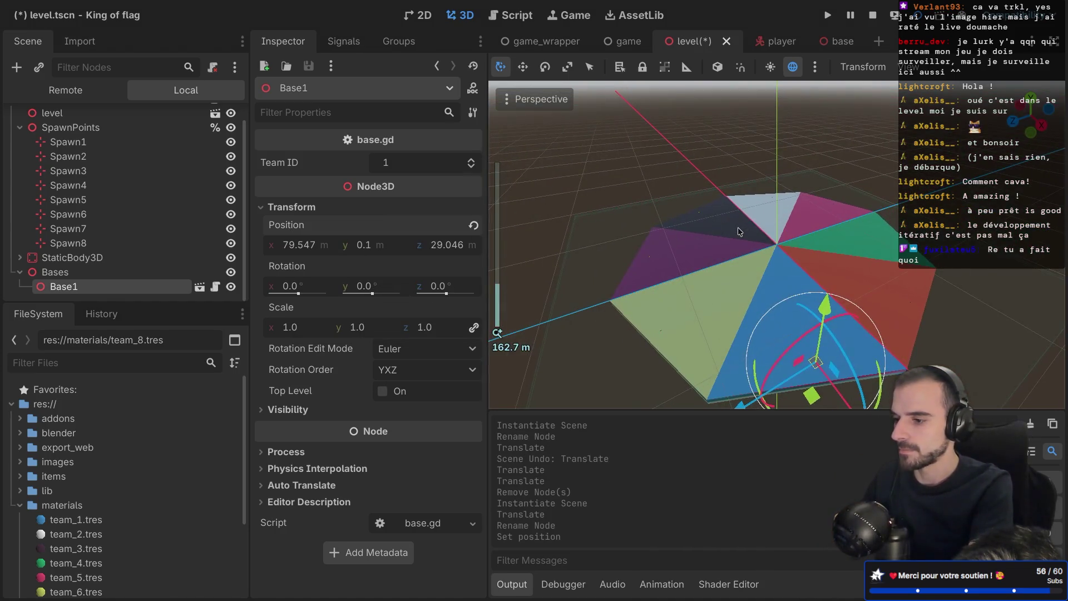
{"action": "scroll", "coordinate": [813, 320], "scroll_direction": "down", "scroll_amount": 4}
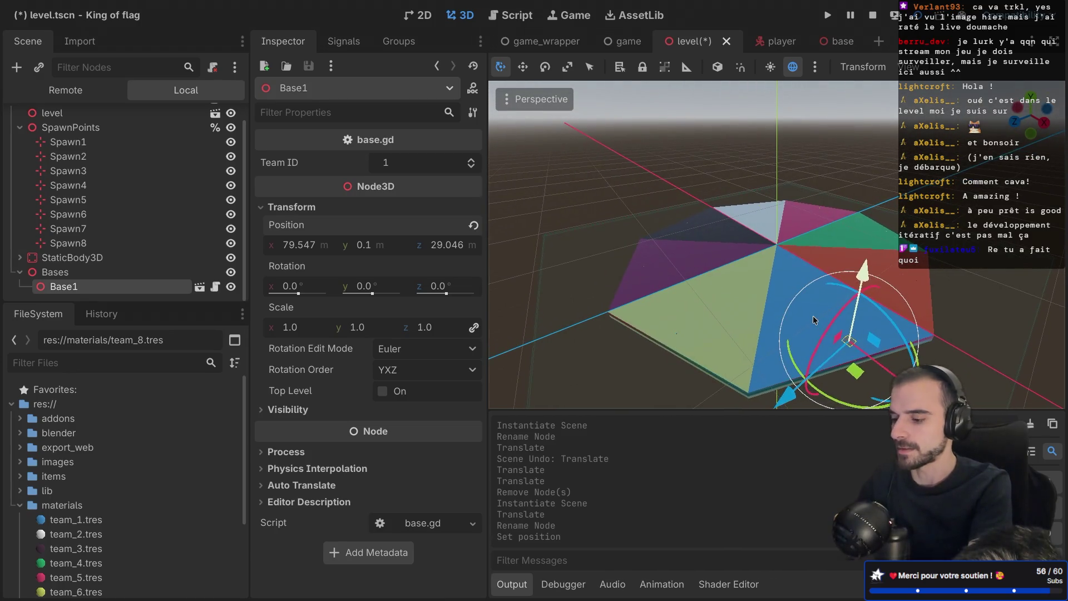
{"action": "scroll", "coordinate": [778, 248], "scroll_direction": "up", "scroll_amount": 10}
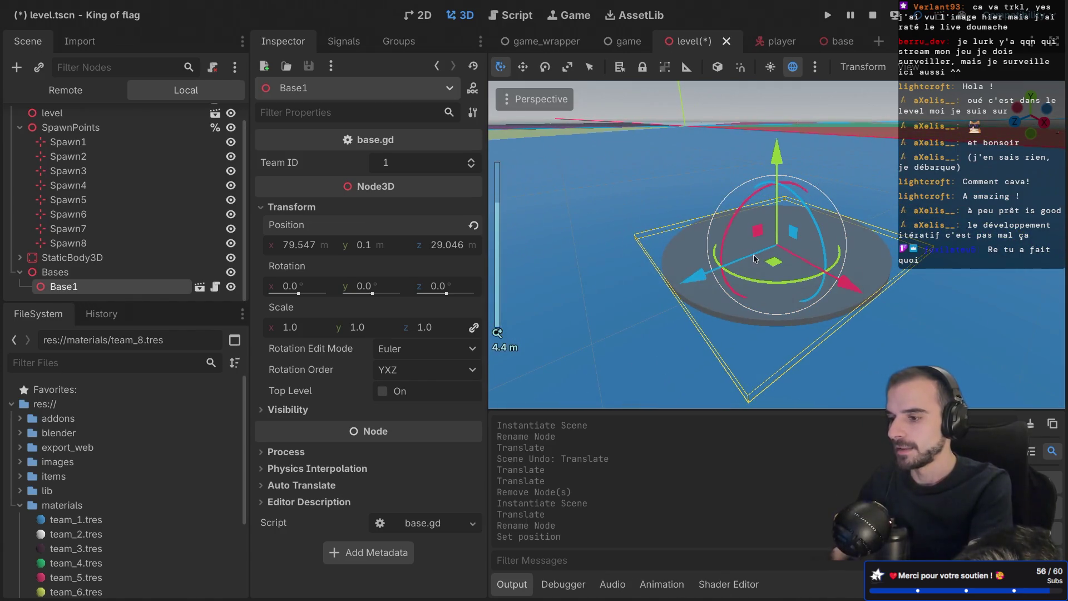
{"action": "scroll", "coordinate": [755, 258], "scroll_direction": "down", "scroll_amount": 1}
{"action": "left_click", "coordinate": [829, 15]}
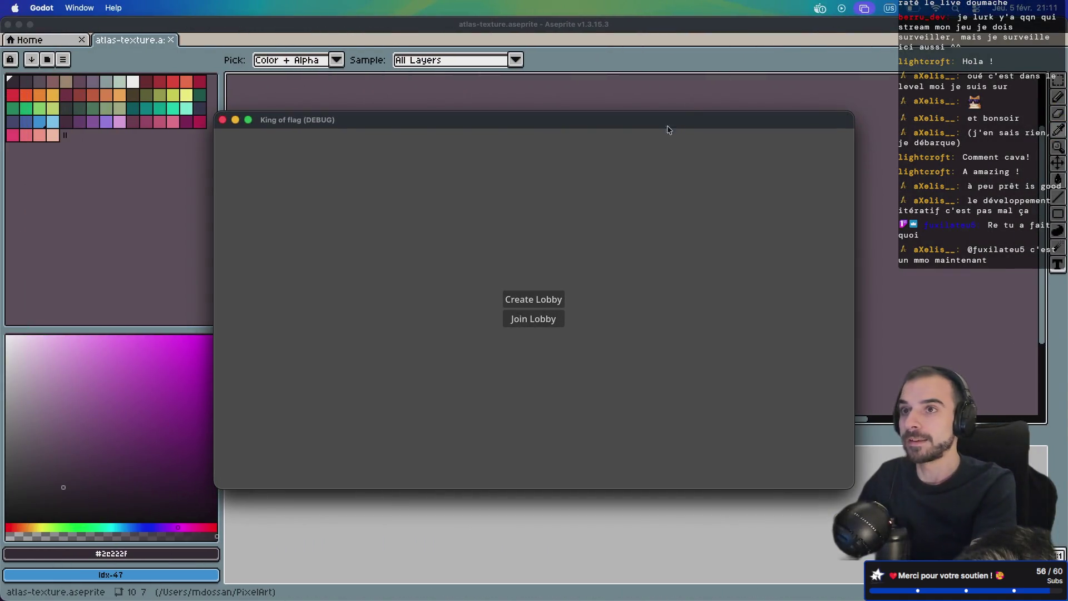
Step: Host a lobby, join it from the second game instance, start the match, then stop the game
{"action": "left_click", "coordinate": [534, 300]}
{"action": "key", "text": "ctrl+Right"}
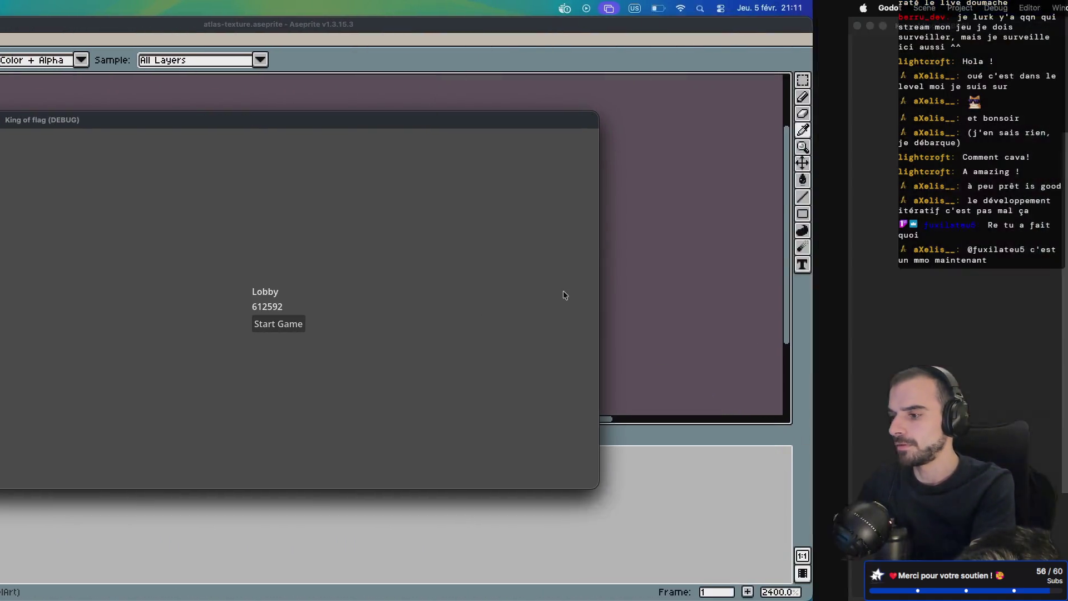
{"action": "left_click", "coordinate": [530, 328]}
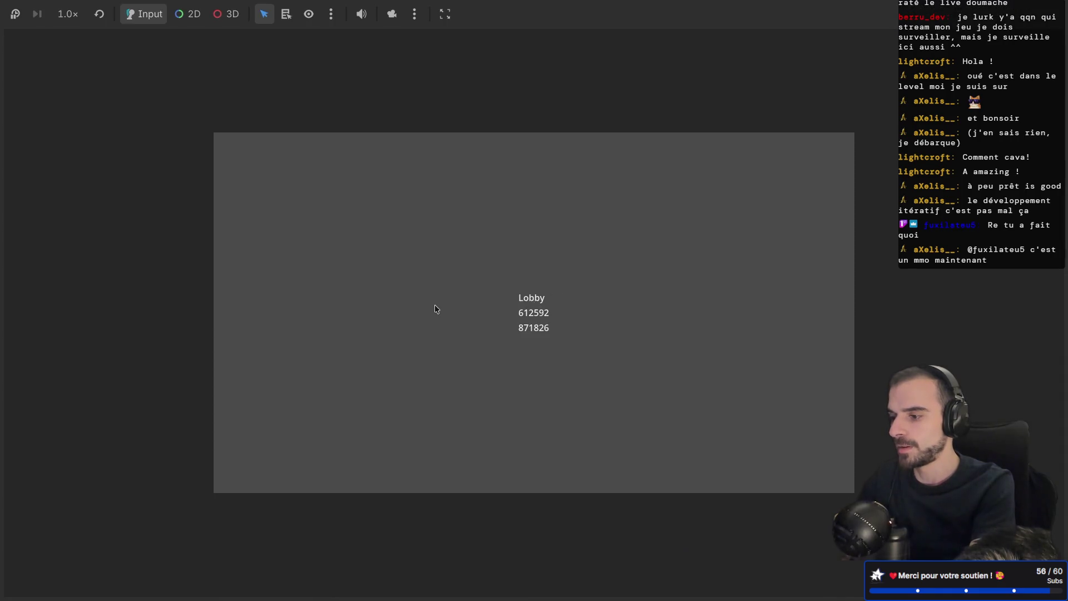
{"action": "key", "text": "ctrl+Left"}
{"action": "left_click", "coordinate": [548, 331]}
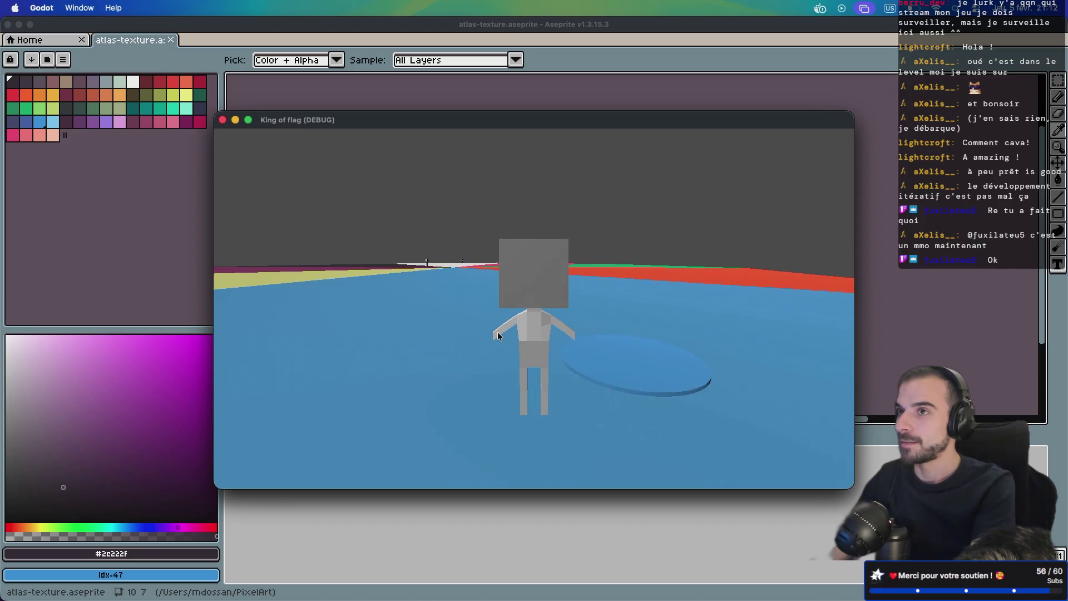
{"action": "key", "text": "super+Tab"}
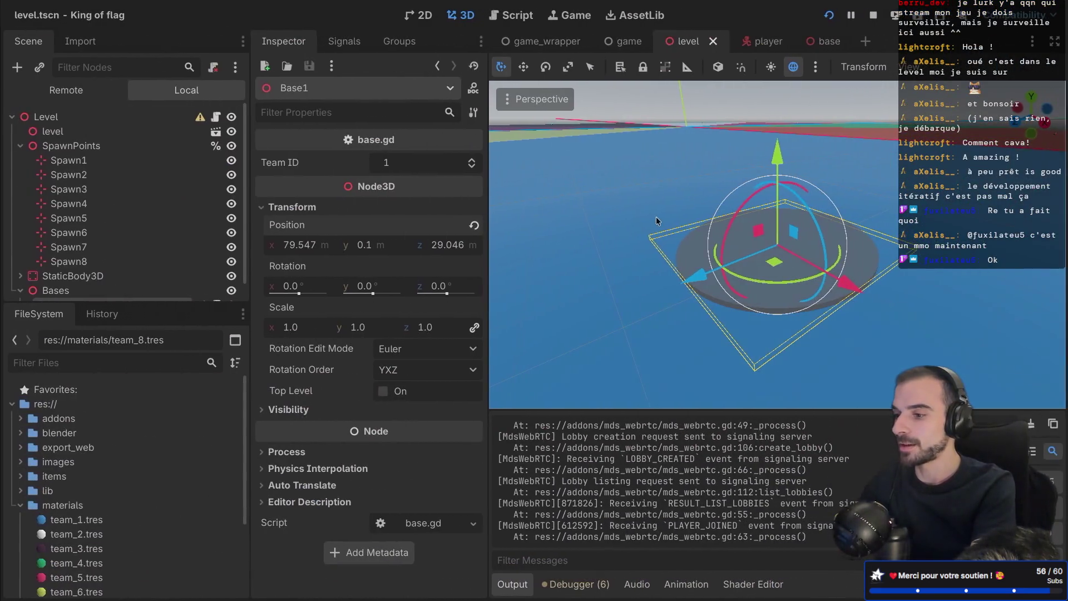
Step: Set the base Mesh's top radius and bottom radius to 4.0 m
{"action": "left_click", "coordinate": [823, 37]}
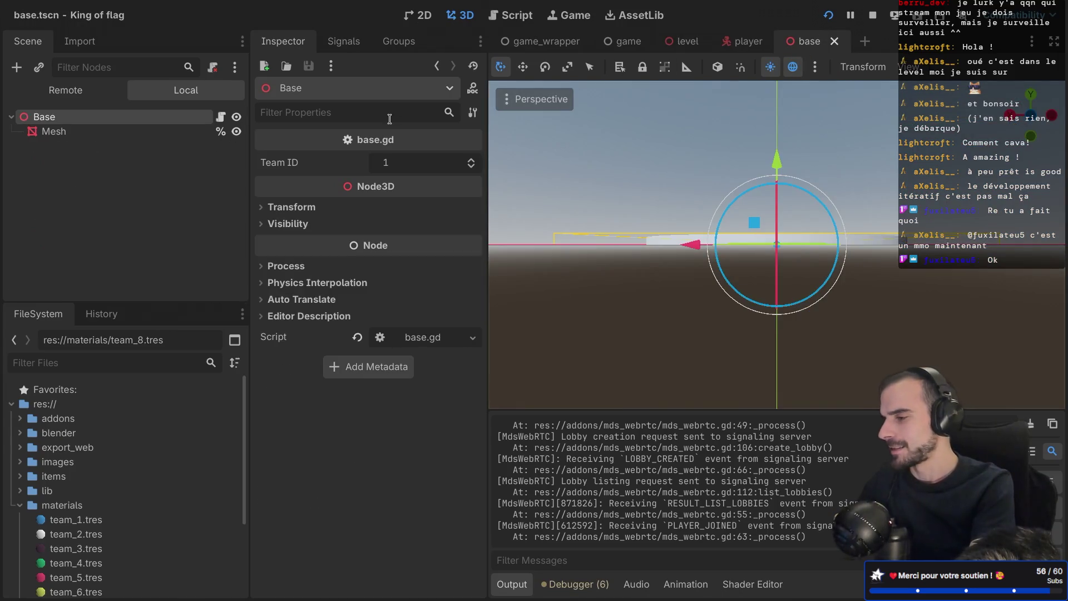
{"action": "left_click", "coordinate": [154, 132]}
{"action": "left_click", "coordinate": [390, 321]}
{"action": "type", "text": "4"}
{"action": "key", "text": "Return"}
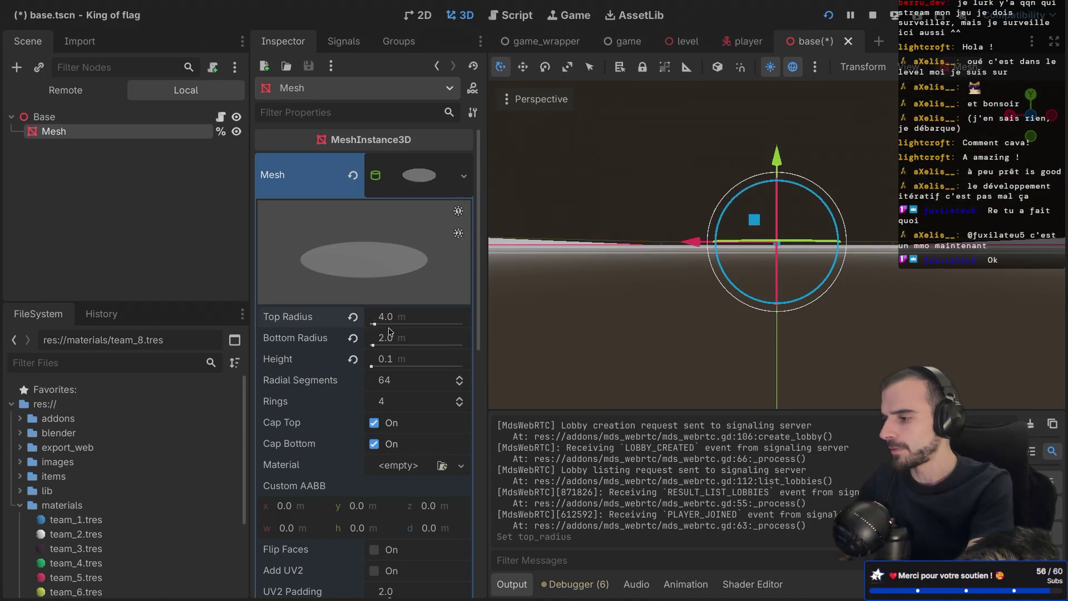
{"action": "left_click", "coordinate": [384, 340]}
{"action": "type", "text": "4"}
{"action": "key", "text": "Return"}
Step: View the base from above, save the base scene, and relaunch the game
{"action": "scroll", "coordinate": [682, 292], "scroll_direction": "down", "scroll_amount": 3}
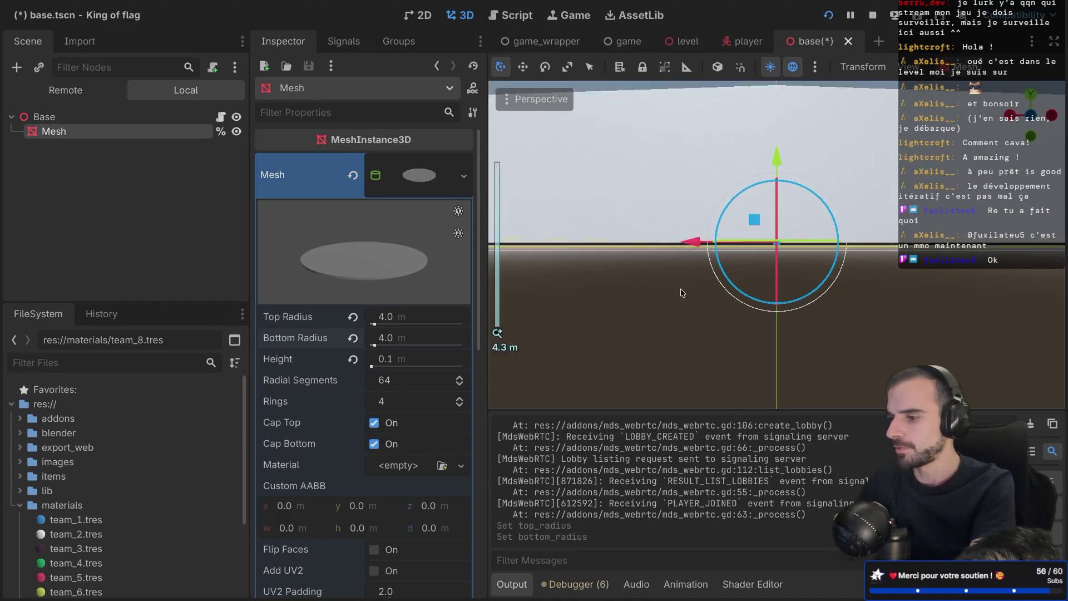
{"action": "key", "text": "KP_8"}
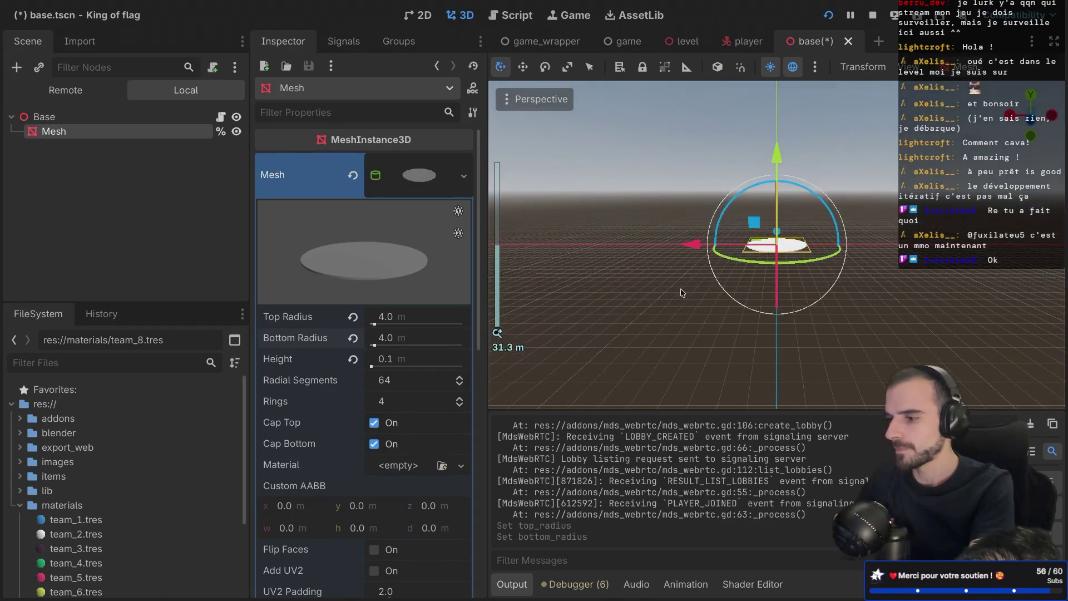
{"action": "key", "text": "ctrl+s"}
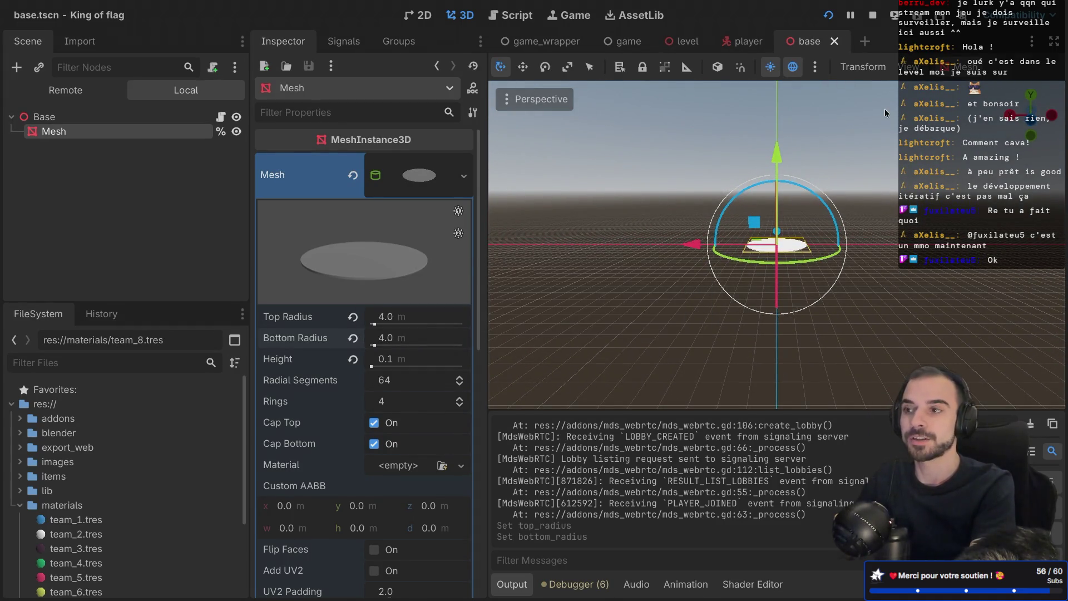
{"action": "key", "text": "super+b"}
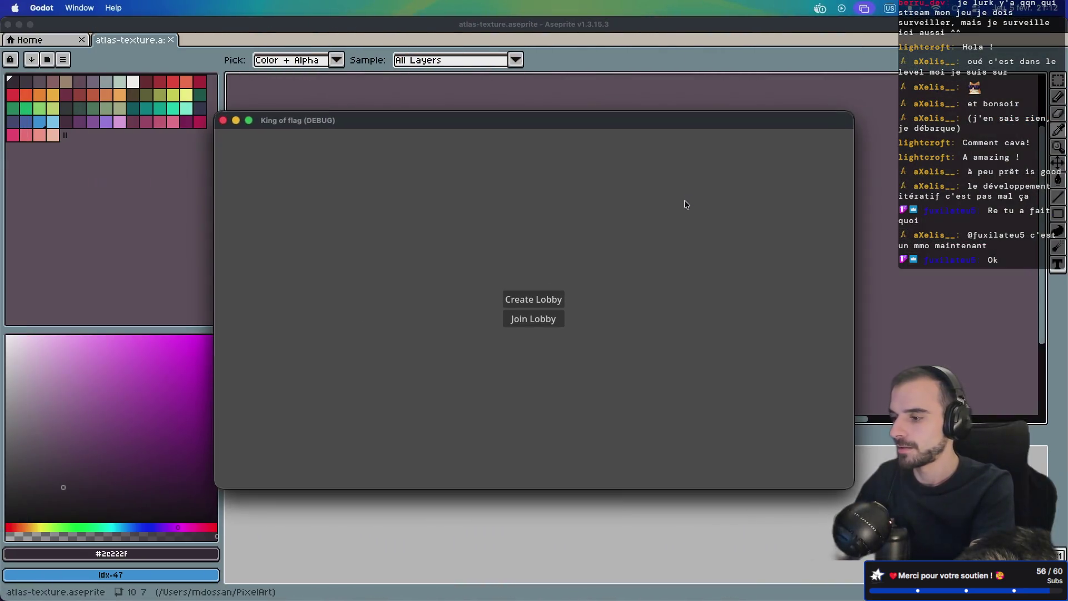
Step: Host a lobby, join it from the second game instance, and start the match
{"action": "left_click", "coordinate": [534, 299]}
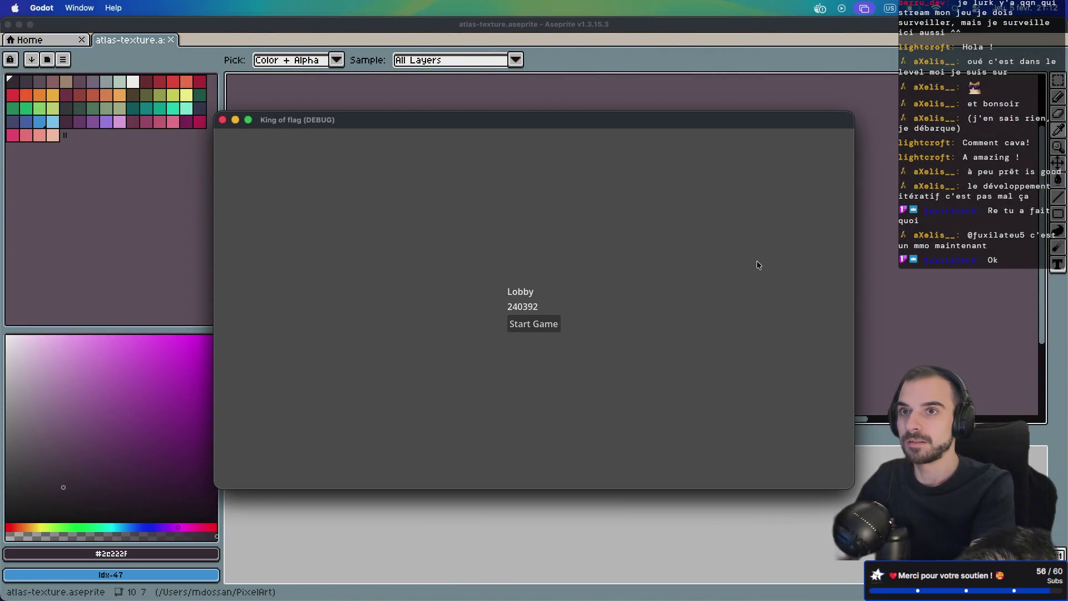
{"action": "key", "text": "ctrl+Right"}
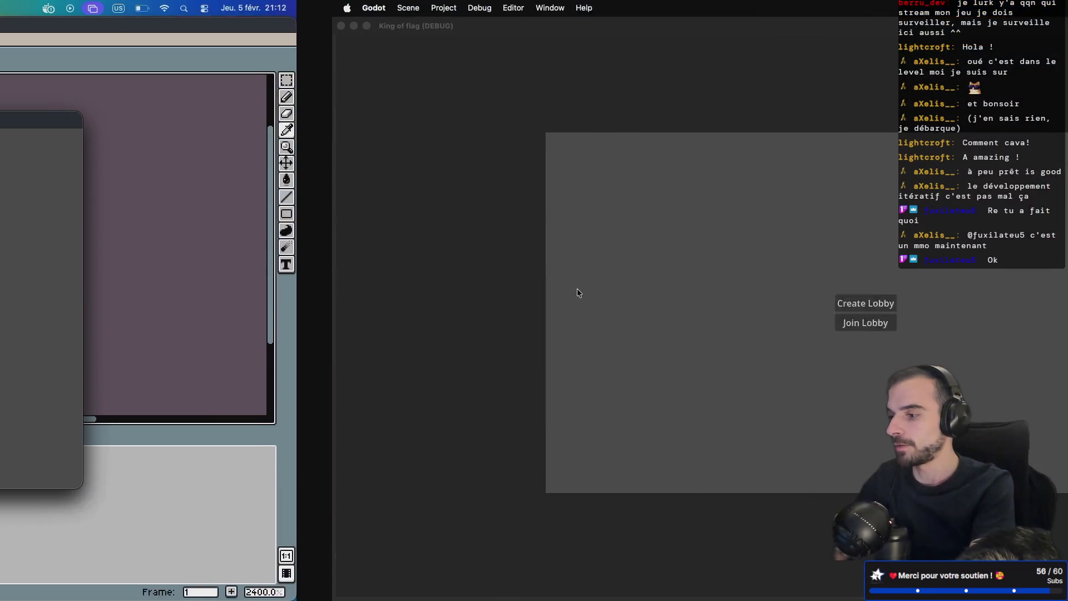
{"action": "left_click", "coordinate": [530, 327]}
{"action": "left_click", "coordinate": [529, 328]}
{"action": "key", "text": "ctrl+Left"}
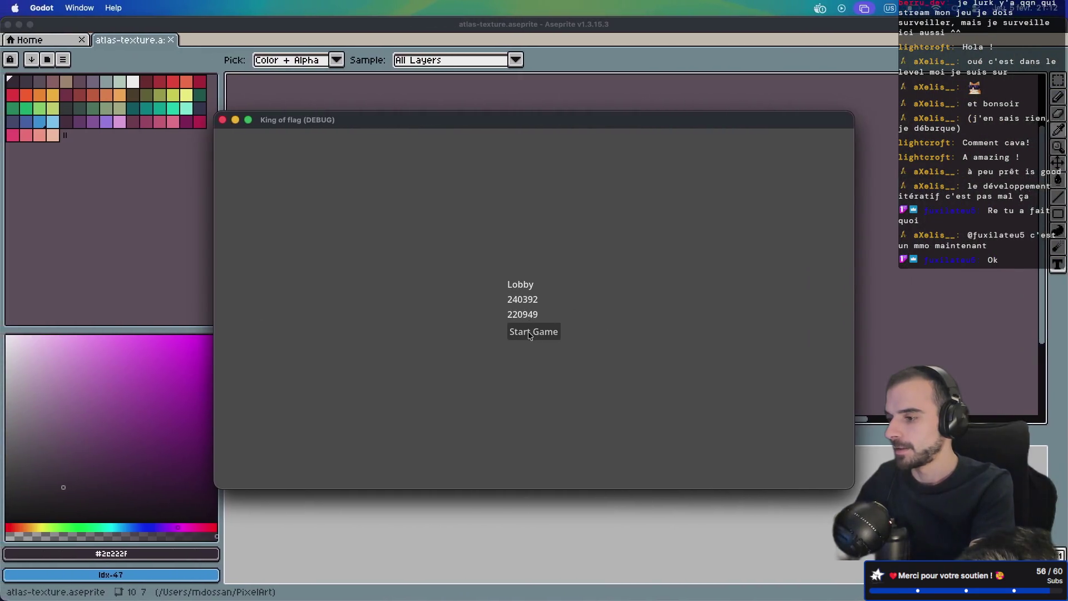
{"action": "left_click", "coordinate": [543, 332]}
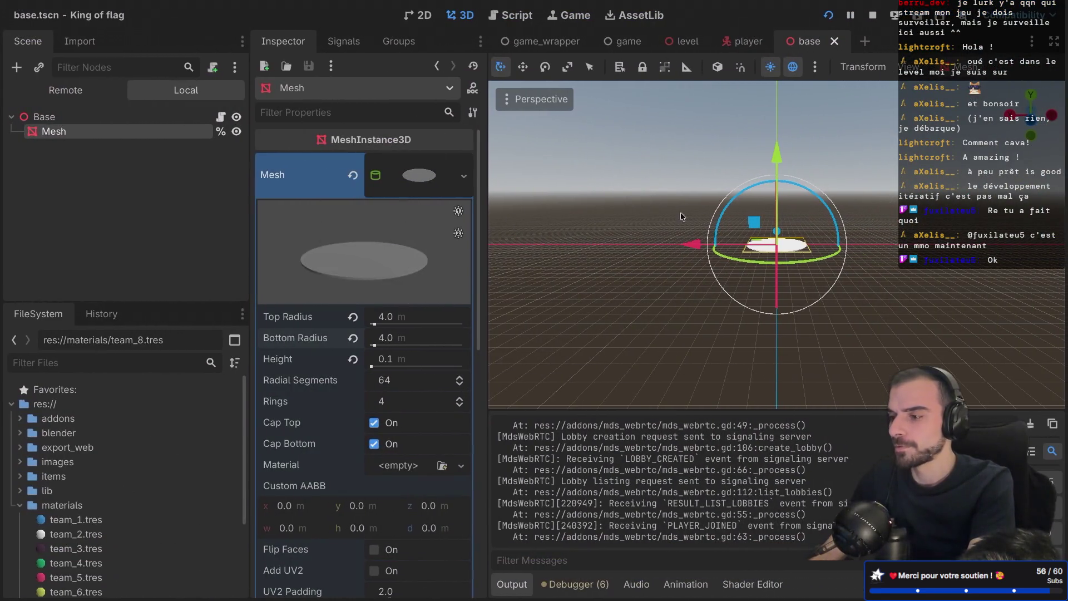
Step: Switch through the scene tabs to the level scene
{"action": "left_click", "coordinate": [549, 49]}
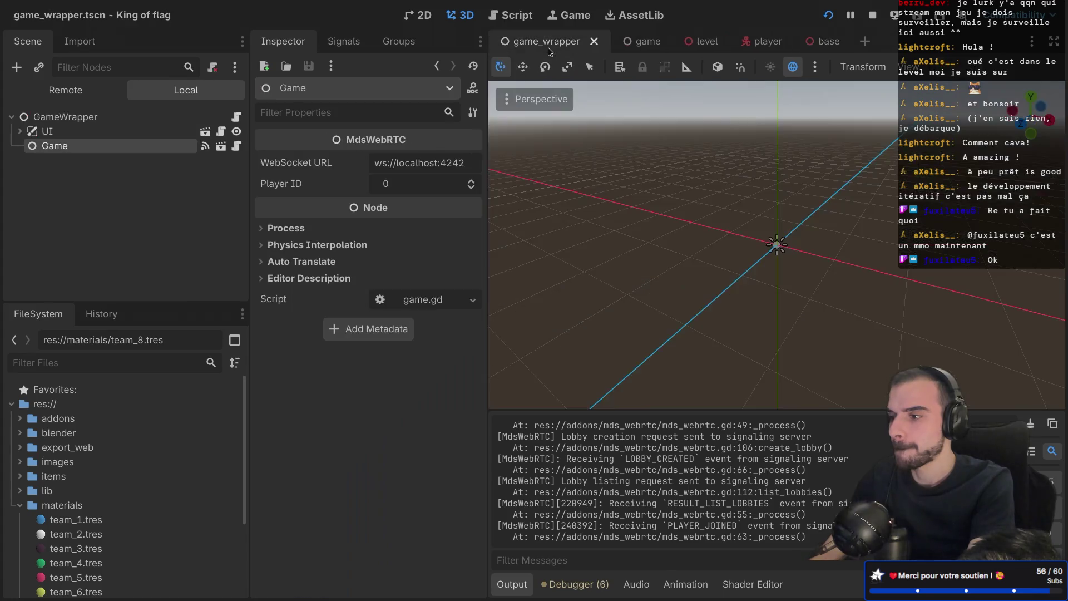
{"action": "left_click", "coordinate": [642, 41]}
{"action": "left_click", "coordinate": [702, 41]}
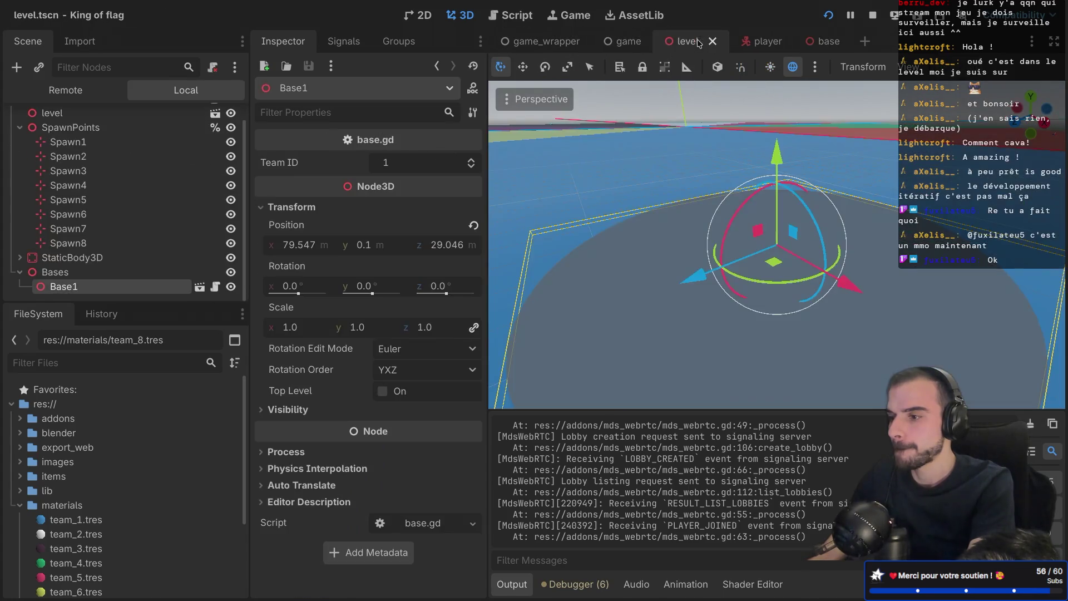
{"action": "scroll", "coordinate": [599, 181], "scroll_direction": "down", "scroll_amount": 5}
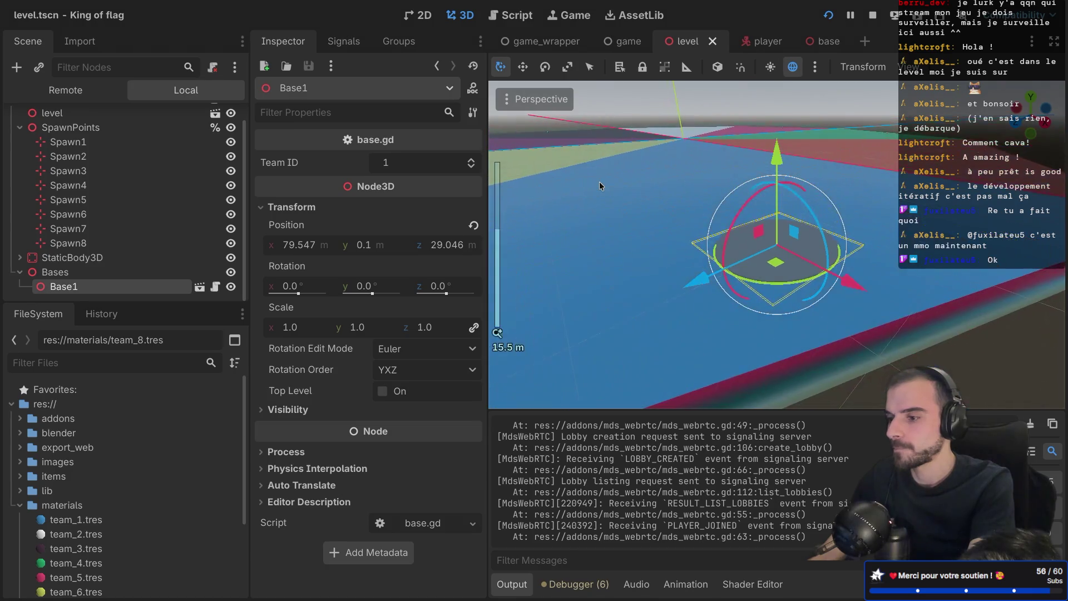
Step: Duplicate Base1 into Base2 and save the level scene
{"action": "left_click", "coordinate": [77, 277]}
{"action": "left_click", "coordinate": [77, 286]}
{"action": "key", "text": "ctrl+d"}
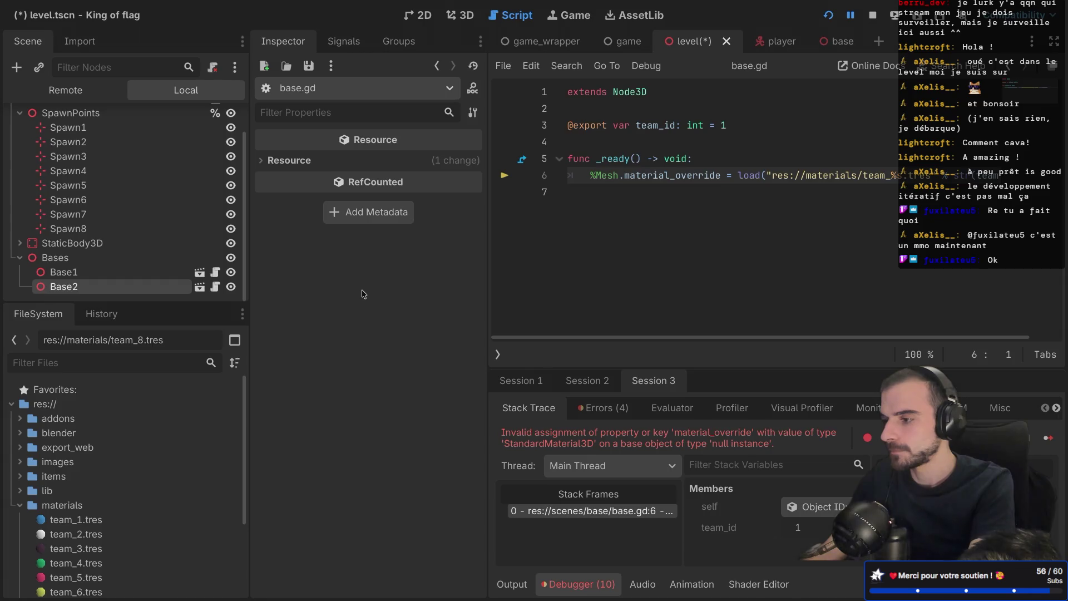
{"action": "left_click", "coordinate": [705, 245]}
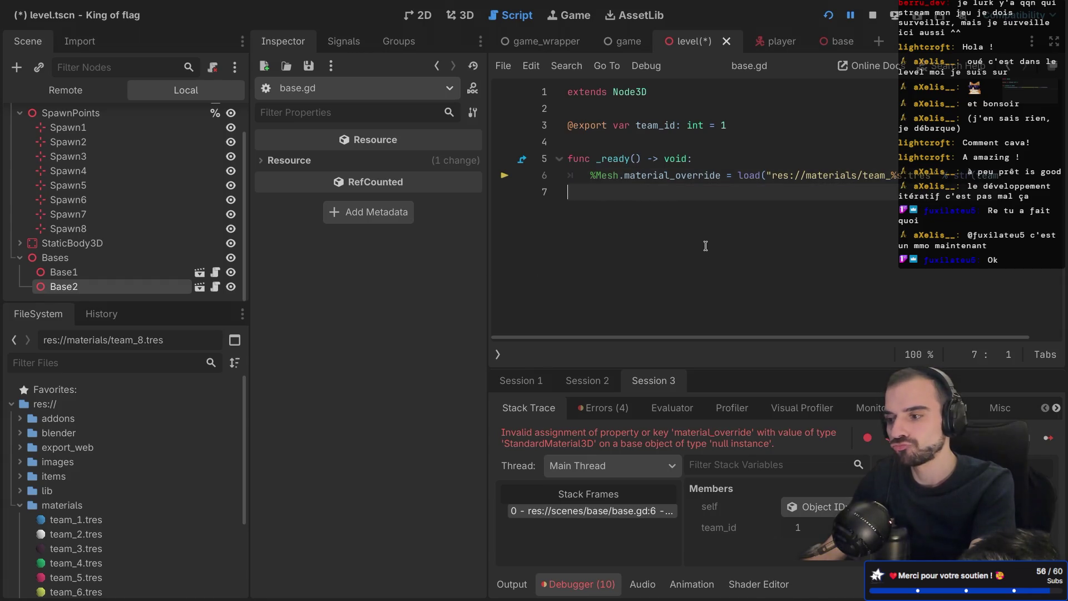
{"action": "key", "text": "ctrl+s"}
{"action": "scroll", "coordinate": [706, 246], "scroll_direction": "right", "scroll_amount": 1}
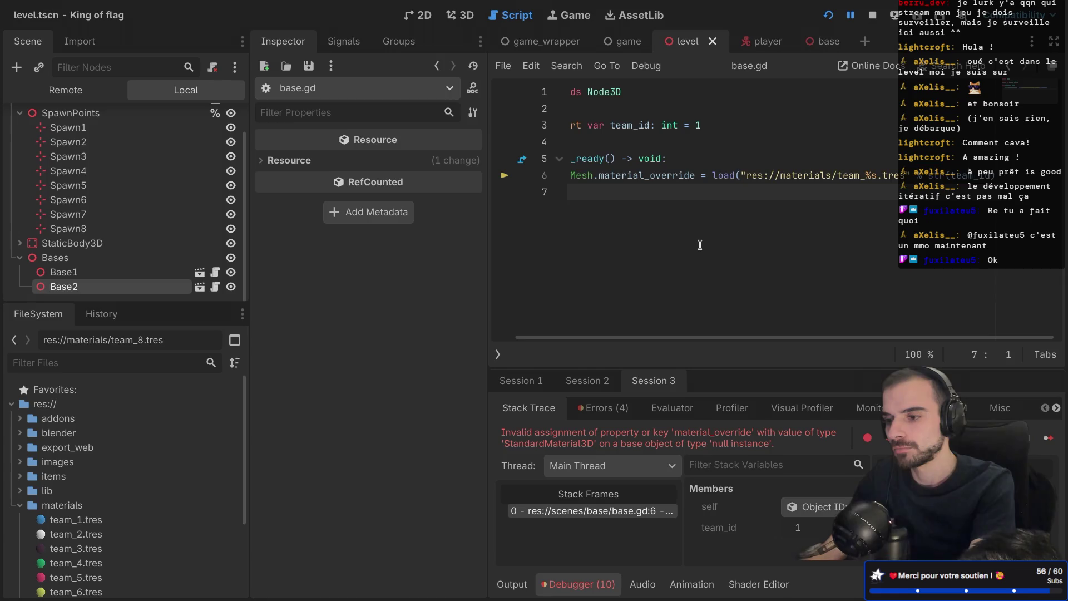
{"action": "scroll", "coordinate": [699, 245], "scroll_direction": "left", "scroll_amount": 1}
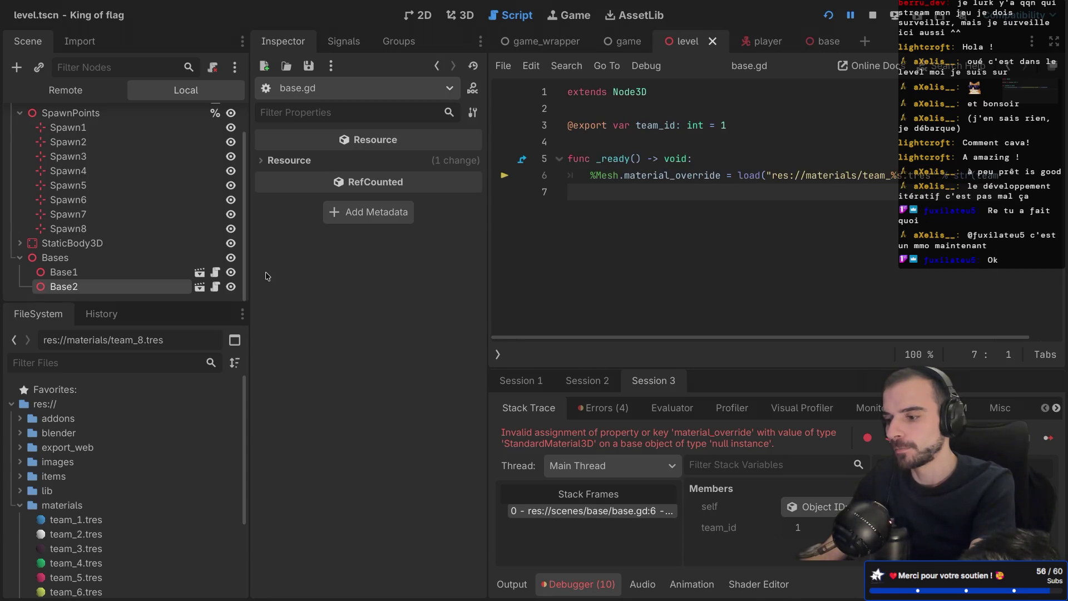
Step: Duplicate the bases in turn to create Base3 through Base6, then save
{"action": "left_click", "coordinate": [72, 286]}
{"action": "key", "text": "ctrl+d"}
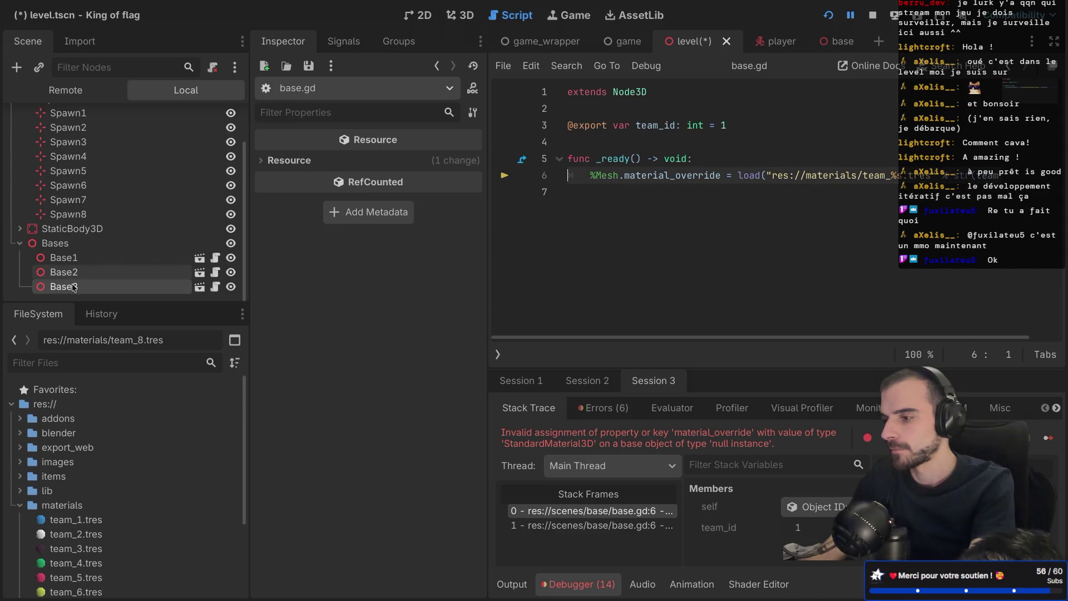
{"action": "left_click", "coordinate": [72, 286]}
{"action": "key", "text": "ctrl+d"}
{"action": "left_click", "coordinate": [89, 269]}
{"action": "left_click", "coordinate": [86, 284]}
{"action": "key", "text": "ctrl+d"}
{"action": "left_click", "coordinate": [90, 286]}
{"action": "key", "text": "ctrl+d"}
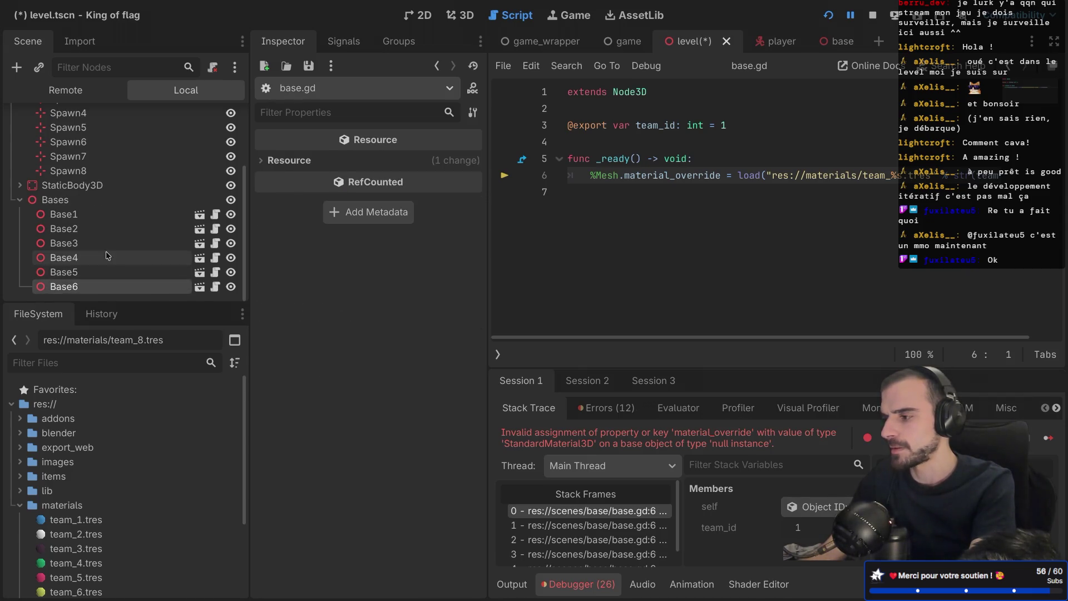
{"action": "scroll", "coordinate": [106, 251], "scroll_direction": "up", "scroll_amount": 3}
{"action": "scroll", "coordinate": [107, 254], "scroll_direction": "down", "scroll_amount": 3}
{"action": "key", "text": "ctrl+s"}
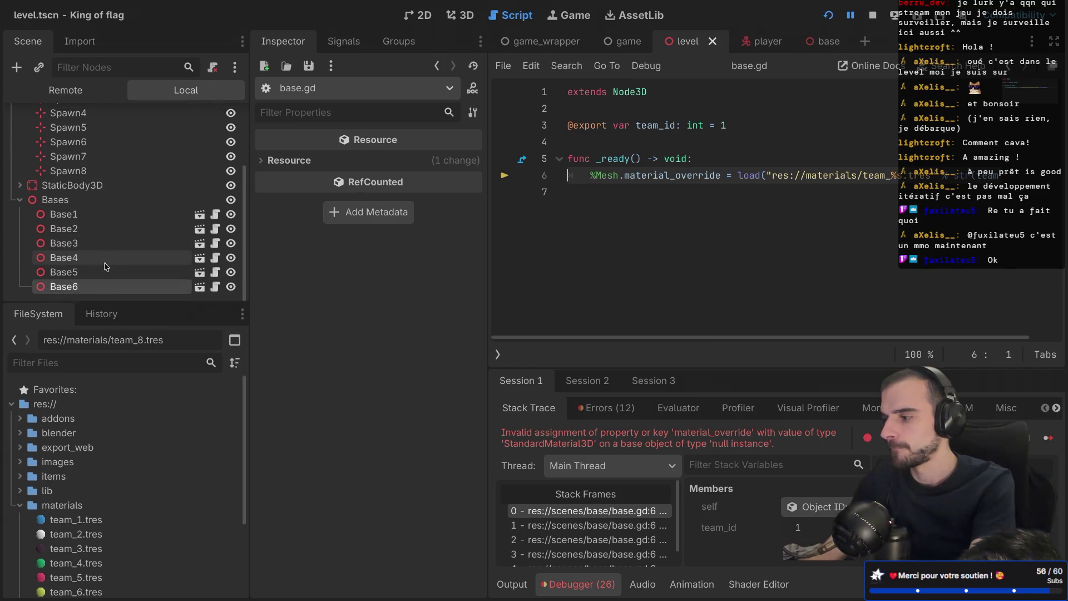
Step: Duplicate again to add Base7 and Base8, saving the level scene after each
{"action": "key", "text": "ctrl+d"}
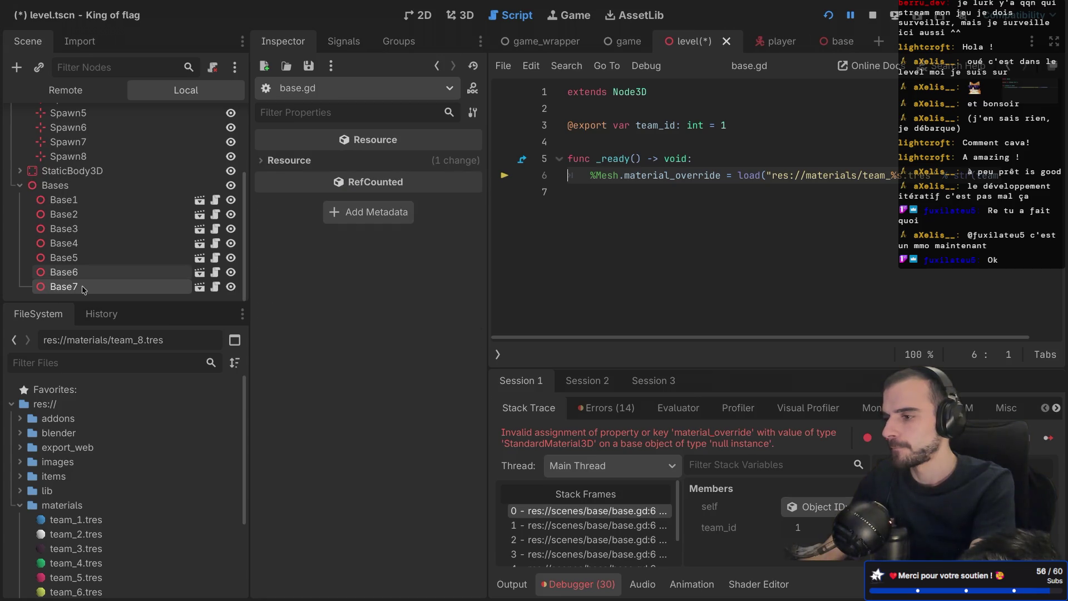
{"action": "key", "text": "ctrl+s"}
{"action": "left_click", "coordinate": [81, 278]}
{"action": "left_click", "coordinate": [81, 285]}
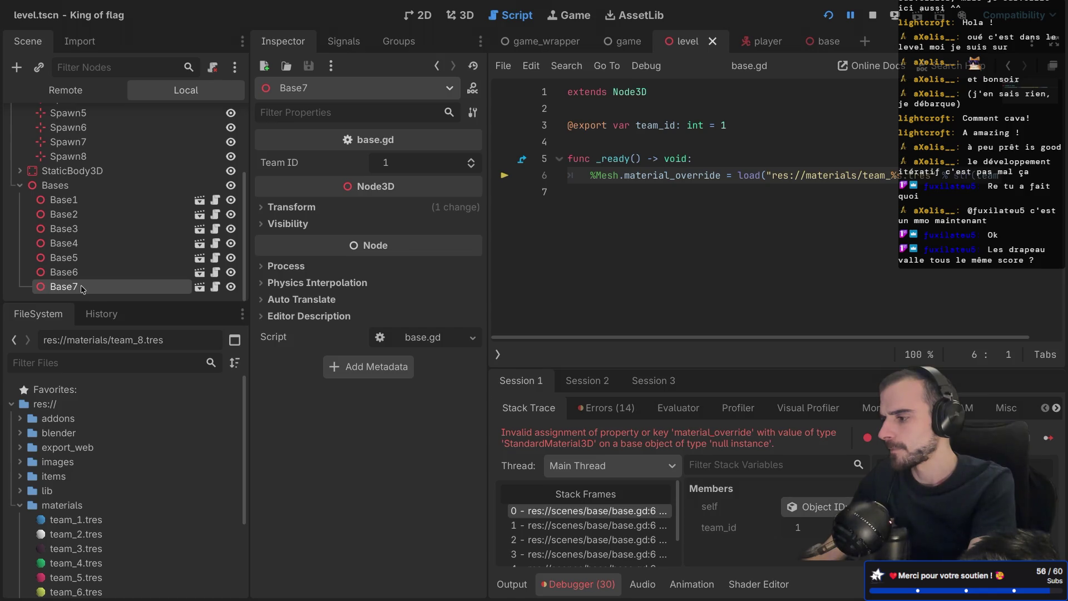
{"action": "key", "text": "ctrl+d"}
{"action": "key", "text": "ctrl+s"}
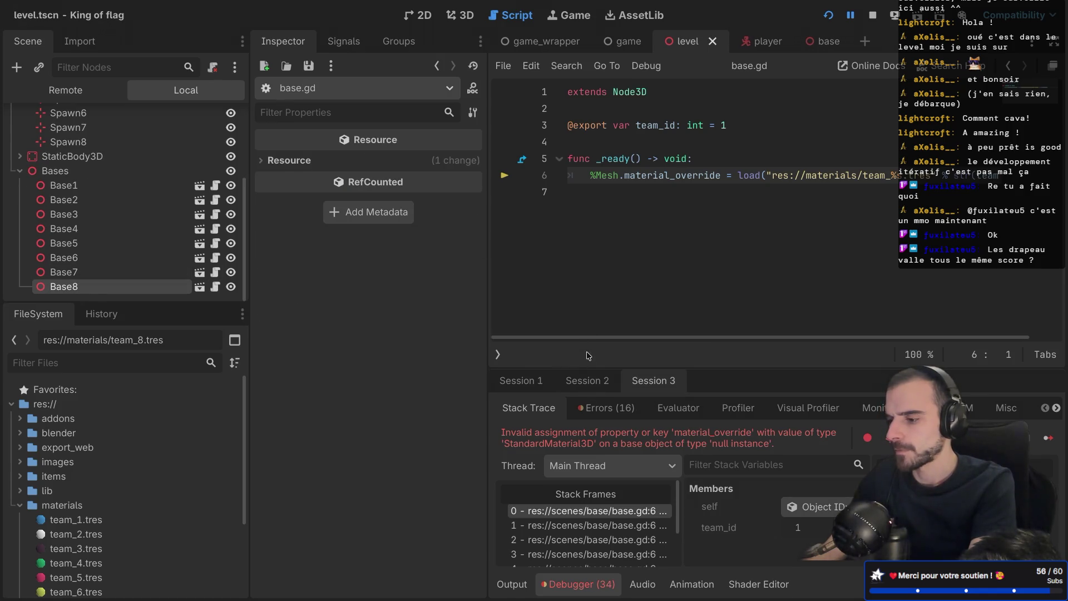
Step: Check the debug sessions' error, then return to the level scene and select Spawn2
{"action": "left_click", "coordinate": [591, 392]}
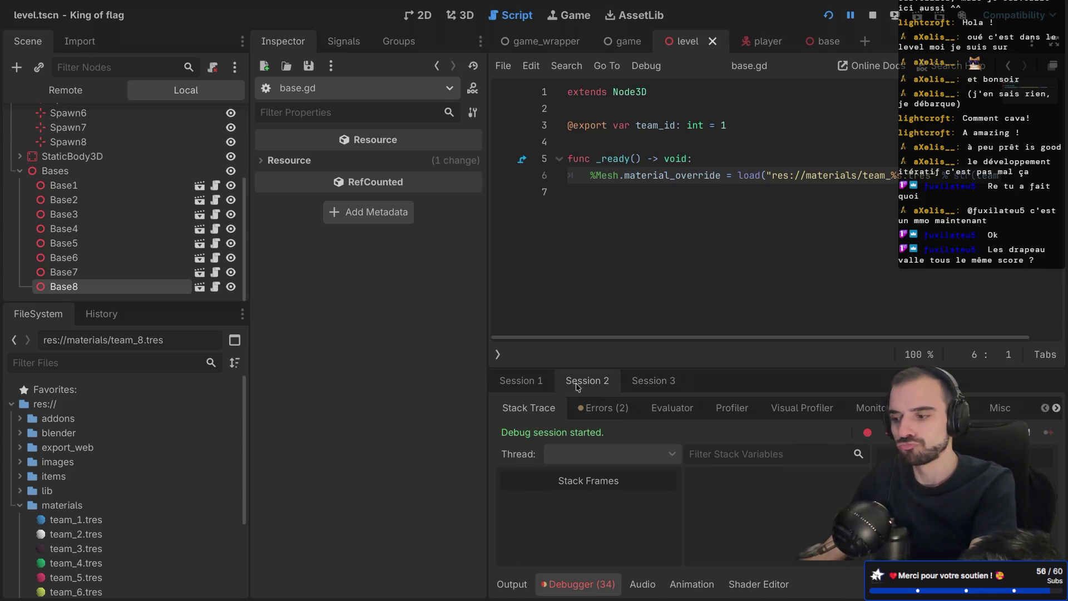
{"action": "left_click", "coordinate": [642, 388]}
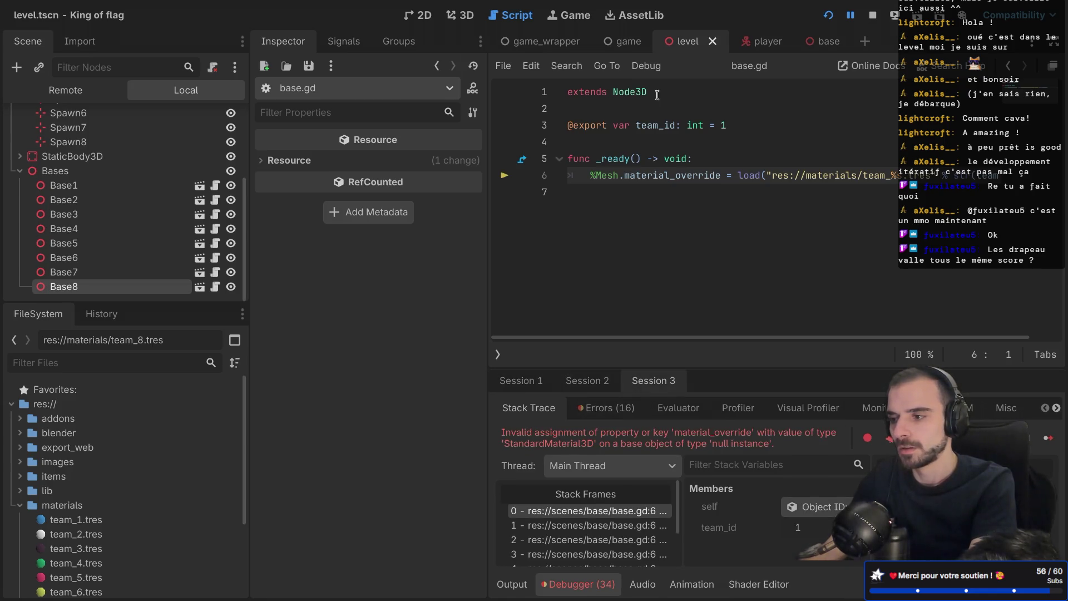
{"action": "left_click", "coordinate": [628, 43]}
{"action": "left_click", "coordinate": [685, 43]}
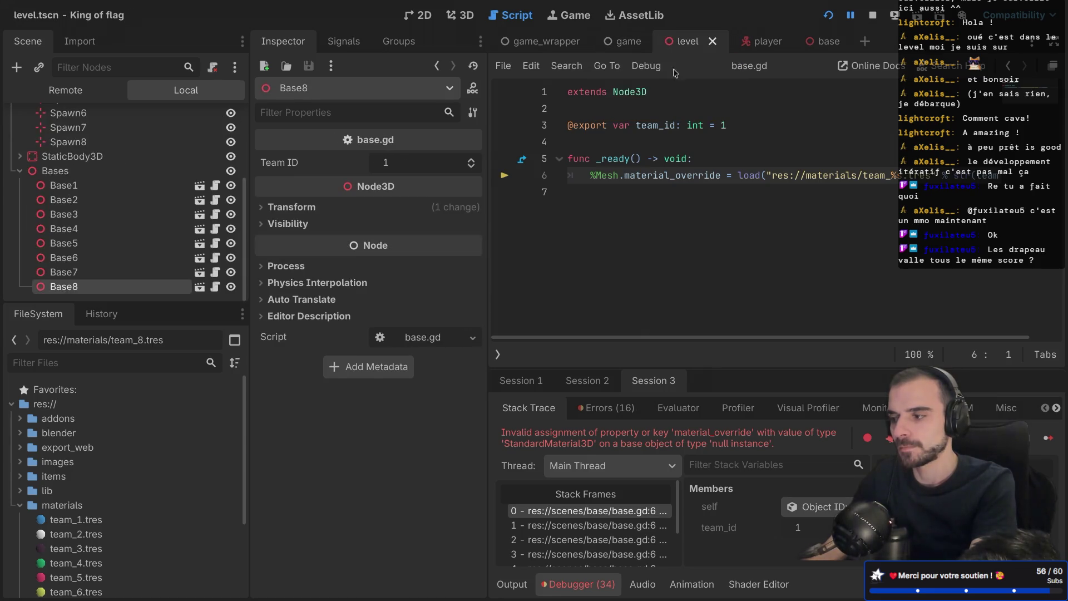
{"action": "scroll", "coordinate": [94, 162], "scroll_direction": "up", "scroll_amount": 5}
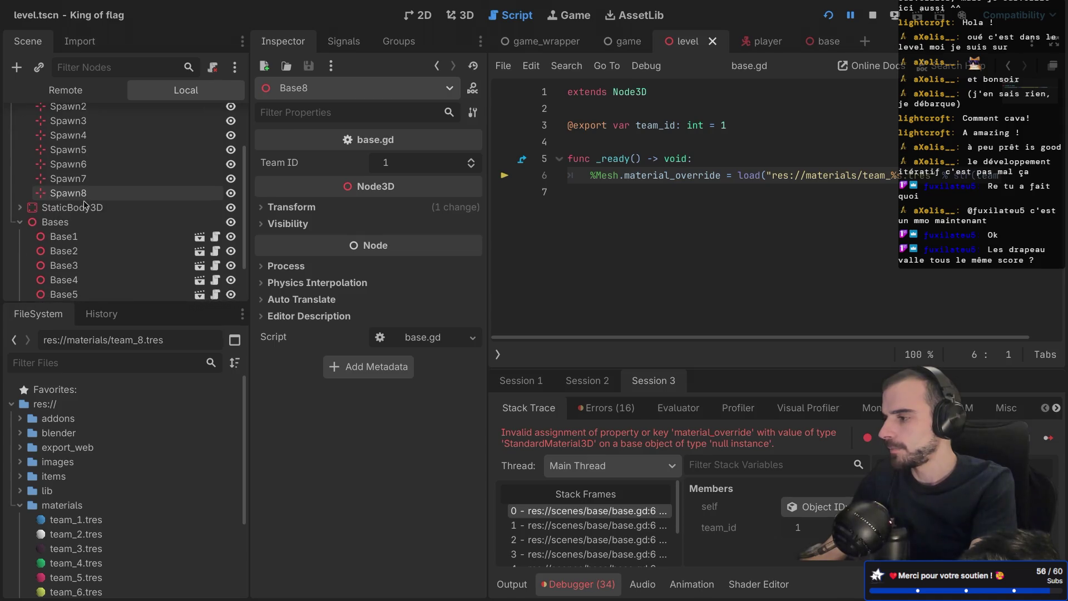
{"action": "left_click", "coordinate": [86, 140]}
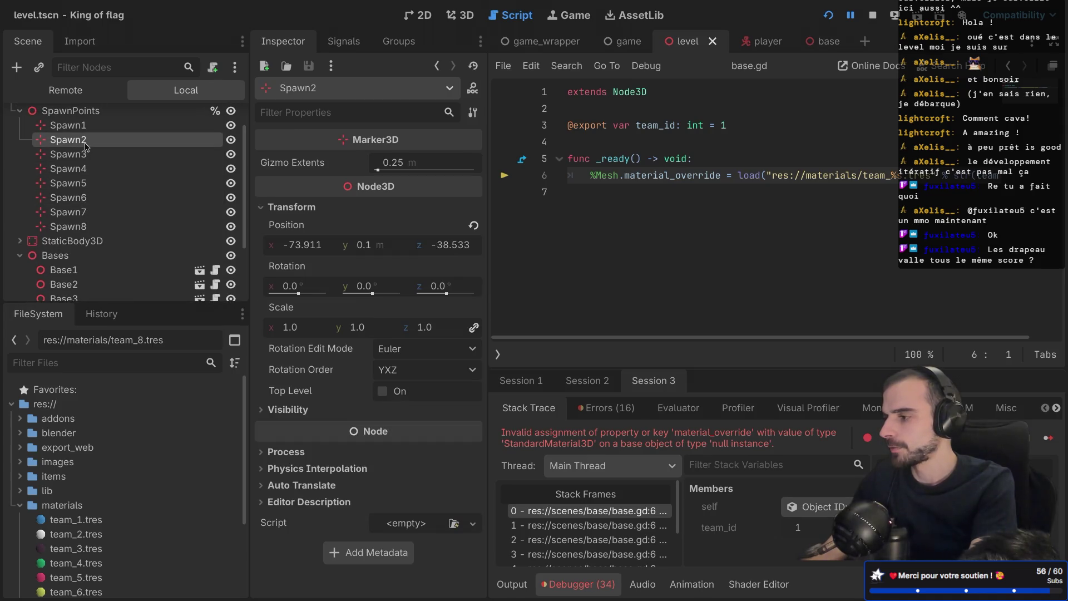
Step: Copy Spawn2's position value (-73.911, 0.1, -38.533) from the Inspector
{"action": "right_click", "coordinate": [294, 227]}
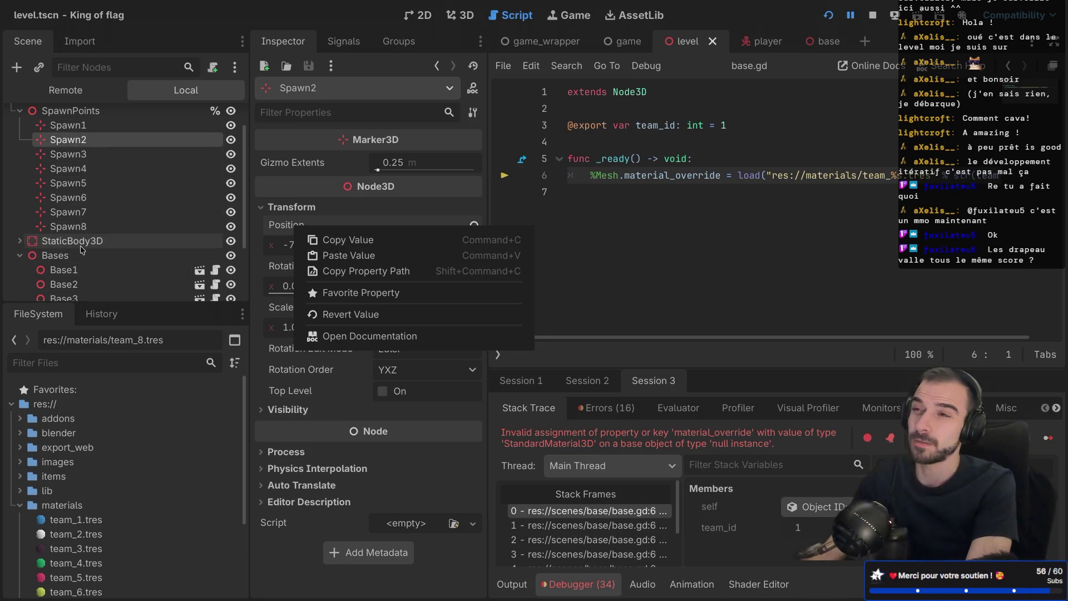
{"action": "scroll", "coordinate": [80, 249], "scroll_direction": "up", "scroll_amount": 2}
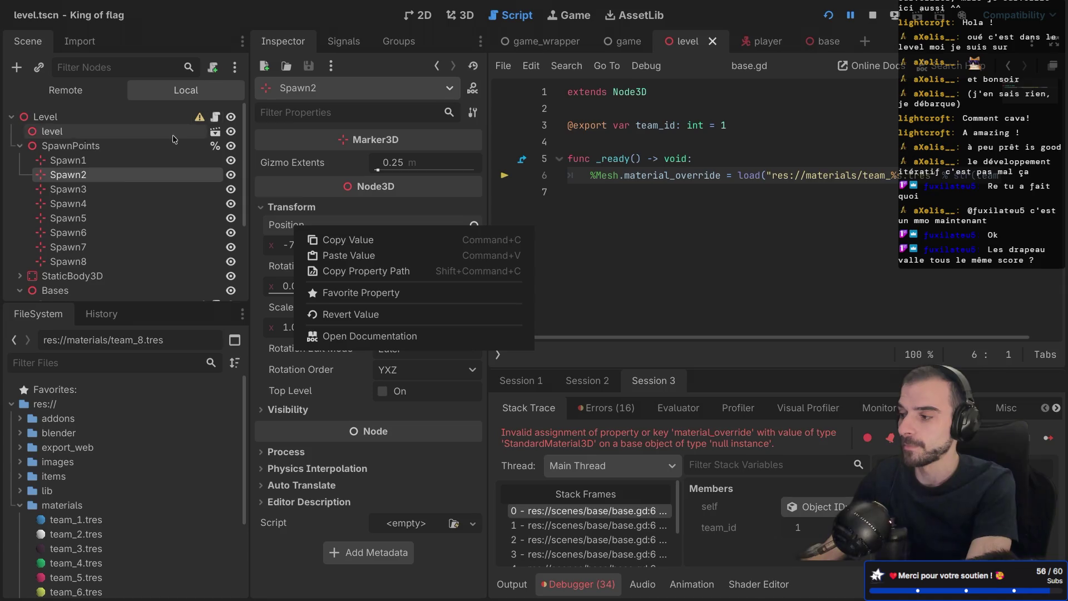
{"action": "scroll", "coordinate": [115, 178], "scroll_direction": "down", "scroll_amount": 2}
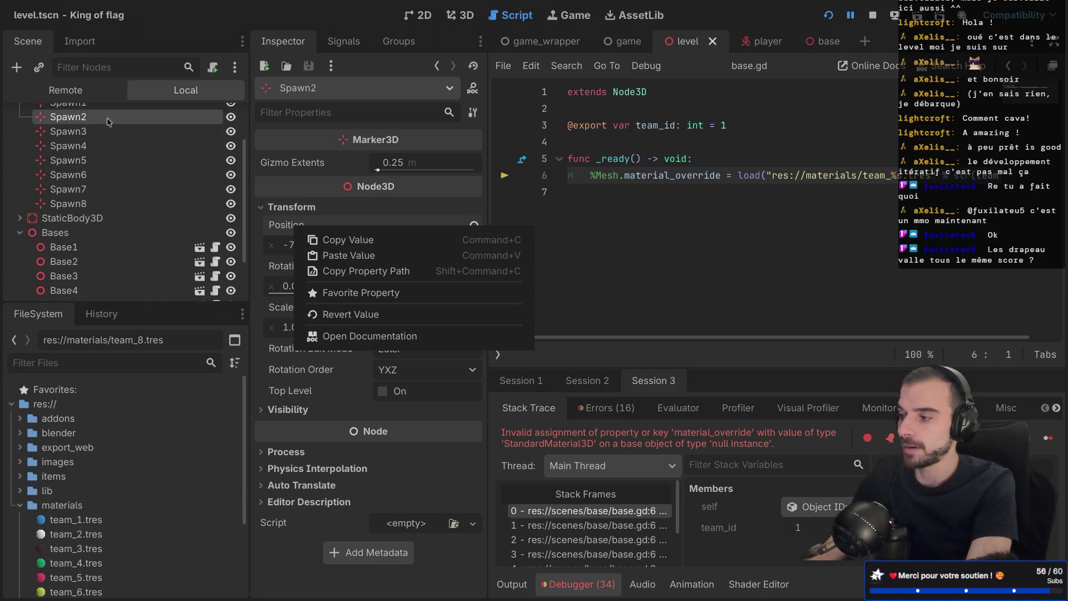
{"action": "scroll", "coordinate": [108, 183], "scroll_direction": "down", "scroll_amount": 2}
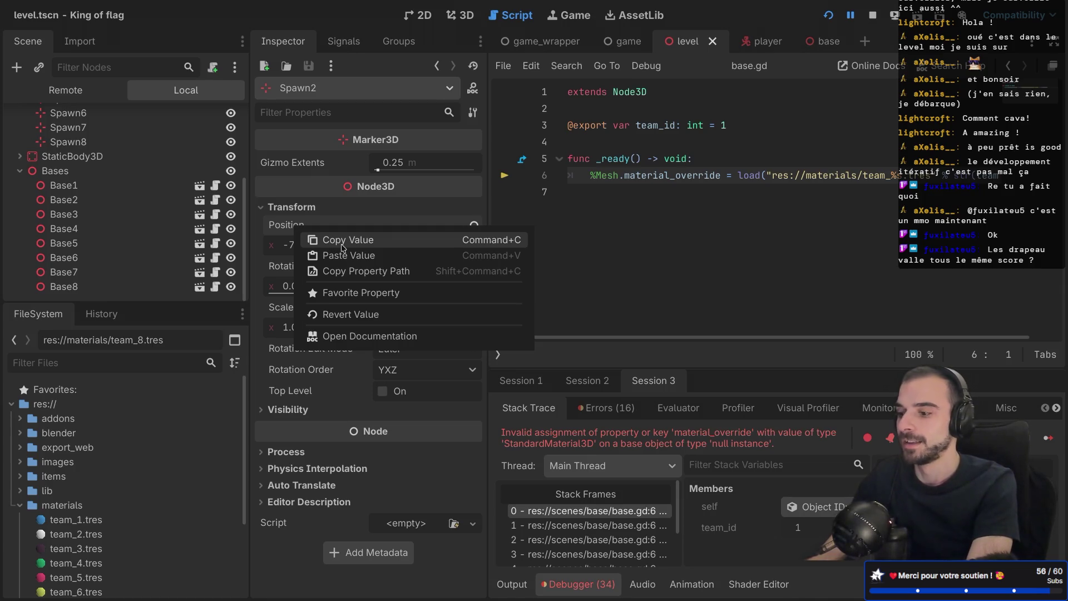
{"action": "left_click", "coordinate": [353, 242]}
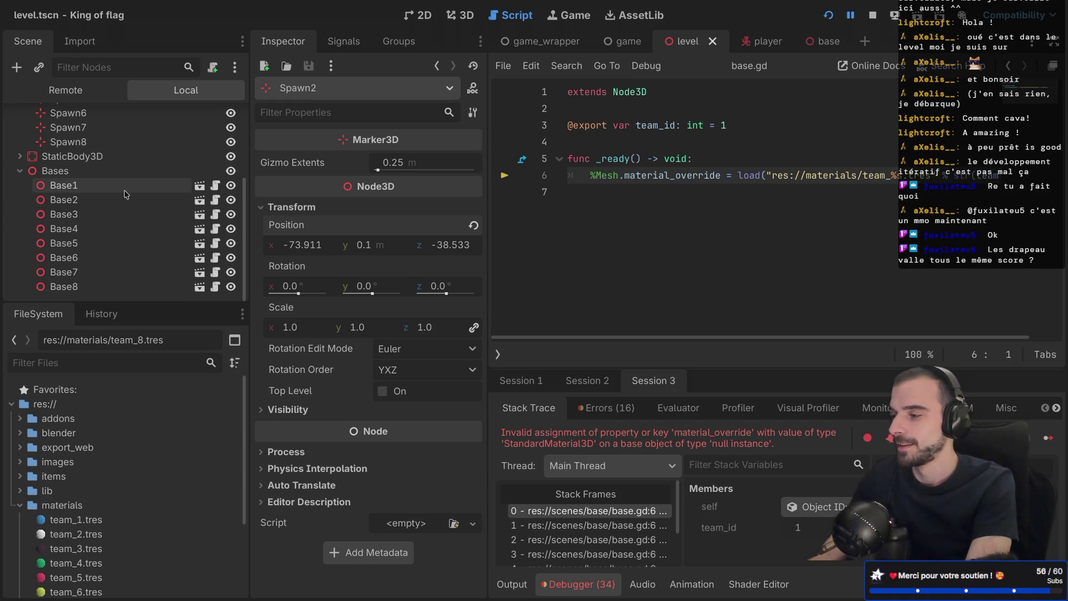
{"action": "scroll", "coordinate": [134, 195], "scroll_direction": "up", "scroll_amount": 3}
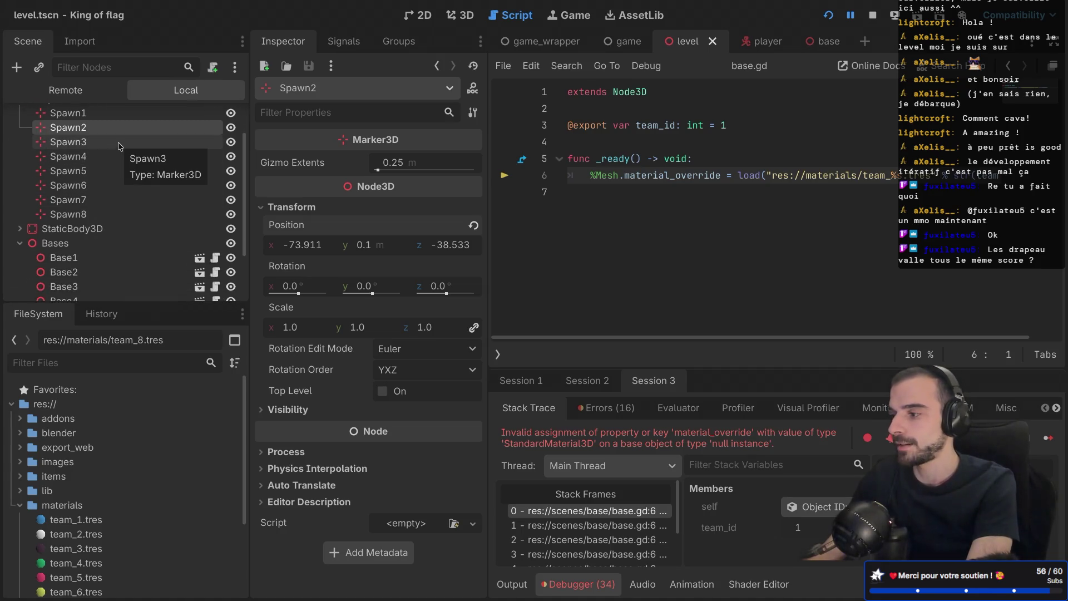
Step: Reload the itch.io devlog page and pass the human verification check
{"action": "key", "text": "ctrl+Right"}
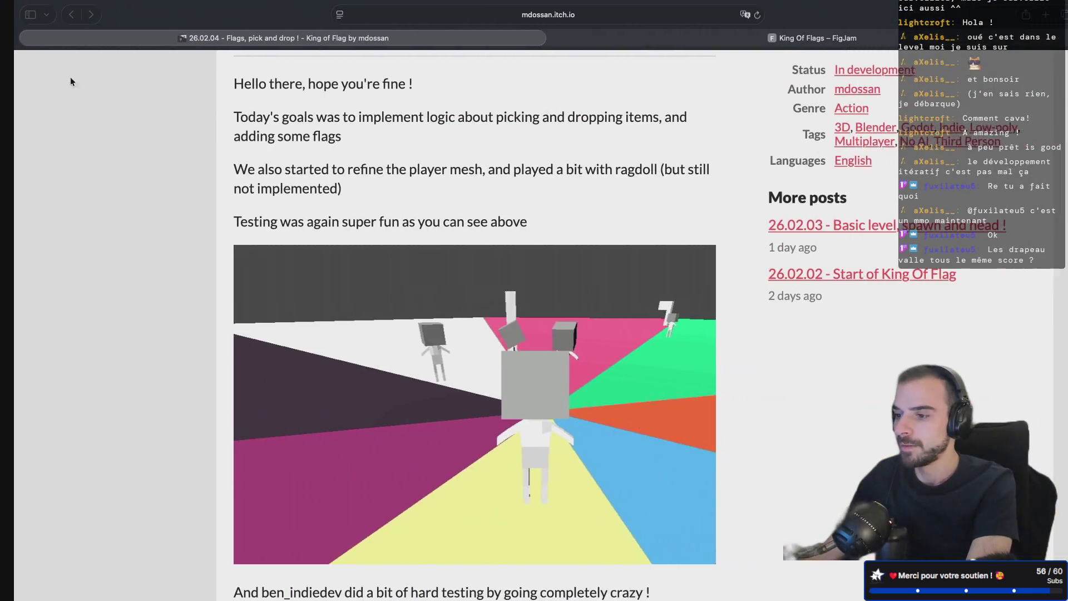
{"action": "key", "text": "super+r"}
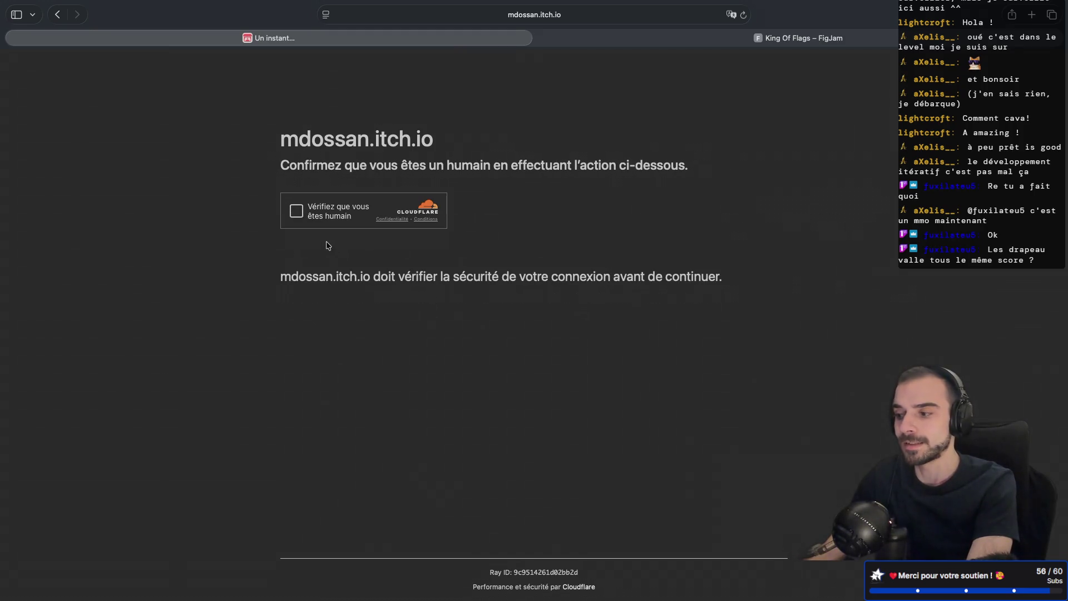
{"action": "left_click", "coordinate": [295, 212]}
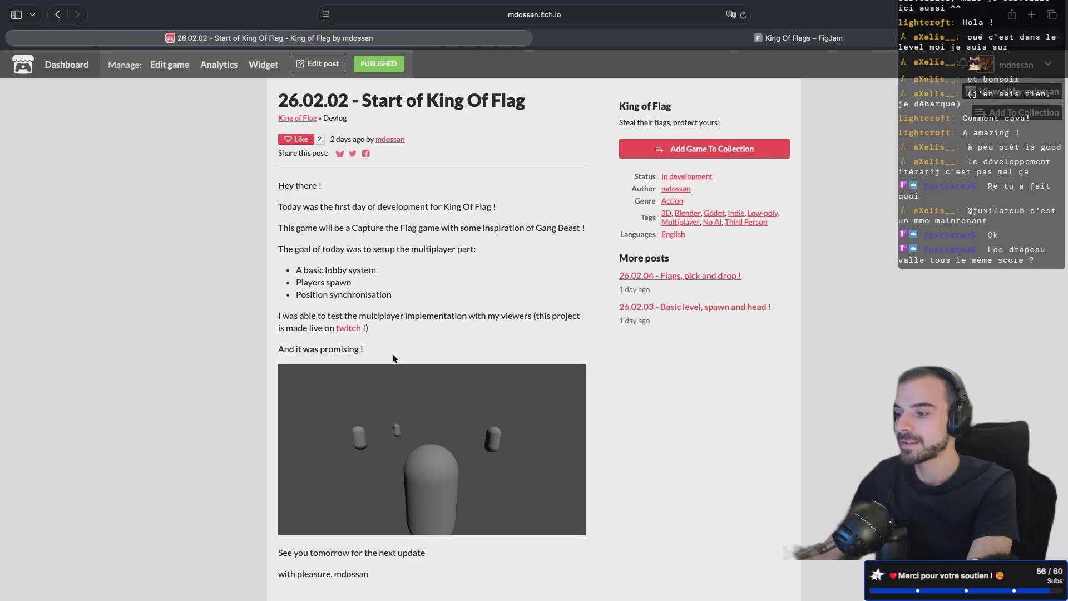
{"action": "scroll", "coordinate": [393, 354], "scroll_direction": "down", "scroll_amount": 3}
{"action": "scroll", "coordinate": [472, 366], "scroll_direction": "up", "scroll_amount": 2}
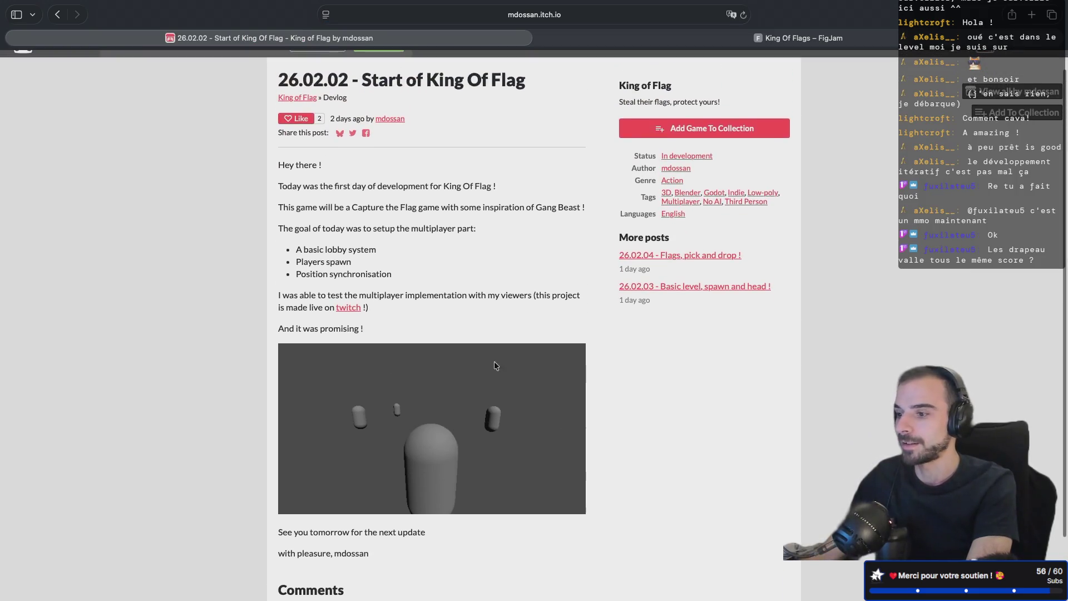
{"action": "scroll", "coordinate": [683, 148], "scroll_direction": "down", "scroll_amount": 3}
{"action": "scroll", "coordinate": [684, 166], "scroll_direction": "up", "scroll_amount": 2}
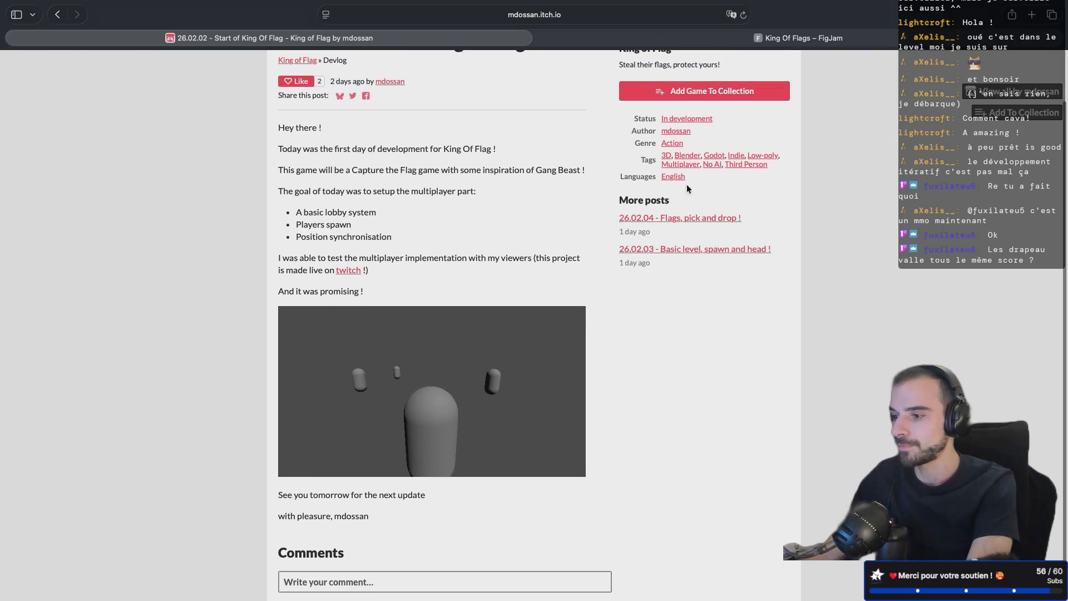
Step: Read through the 26.02.03 and 26.02.04 devlog posts, then switch desktops back toward Godot
{"action": "left_click", "coordinate": [663, 250]}
{"action": "scroll", "coordinate": [442, 422], "scroll_direction": "down", "scroll_amount": 1}
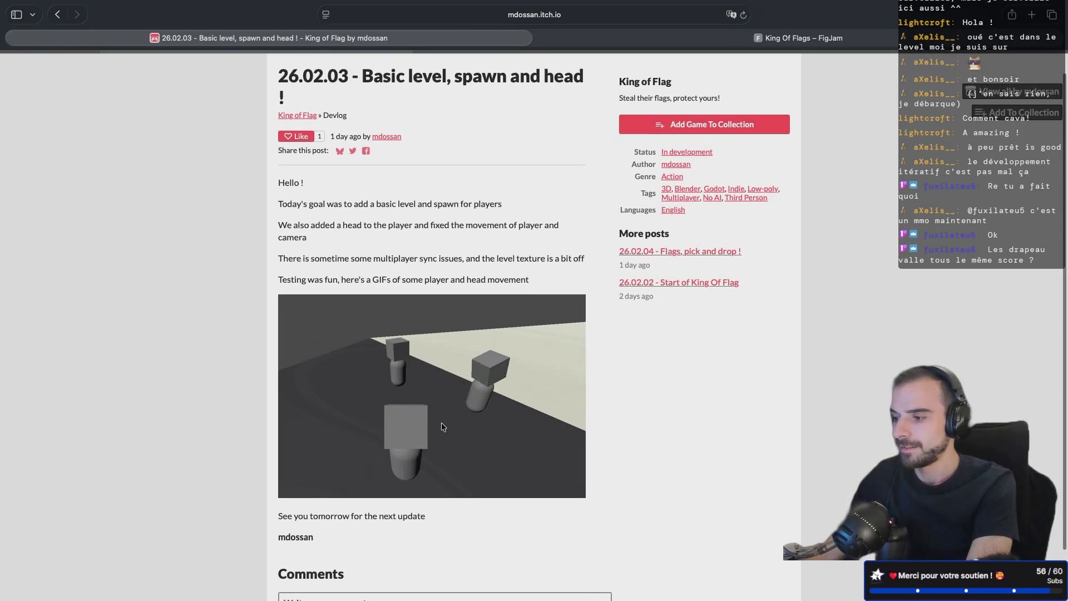
{"action": "left_click", "coordinate": [686, 251]}
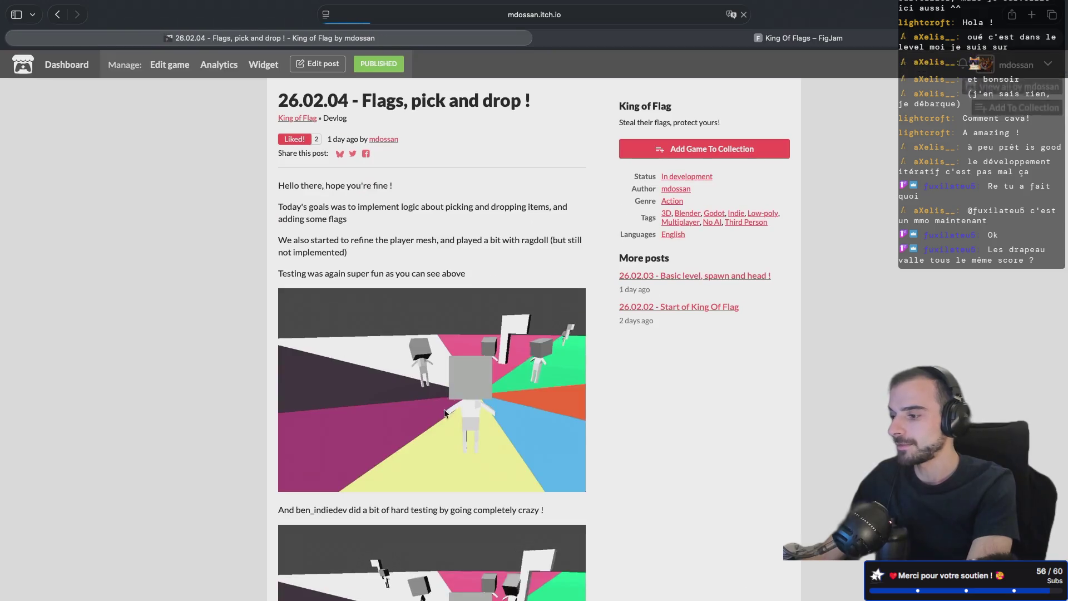
{"action": "scroll", "coordinate": [447, 441], "scroll_direction": "down", "scroll_amount": 1}
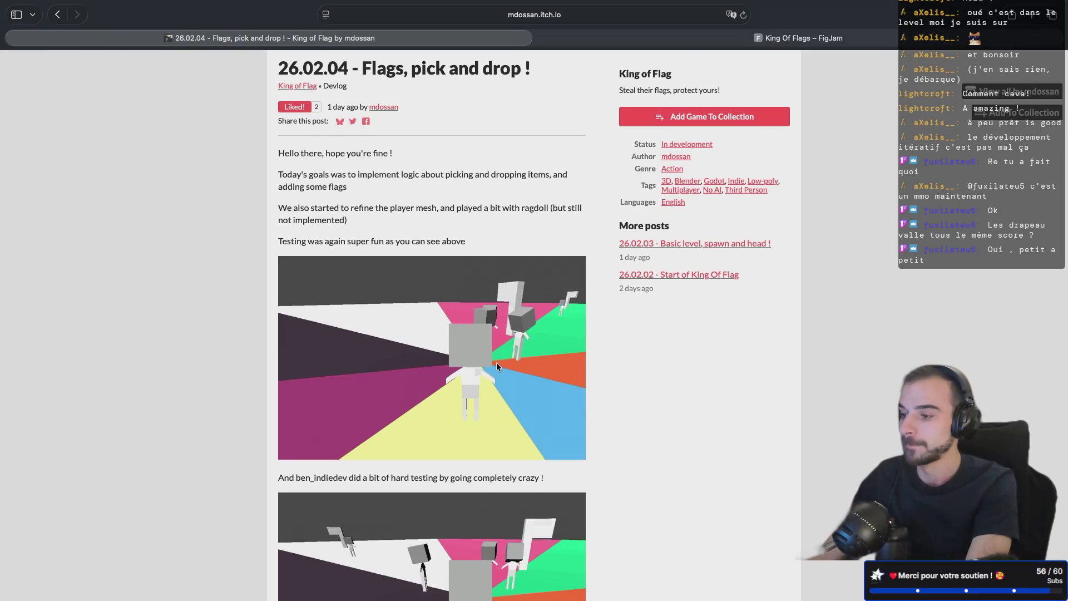
{"action": "scroll", "coordinate": [489, 366], "scroll_direction": "down", "scroll_amount": 2}
{"action": "scroll", "coordinate": [483, 366], "scroll_direction": "down", "scroll_amount": 6}
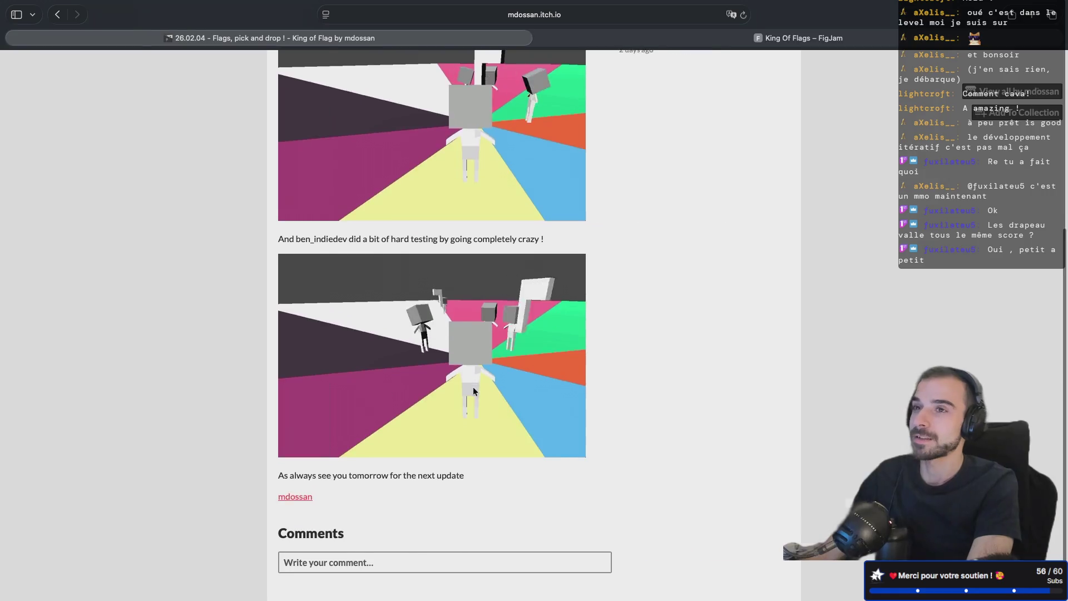
{"action": "key", "text": "ctrl+Right"}
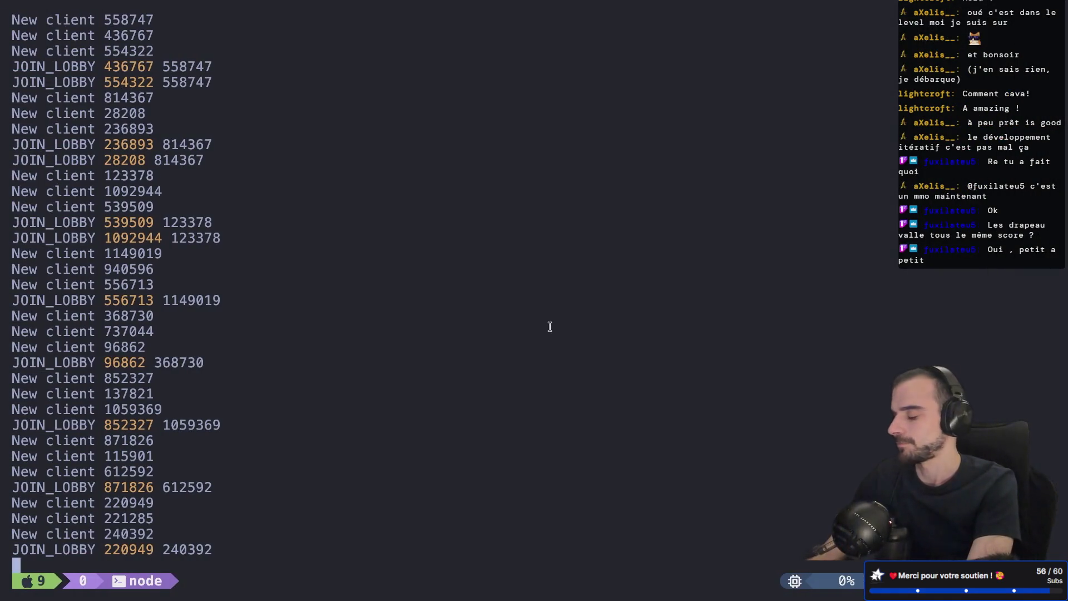
{"action": "key", "text": "ctrl+Left"}
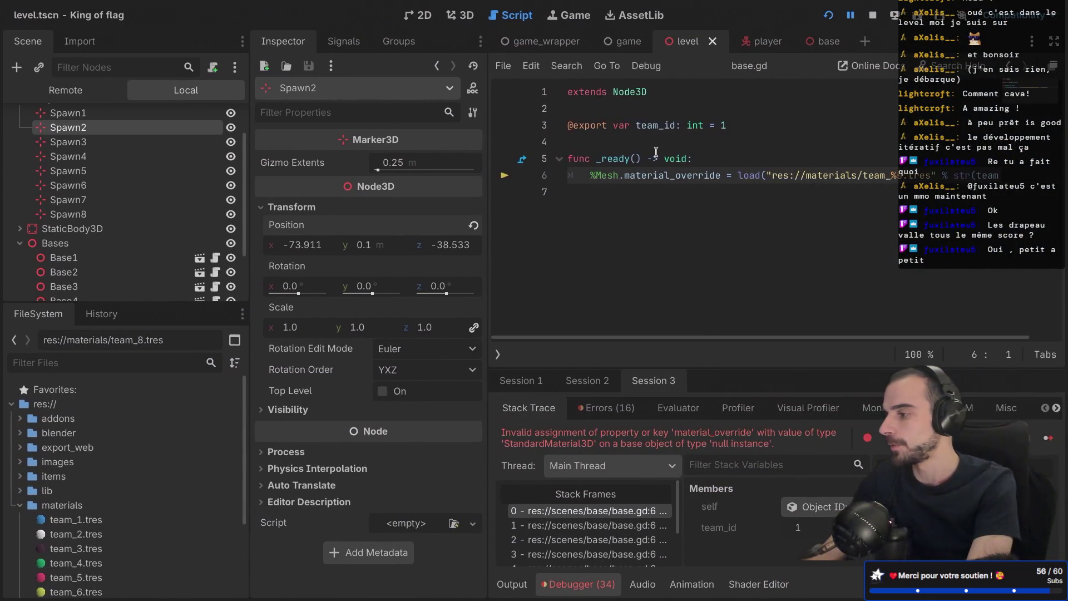
Step: Paste Spawn2's position onto Base2 and set Base2's team ID to 2
{"action": "right_click", "coordinate": [292, 225]}
{"action": "left_click", "coordinate": [305, 233]}
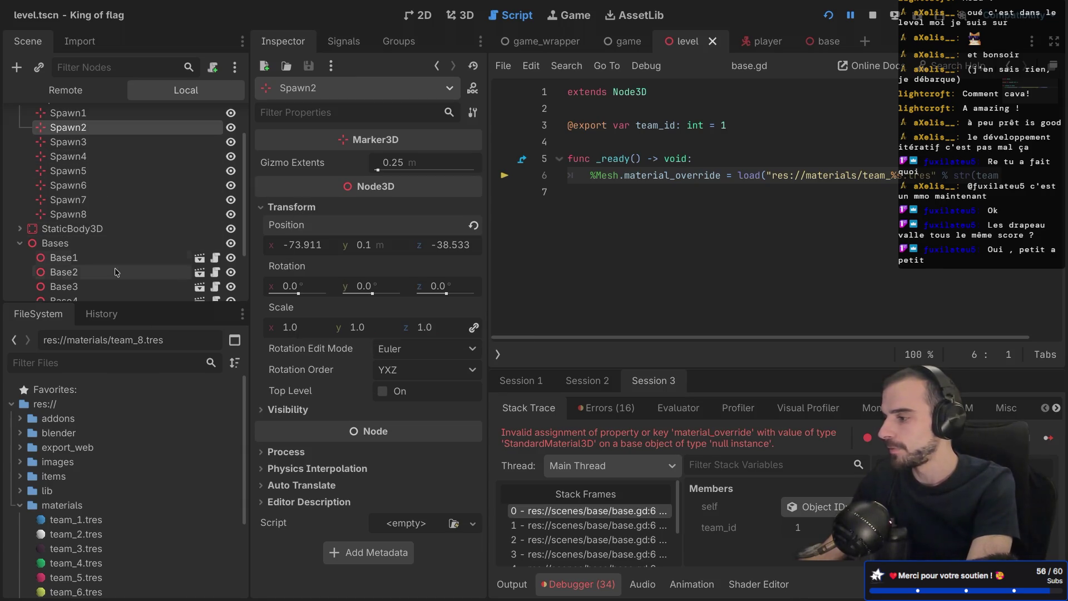
{"action": "left_click", "coordinate": [100, 272]}
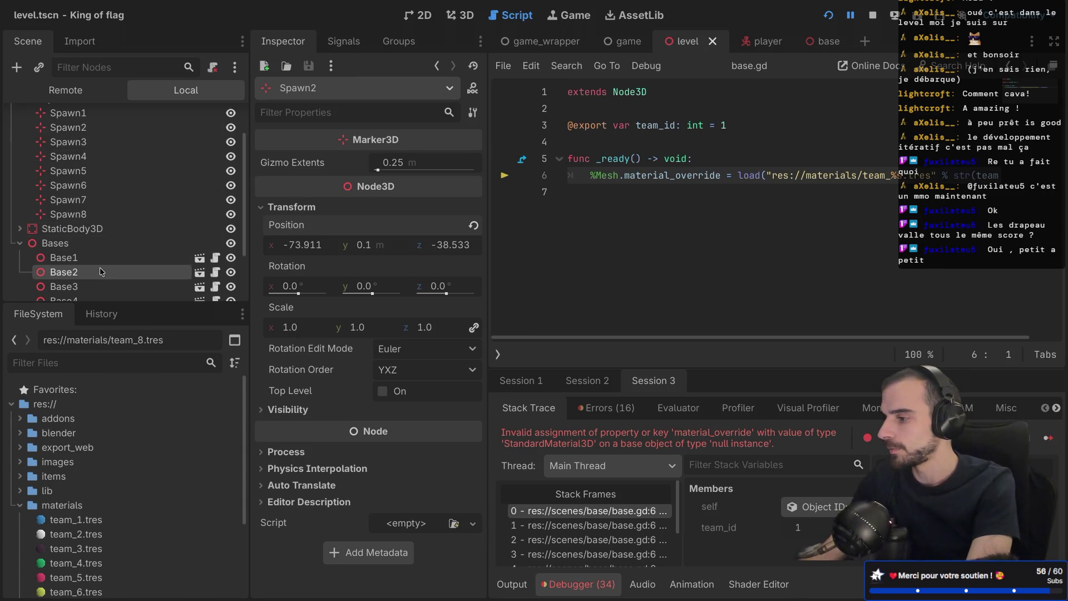
{"action": "right_click", "coordinate": [293, 225]}
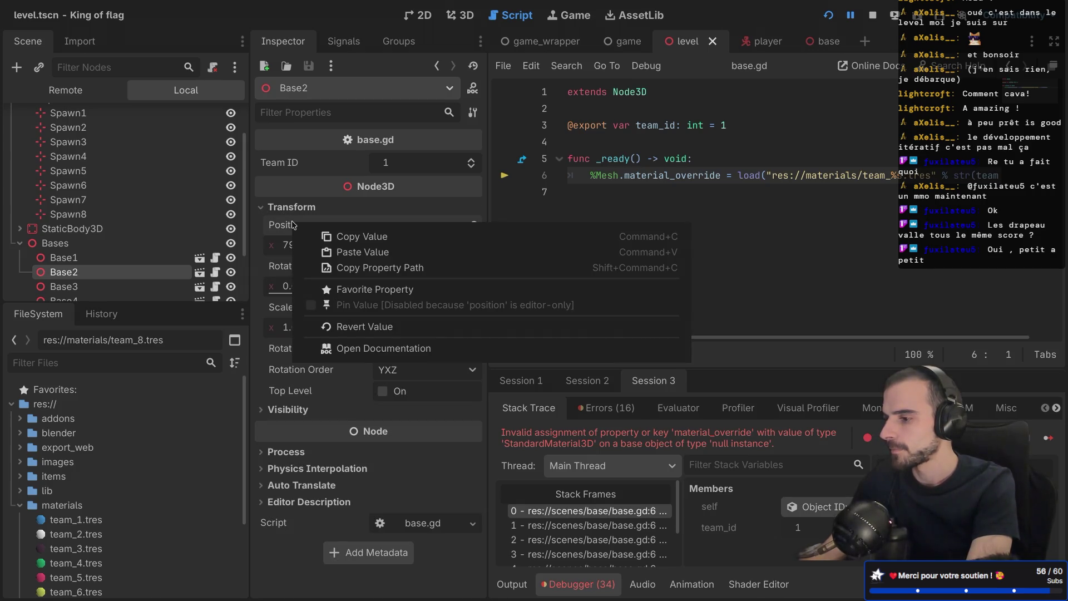
{"action": "left_click", "coordinate": [357, 256]}
{"action": "left_click", "coordinate": [471, 160]}
Step: Check Spawn3's position and bring up Base3's transform properties
{"action": "scroll", "coordinate": [72, 207], "scroll_direction": "up", "scroll_amount": 3}
{"action": "left_click", "coordinate": [68, 189]}
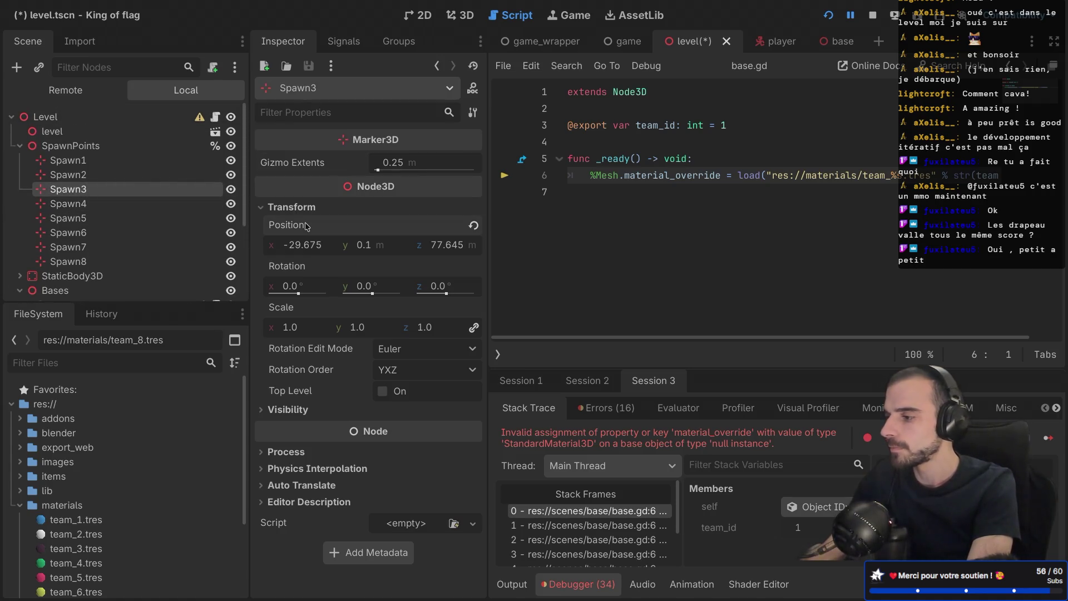
{"action": "scroll", "coordinate": [72, 192], "scroll_direction": "down", "scroll_amount": 4}
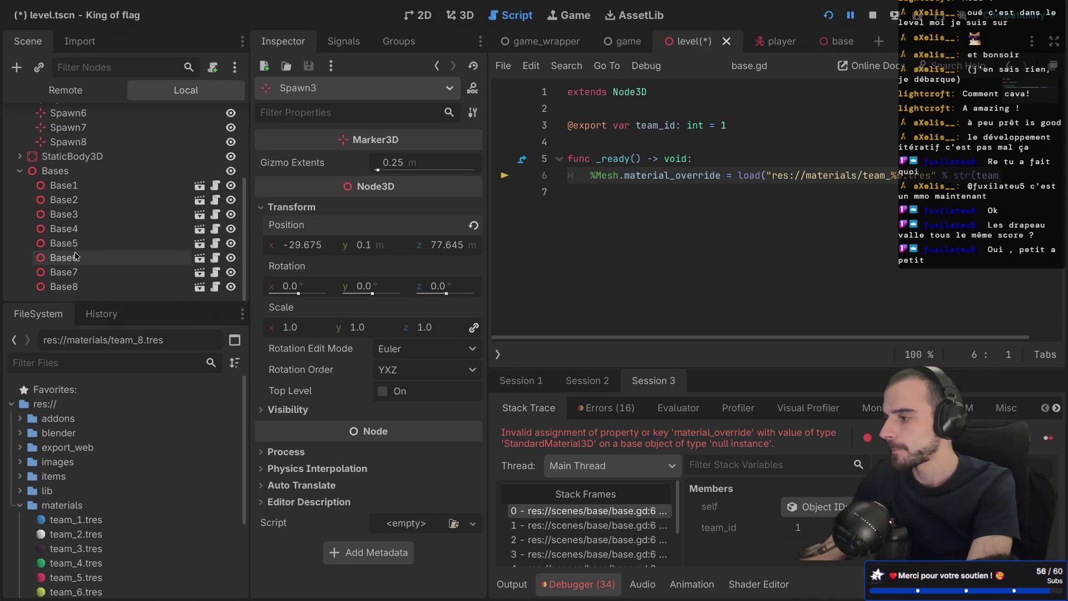
{"action": "left_click", "coordinate": [70, 216]}
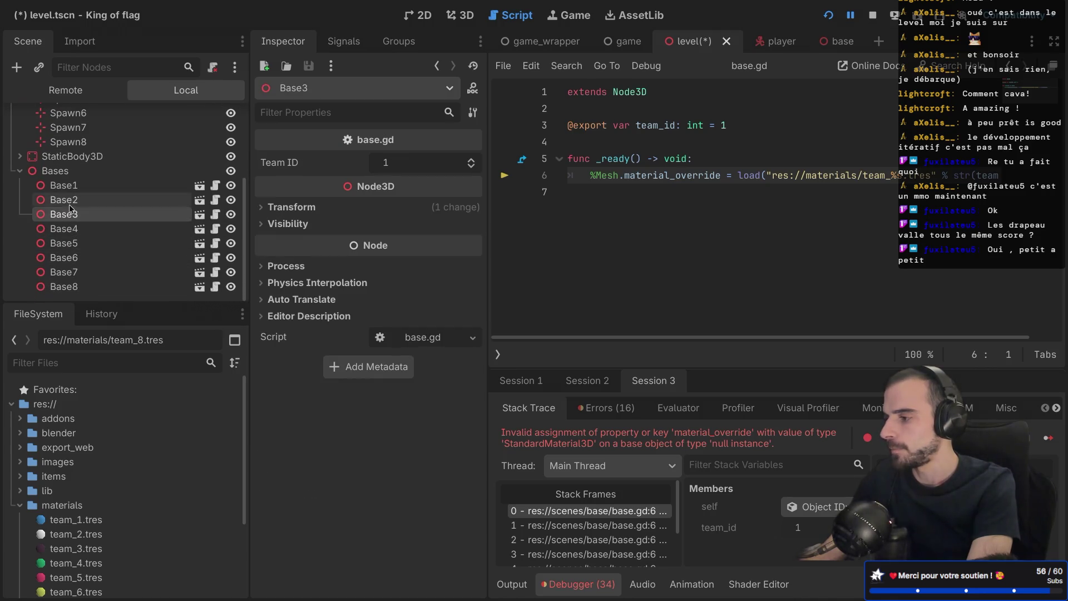
{"action": "left_click", "coordinate": [66, 215]}
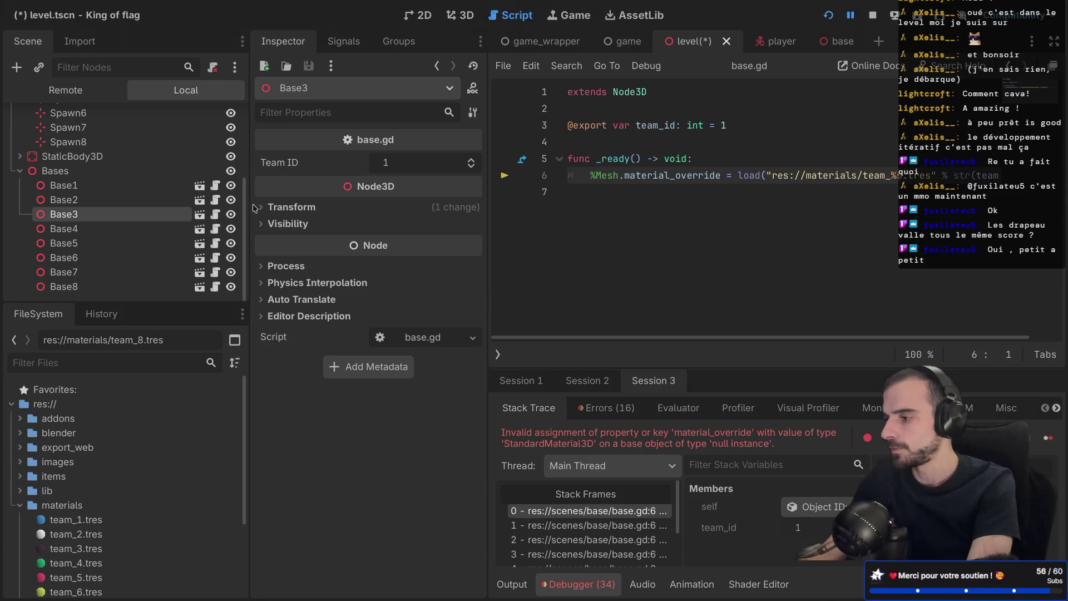
{"action": "left_click", "coordinate": [261, 207]}
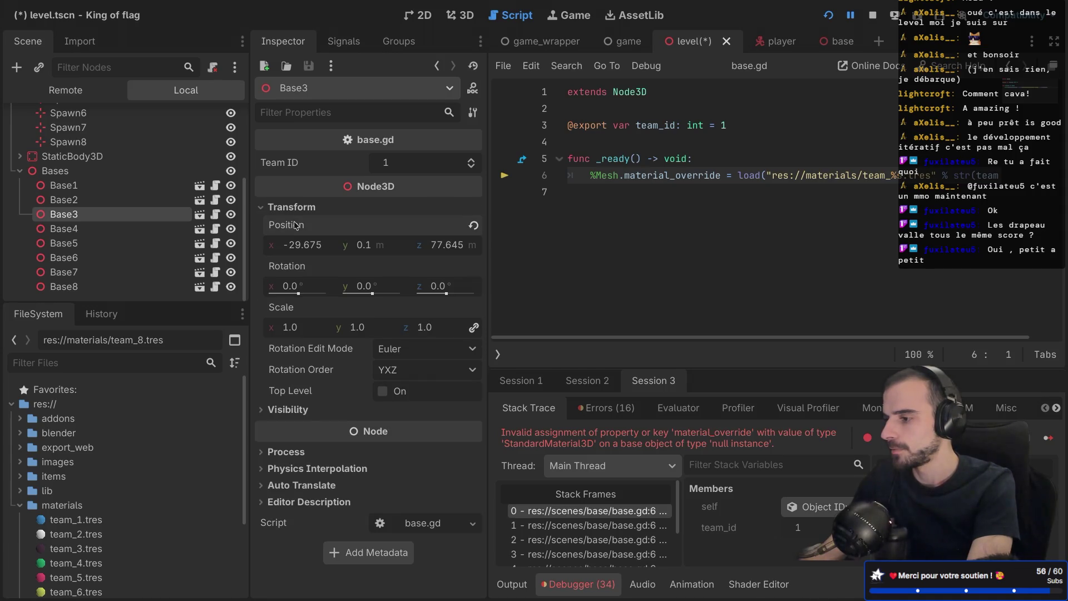
Step: Look up Spawn4's position and raise Base4's team ID to 4
{"action": "scroll", "coordinate": [109, 201], "scroll_direction": "up", "scroll_amount": 4}
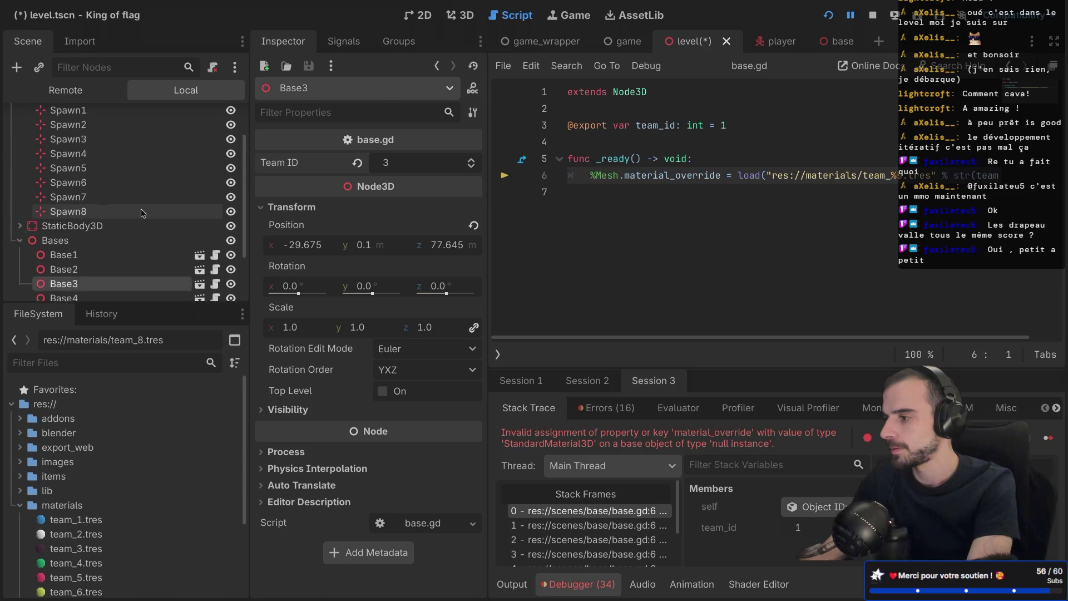
{"action": "left_click", "coordinate": [109, 197]}
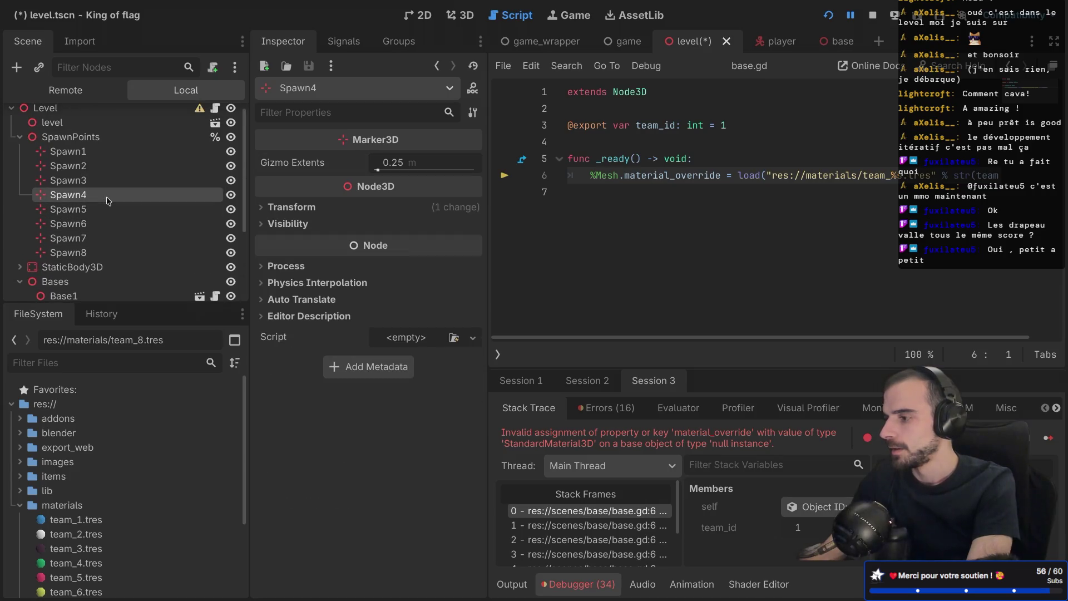
{"action": "left_click", "coordinate": [264, 207]}
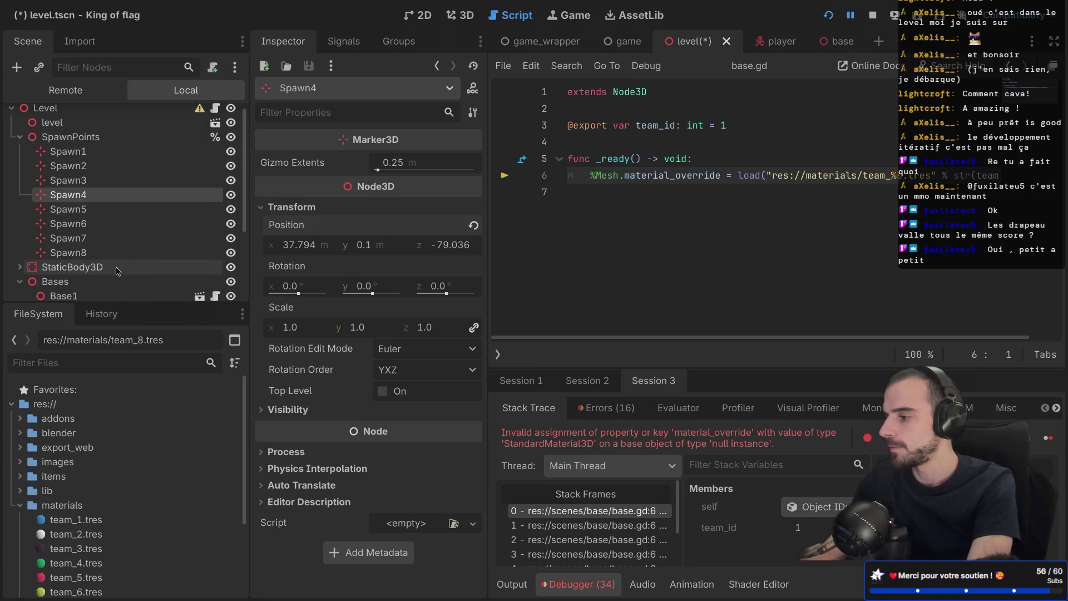
{"action": "scroll", "coordinate": [111, 261], "scroll_direction": "down", "scroll_amount": 4}
{"action": "left_click", "coordinate": [80, 232]}
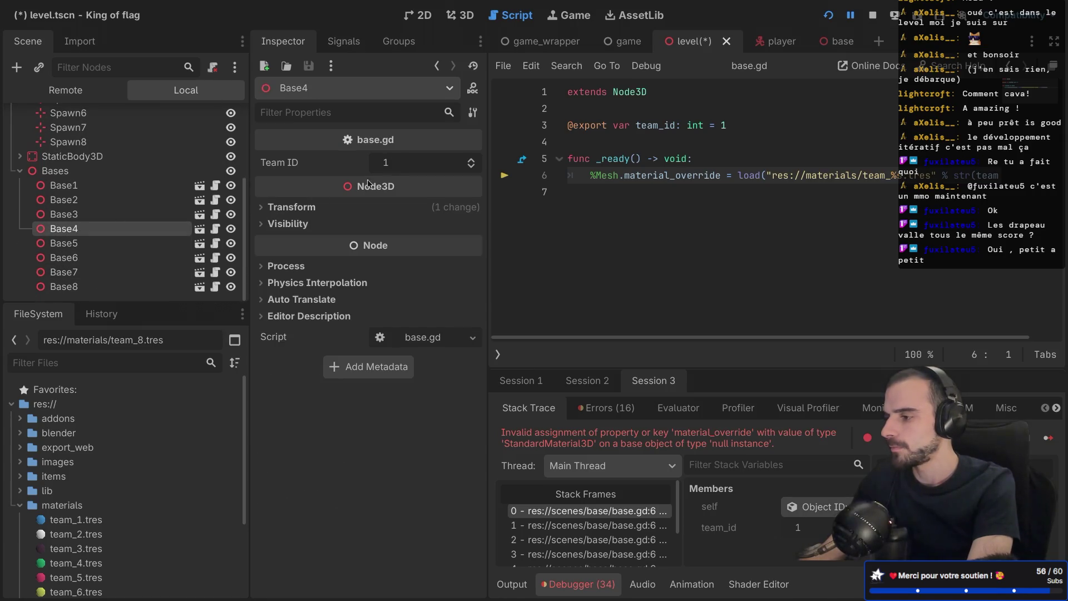
{"action": "left_click", "coordinate": [471, 161]}
{"action": "left_click", "coordinate": [472, 161]}
{"action": "left_click", "coordinate": [471, 161]}
{"action": "left_click", "coordinate": [278, 207]}
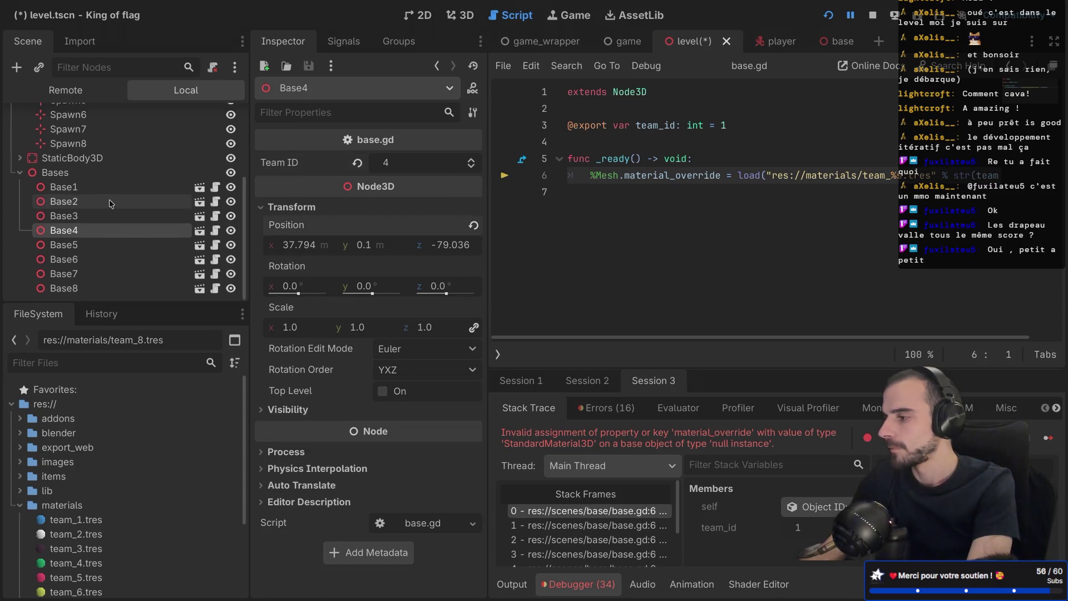
{"action": "scroll", "coordinate": [111, 206], "scroll_direction": "up", "scroll_amount": 3}
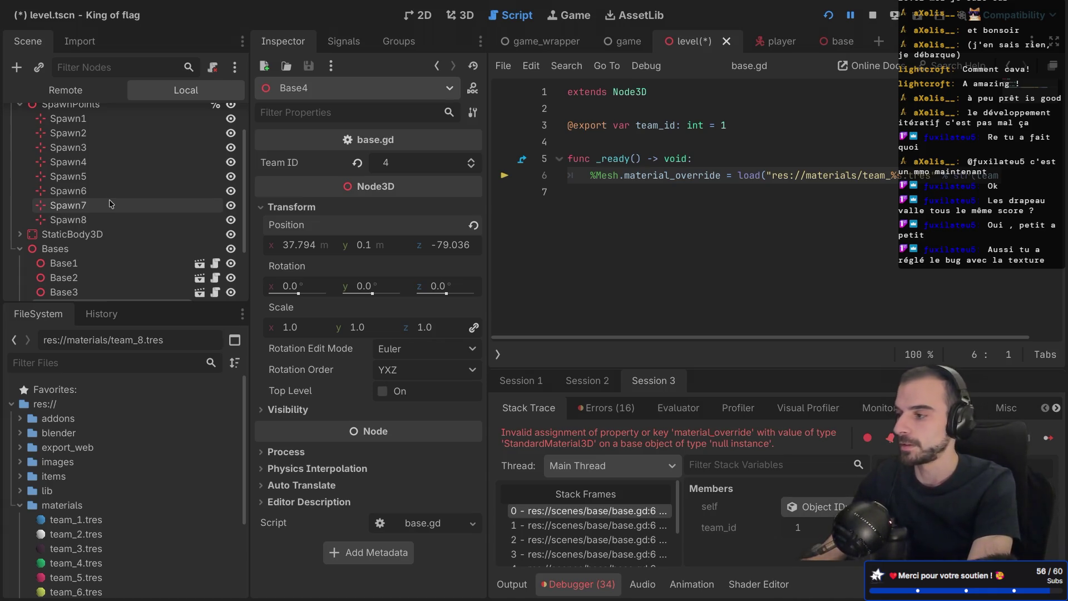
{"action": "left_click", "coordinate": [88, 48]}
{"action": "left_click", "coordinate": [31, 42]}
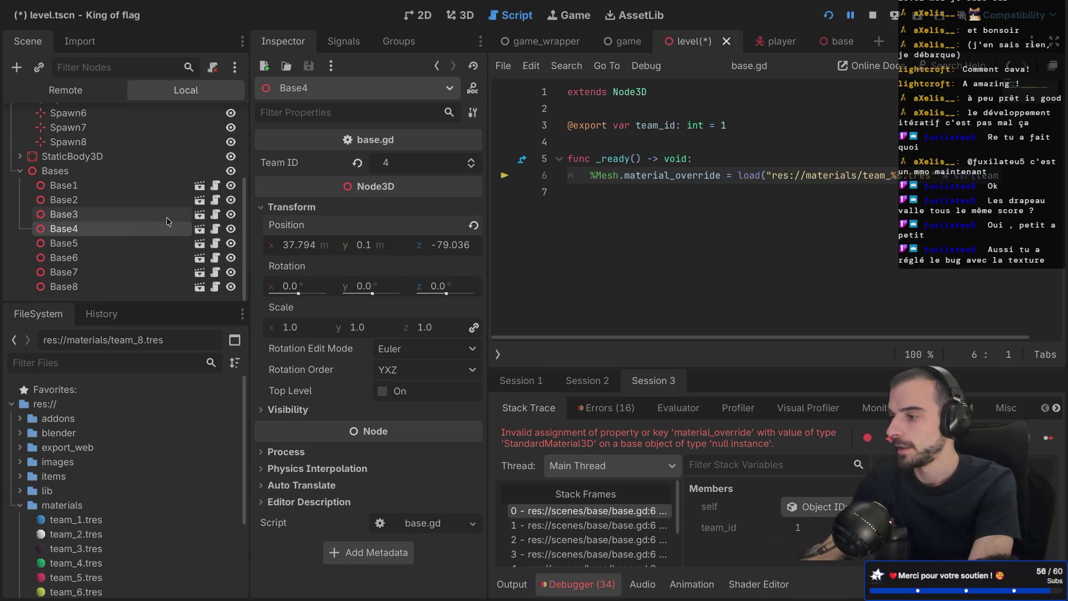
Step: Place Base5 at Spawn5's position (-30.859, 0.1, -79.663), give it team ID 5, and save
{"action": "scroll", "coordinate": [120, 195], "scroll_direction": "up", "scroll_amount": 5}
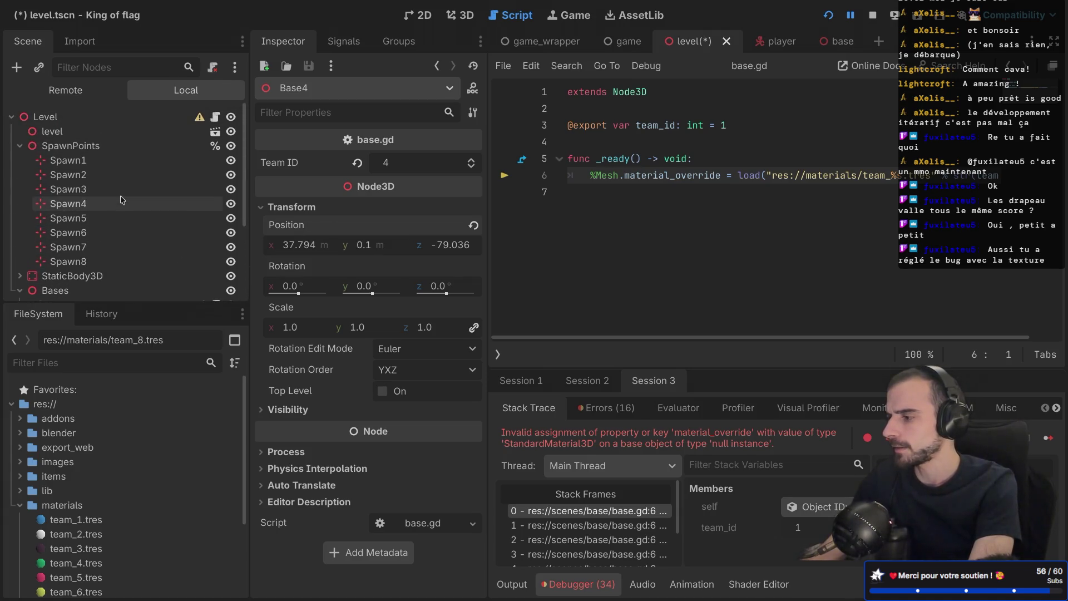
{"action": "left_click", "coordinate": [102, 205]}
{"action": "left_click", "coordinate": [102, 218]}
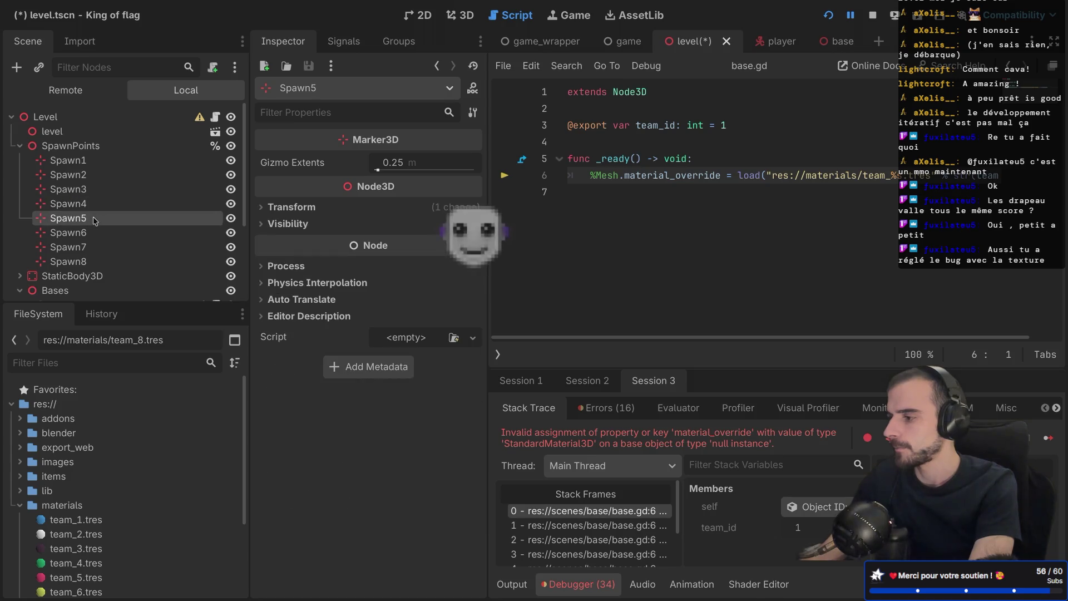
{"action": "left_click", "coordinate": [293, 207]}
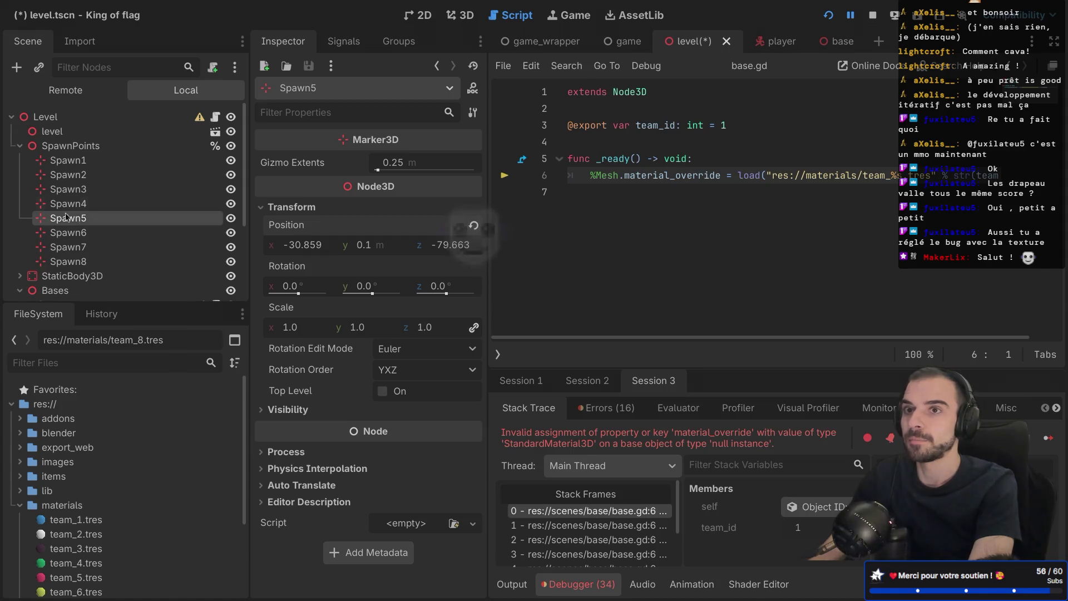
{"action": "scroll", "coordinate": [83, 222], "scroll_direction": "down", "scroll_amount": 5}
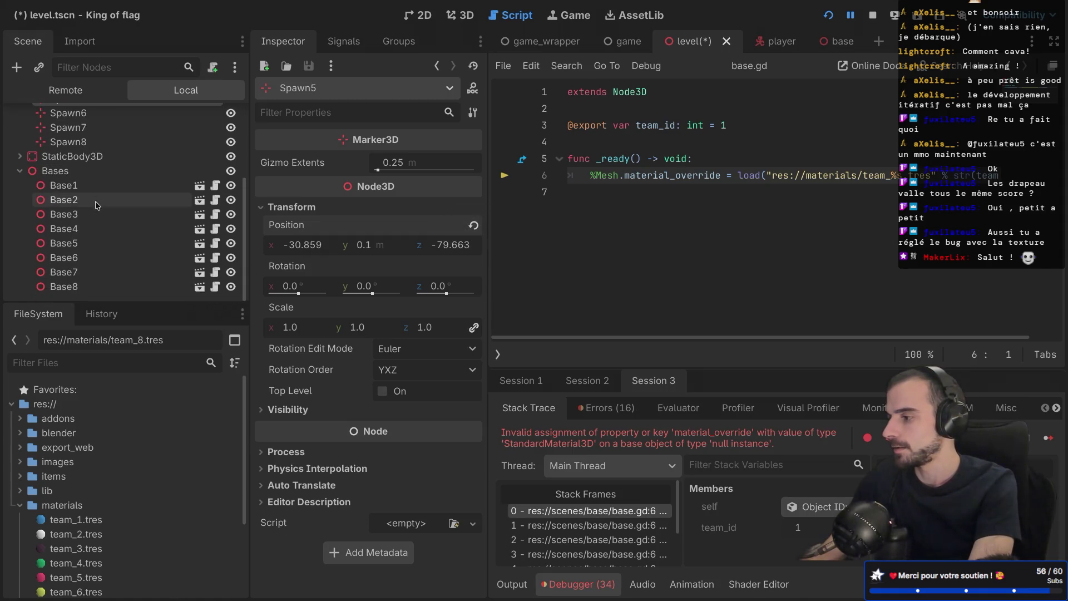
{"action": "left_click", "coordinate": [77, 245]}
{"action": "left_click", "coordinate": [292, 207]}
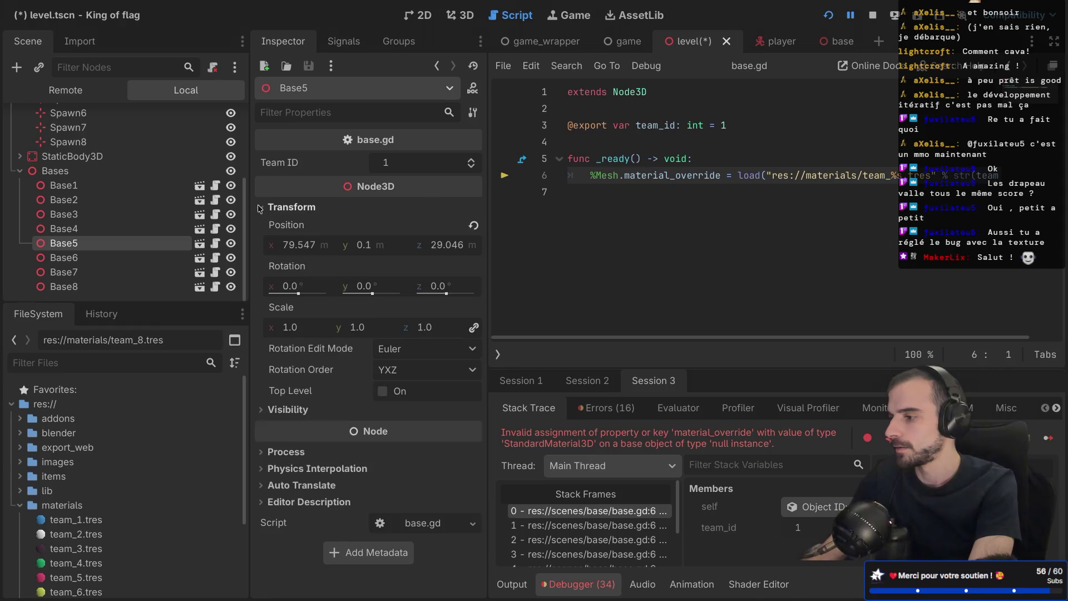
{"action": "double_click", "coordinate": [471, 159]}
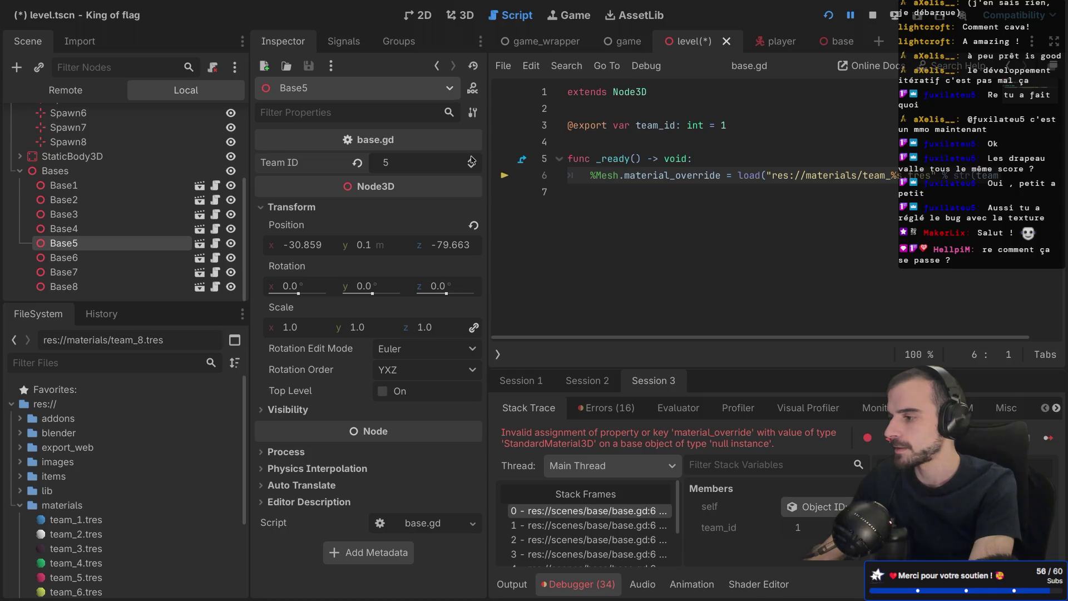
{"action": "key", "text": "ctrl+s"}
{"action": "scroll", "coordinate": [123, 200], "scroll_direction": "up", "scroll_amount": 2}
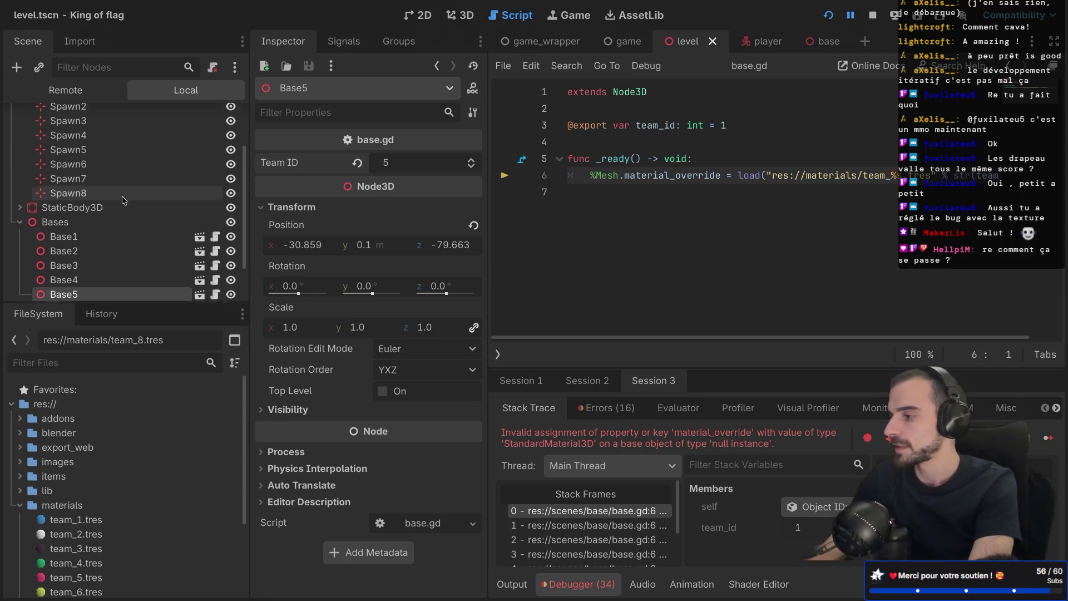
{"action": "scroll", "coordinate": [106, 194], "scroll_direction": "down", "scroll_amount": 2}
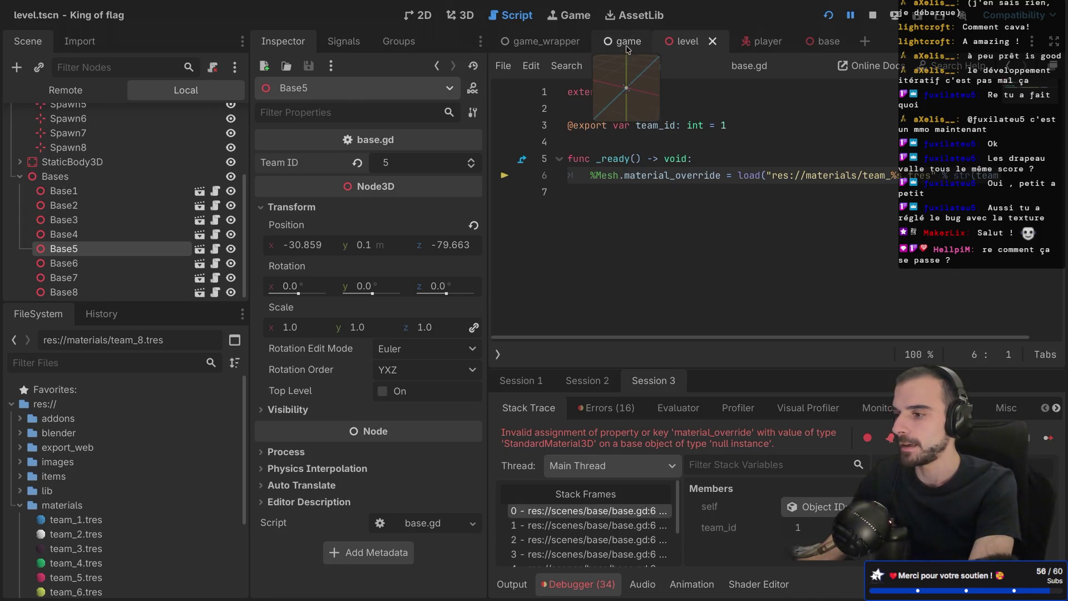
Step: Frame the Base5 platform in the 3D view, orbit around it, and scroll FileSystem toward the team materials
{"action": "left_click", "coordinate": [470, 17]}
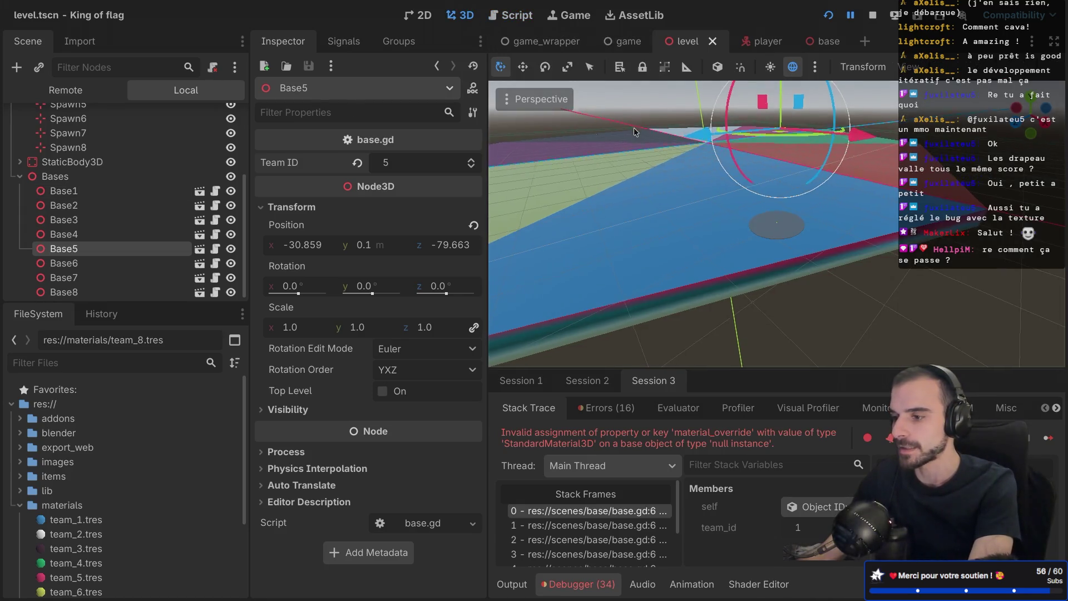
{"action": "key", "text": "f"}
{"action": "scroll", "coordinate": [725, 222], "scroll_direction": "up", "scroll_amount": 3}
{"action": "scroll", "coordinate": [725, 222], "scroll_direction": "down", "scroll_amount": 5}
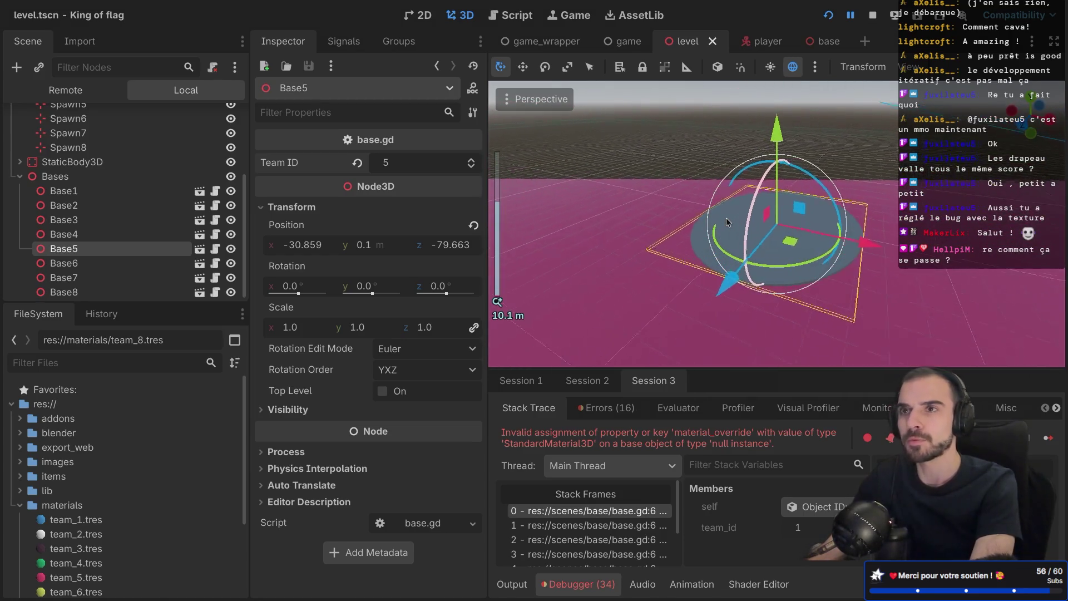
{"action": "key", "text": "KP_4"}
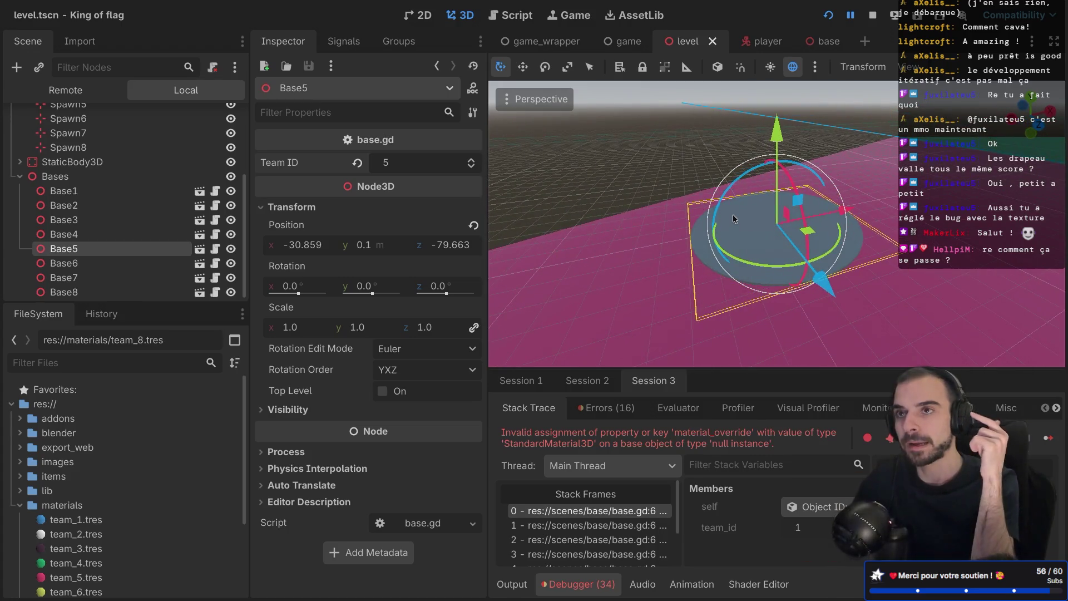
{"action": "scroll", "coordinate": [145, 479], "scroll_direction": "down", "scroll_amount": 2}
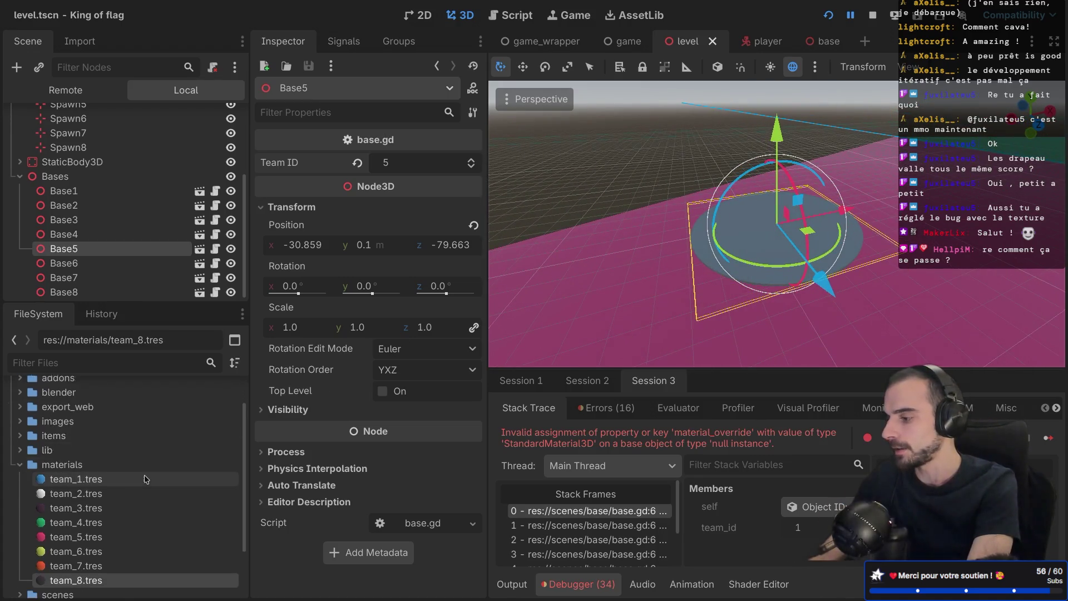
{"action": "scroll", "coordinate": [145, 479], "scroll_direction": "down", "scroll_amount": 1}
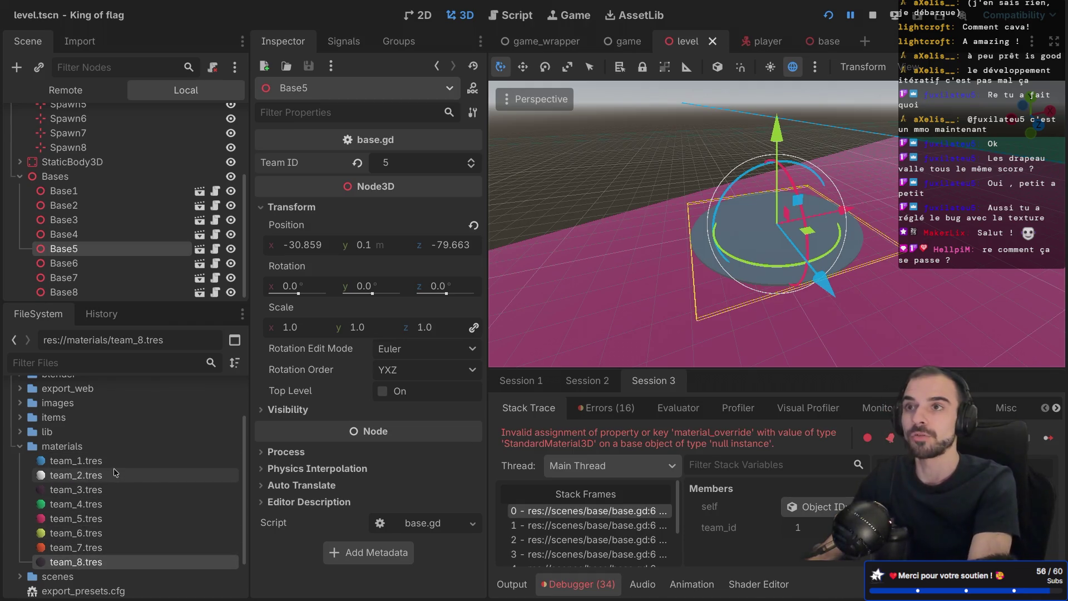
{"action": "mouse_move", "coordinate": [115, 473]}
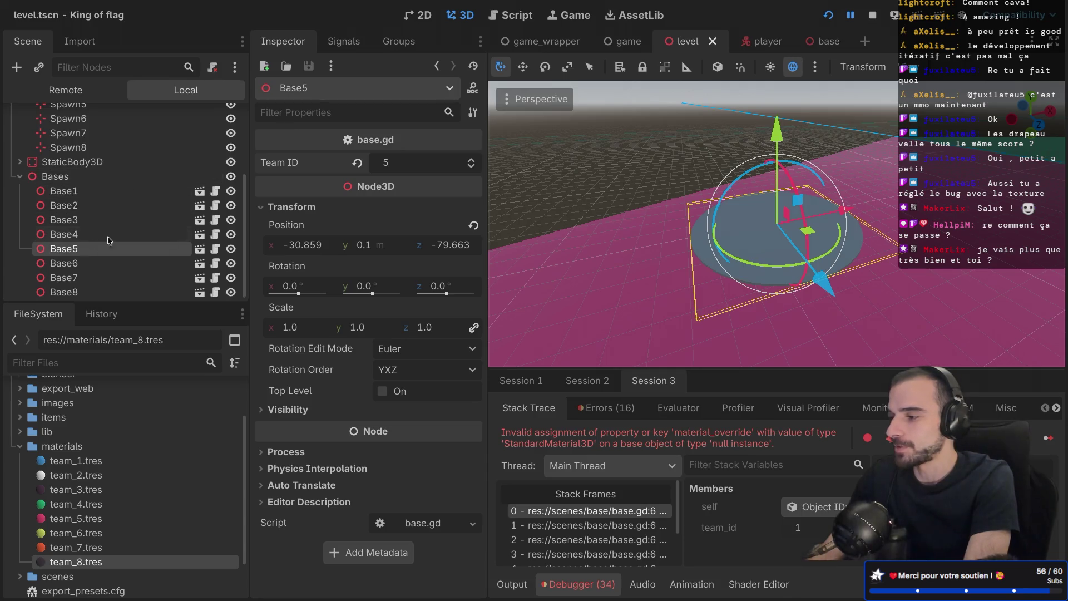
{"action": "scroll", "coordinate": [187, 145], "scroll_direction": "up", "scroll_amount": 3}
{"action": "key", "text": "ctrl+Right"}
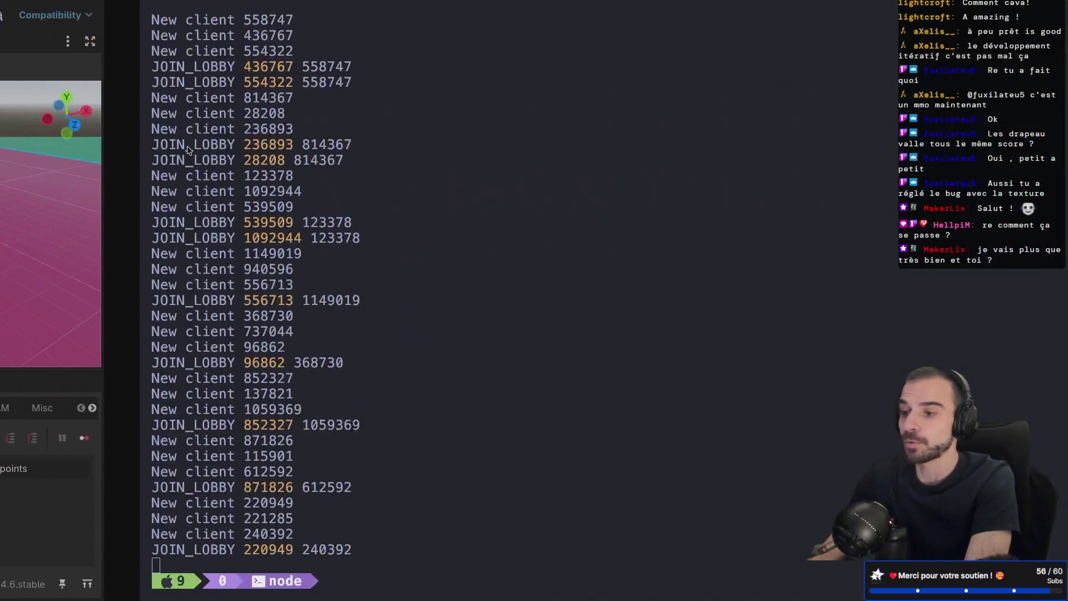
{"action": "key", "text": "ctrl+Right"}
{"action": "scroll", "coordinate": [545, 195], "scroll_direction": "up", "scroll_amount": 15}
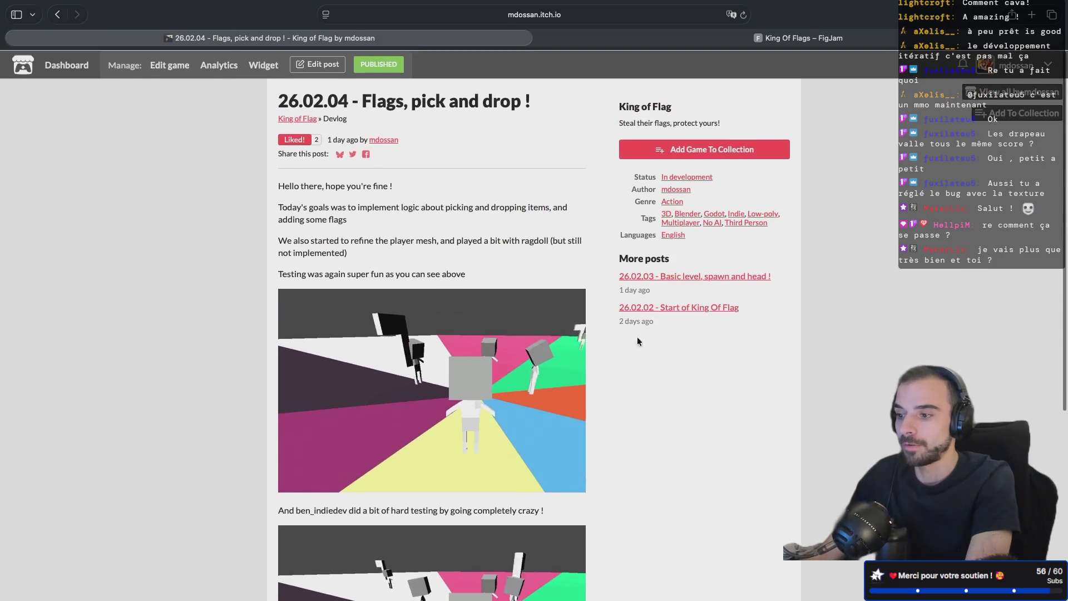
{"action": "key", "text": "ctrl+Left"}
{"action": "key", "text": "ctrl+Left"}
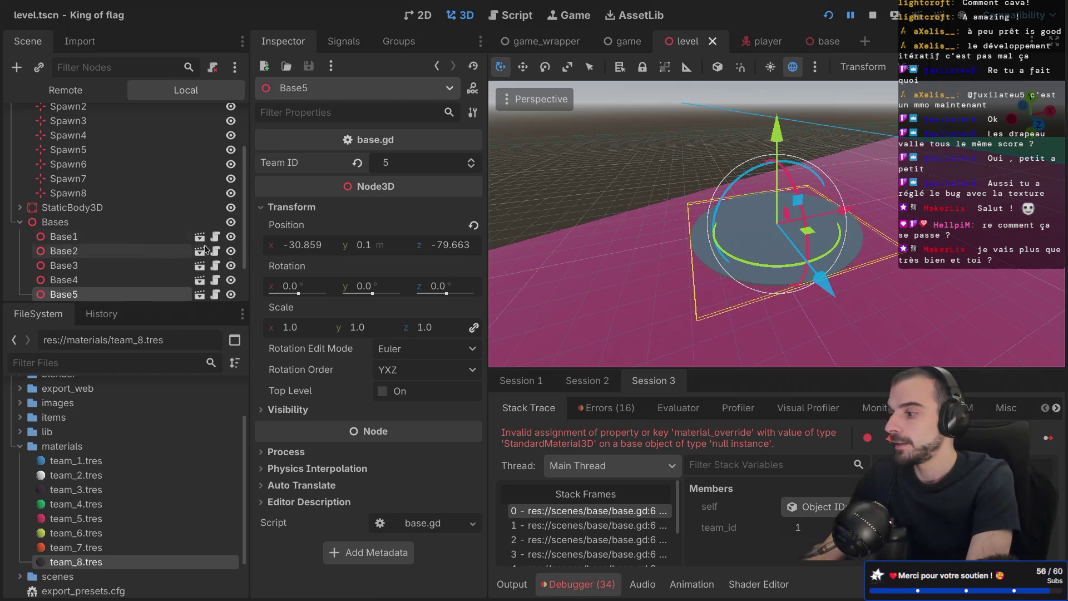
Step: Look up the Spawn5 and Spawn6 marker positions in the scene tree
{"action": "scroll", "coordinate": [139, 233], "scroll_direction": "down", "scroll_amount": 3}
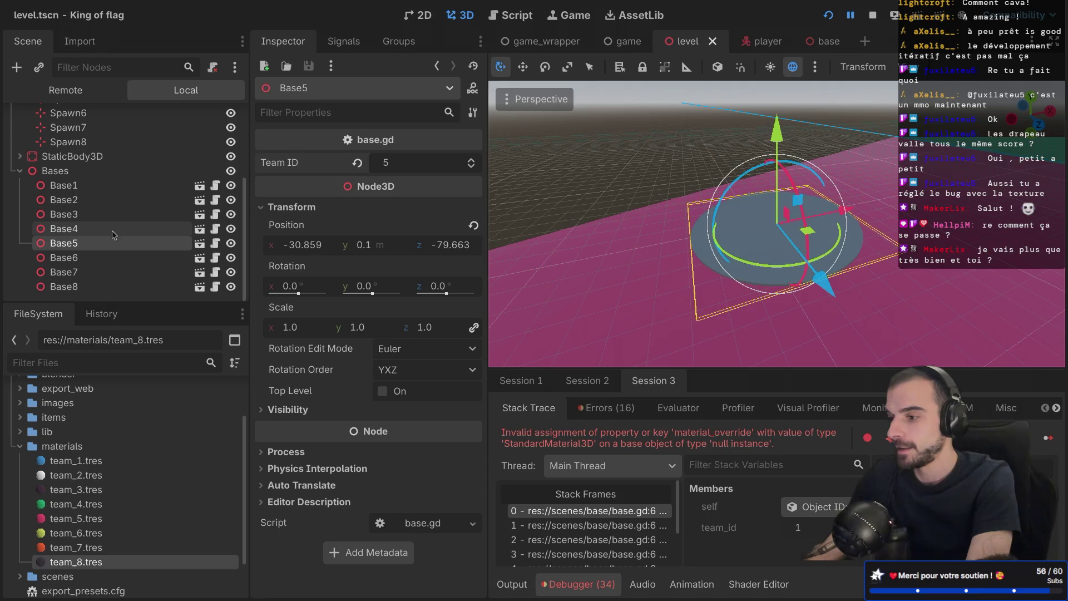
{"action": "scroll", "coordinate": [112, 231], "scroll_direction": "up", "scroll_amount": 5}
{"action": "left_click", "coordinate": [98, 195]}
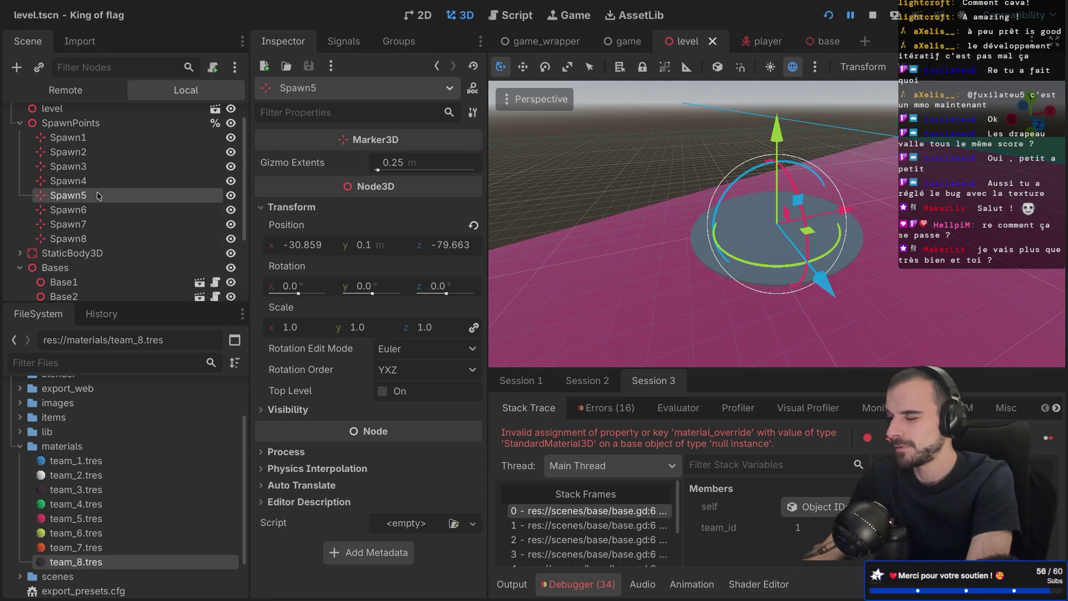
{"action": "left_click", "coordinate": [89, 211]}
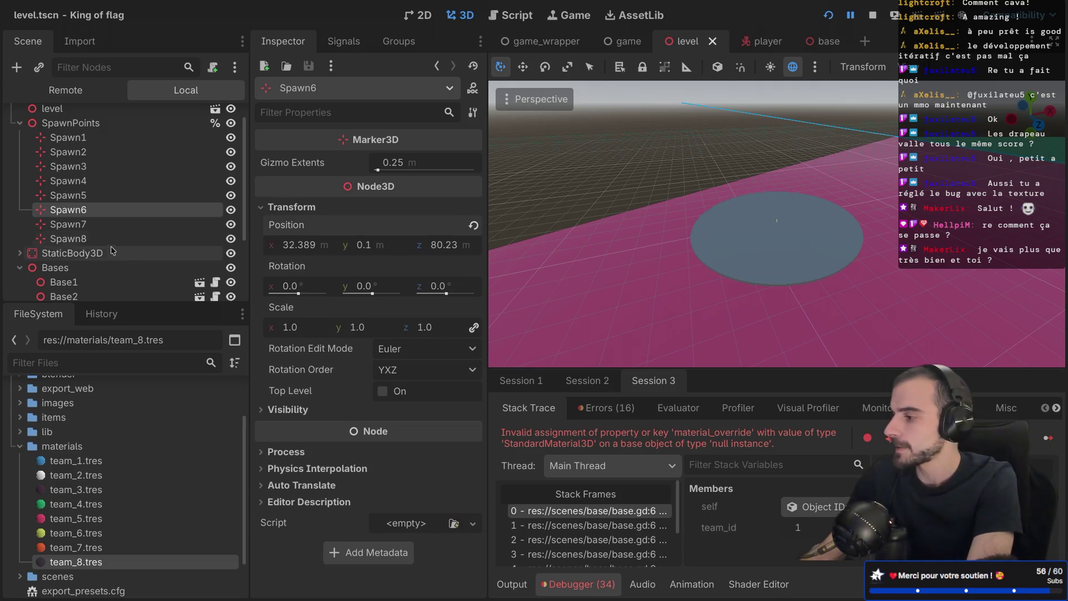
{"action": "scroll", "coordinate": [105, 221], "scroll_direction": "down", "scroll_amount": 1}
{"action": "scroll", "coordinate": [106, 221], "scroll_direction": "down", "scroll_amount": 3}
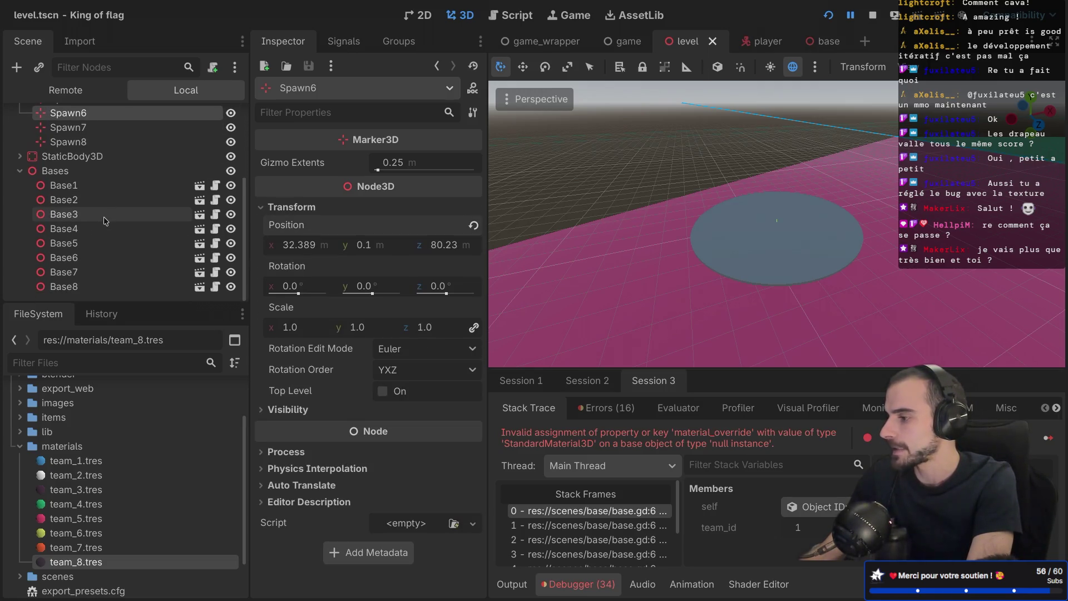
Step: Paste Spawn6's position (32.389, 0.1, 80.23) onto Base6, save the level, then select Spawn7
{"action": "left_click", "coordinate": [79, 259]}
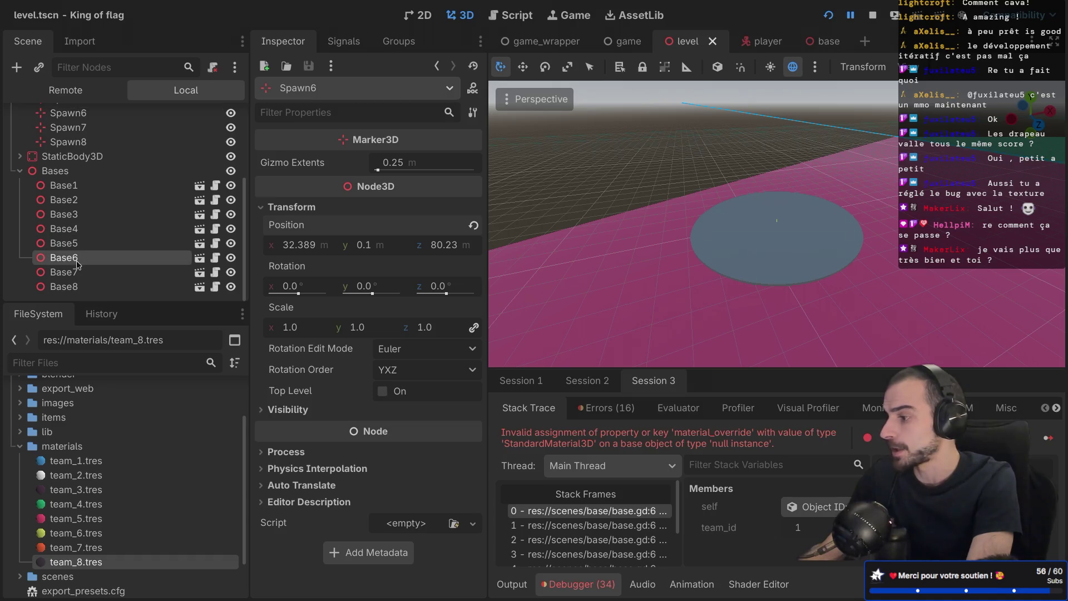
{"action": "left_click", "coordinate": [261, 209]}
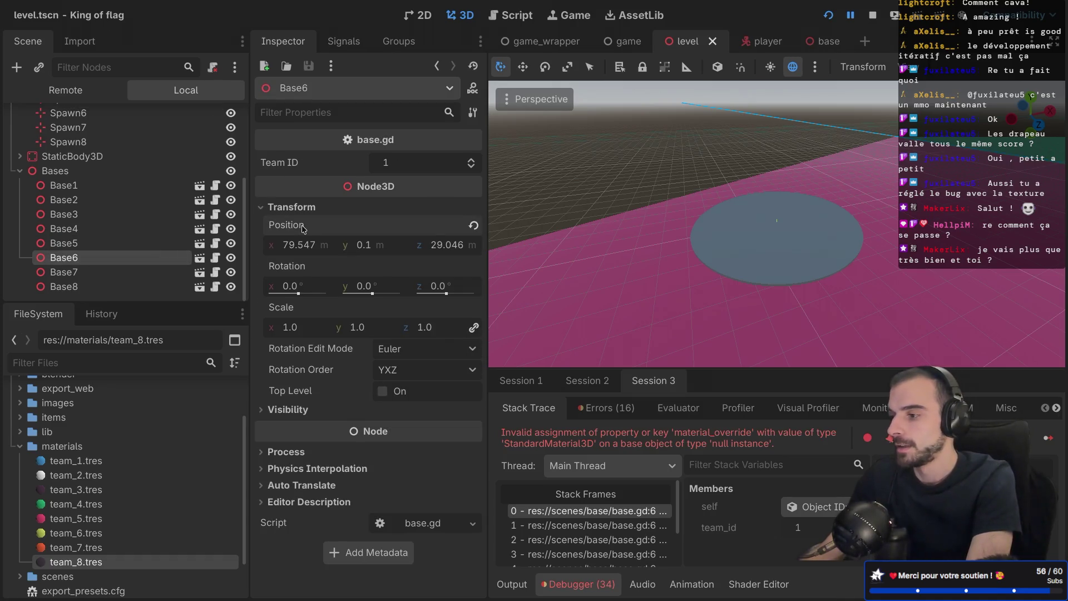
{"action": "key", "text": "ctrl+v"}
{"action": "key", "text": "ctrl+s"}
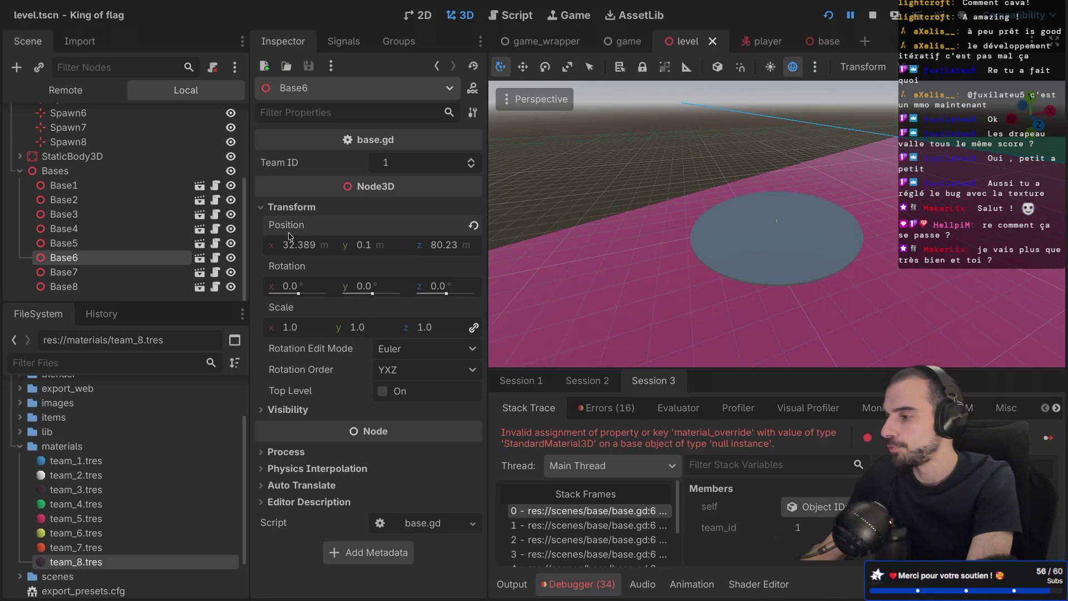
{"action": "scroll", "coordinate": [87, 215], "scroll_direction": "up", "scroll_amount": 5}
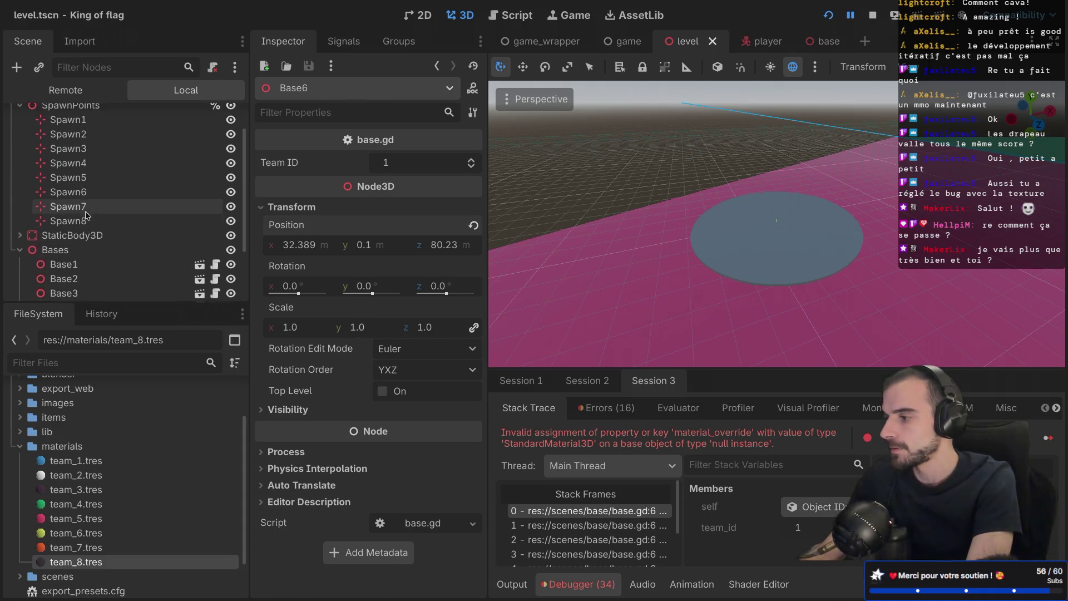
{"action": "scroll", "coordinate": [86, 216], "scroll_direction": "down", "scroll_amount": 5}
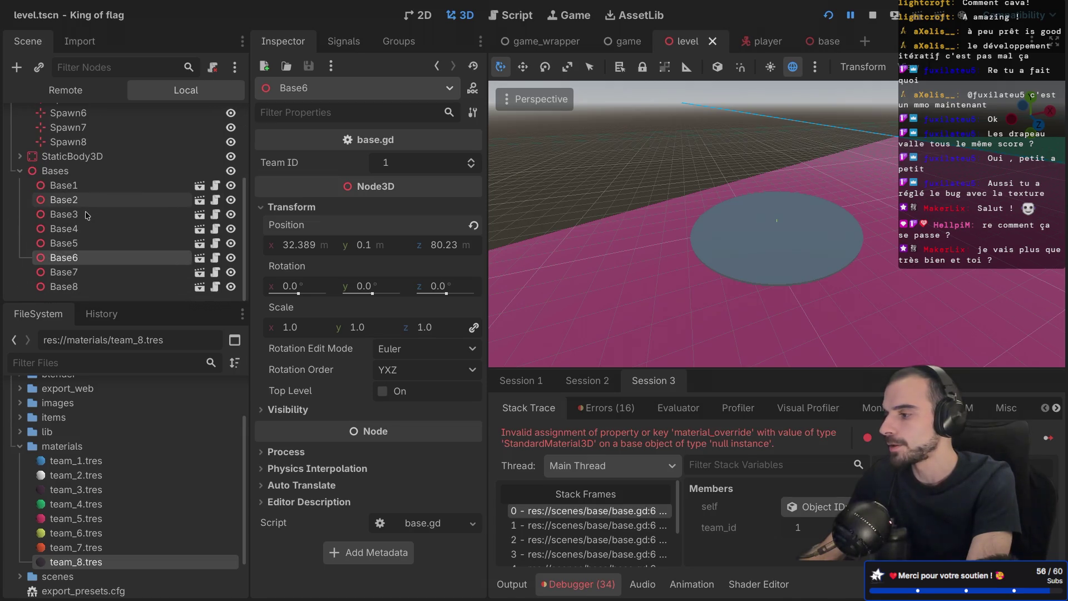
{"action": "scroll", "coordinate": [87, 216], "scroll_direction": "up", "scroll_amount": 5}
{"action": "scroll", "coordinate": [103, 214], "scroll_direction": "down", "scroll_amount": 5}
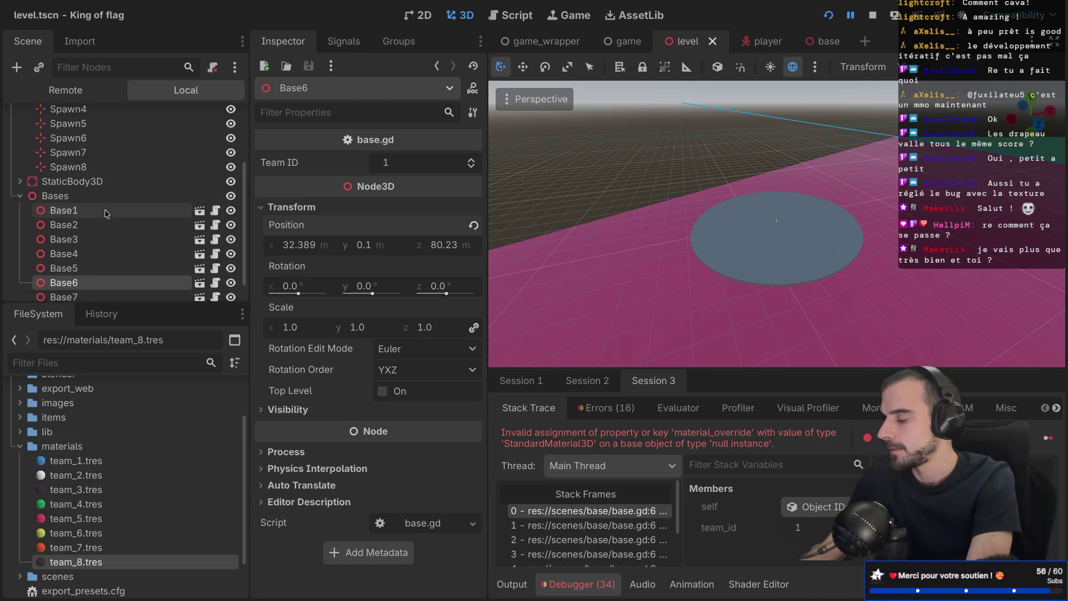
{"action": "scroll", "coordinate": [105, 214], "scroll_direction": "up", "scroll_amount": 2}
{"action": "left_click", "coordinate": [104, 171]}
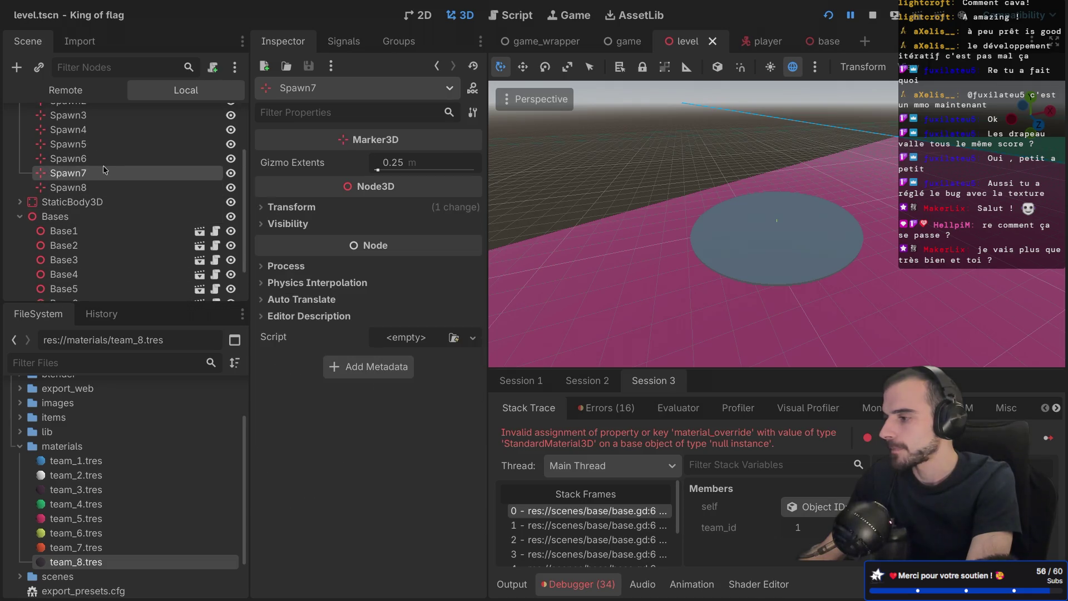
Step: Copy Spawn7's position and paste it onto Base7
{"action": "left_click", "coordinate": [261, 207]}
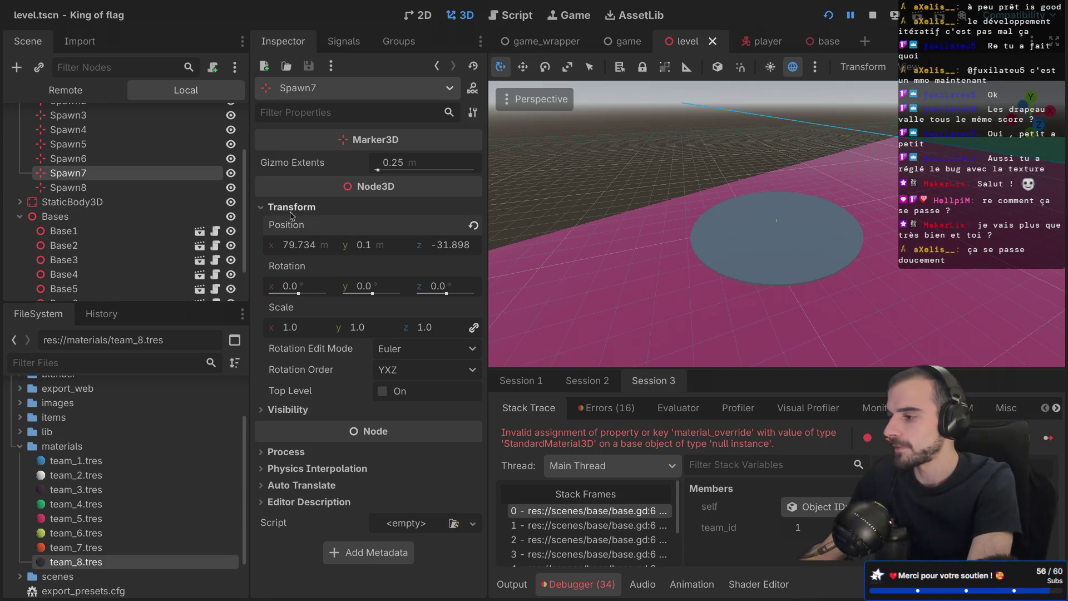
{"action": "right_click", "coordinate": [289, 230]}
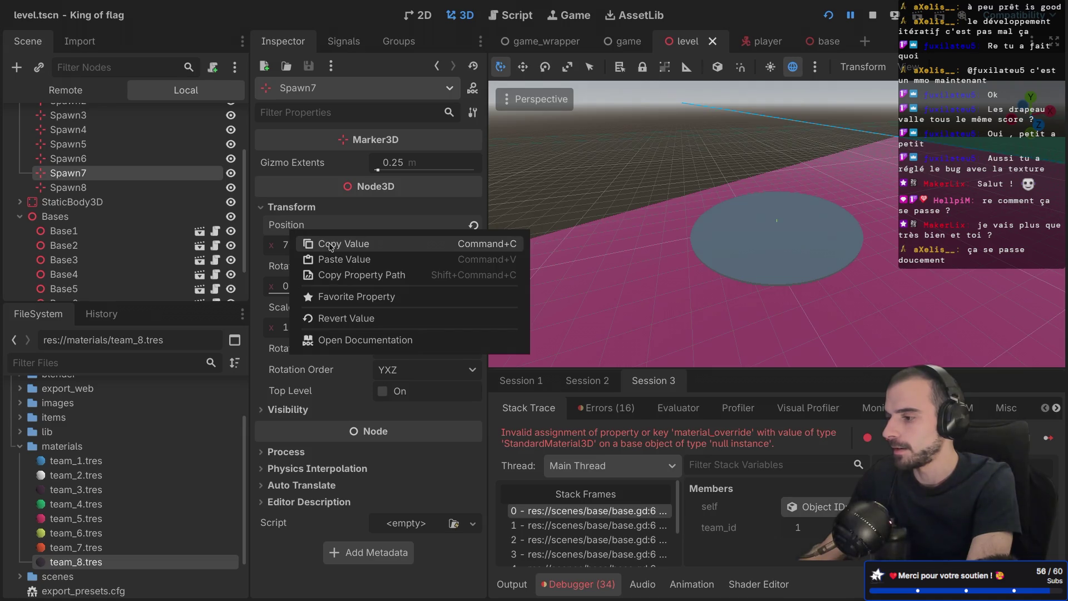
{"action": "left_click", "coordinate": [331, 245]}
{"action": "scroll", "coordinate": [111, 223], "scroll_direction": "down", "scroll_amount": 3}
{"action": "left_click", "coordinate": [72, 272]}
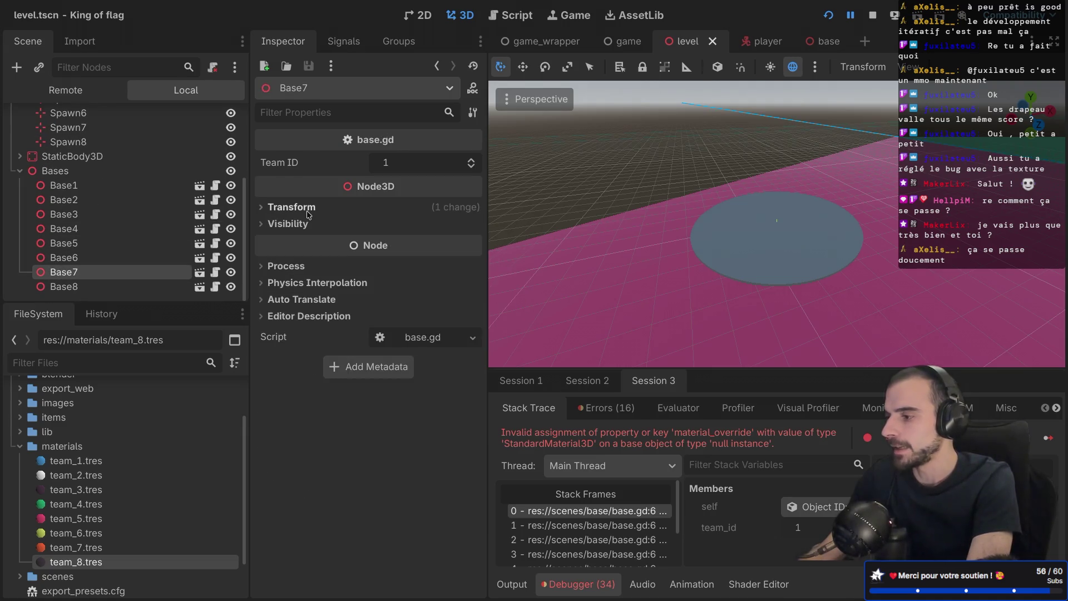
{"action": "left_click", "coordinate": [261, 207]}
{"action": "key", "text": "ctrl+v"}
Step: Set Base6's Team ID to 6 and check the teams of Base7 and Base8
{"action": "scroll", "coordinate": [138, 196], "scroll_direction": "up", "scroll_amount": 4}
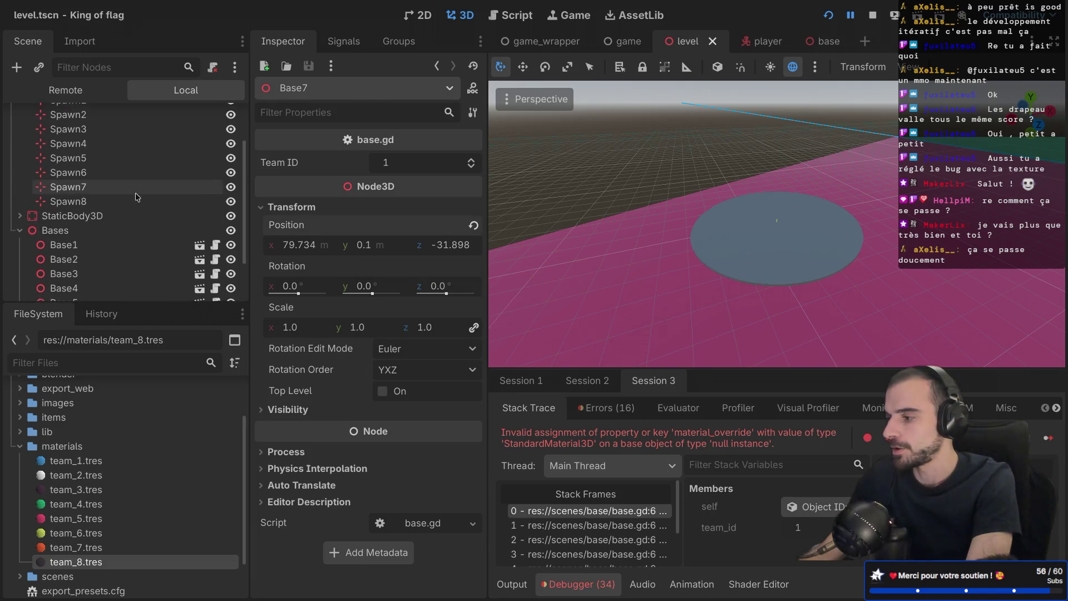
{"action": "scroll", "coordinate": [137, 197], "scroll_direction": "down", "scroll_amount": 4}
{"action": "left_click", "coordinate": [100, 243]}
{"action": "left_click", "coordinate": [101, 257]}
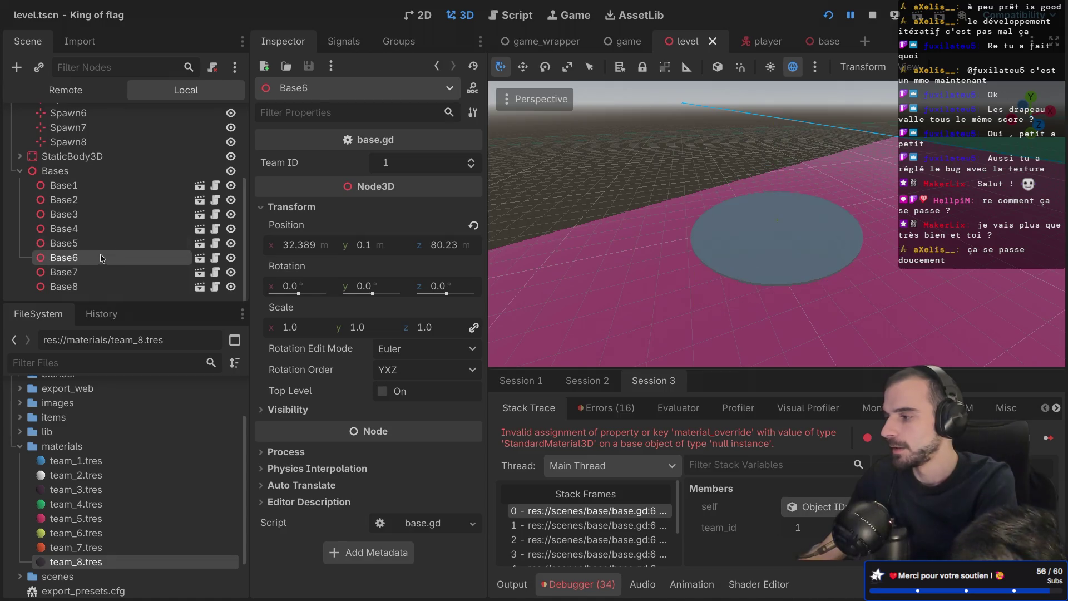
{"action": "left_click", "coordinate": [417, 161]}
{"action": "type", "text": "6"}
{"action": "key", "text": "Return"}
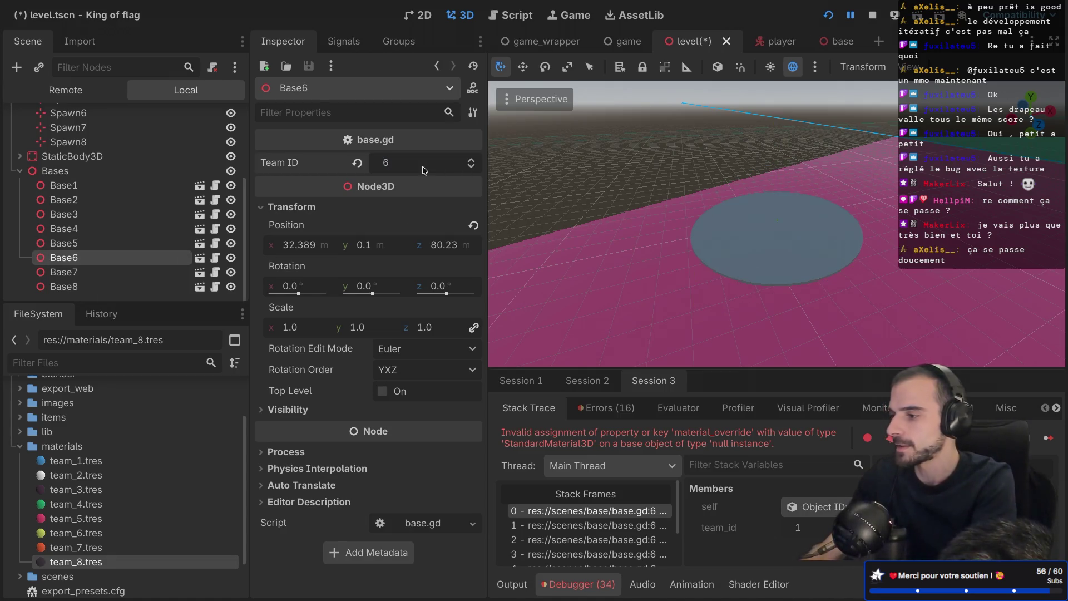
{"action": "left_click", "coordinate": [100, 272]}
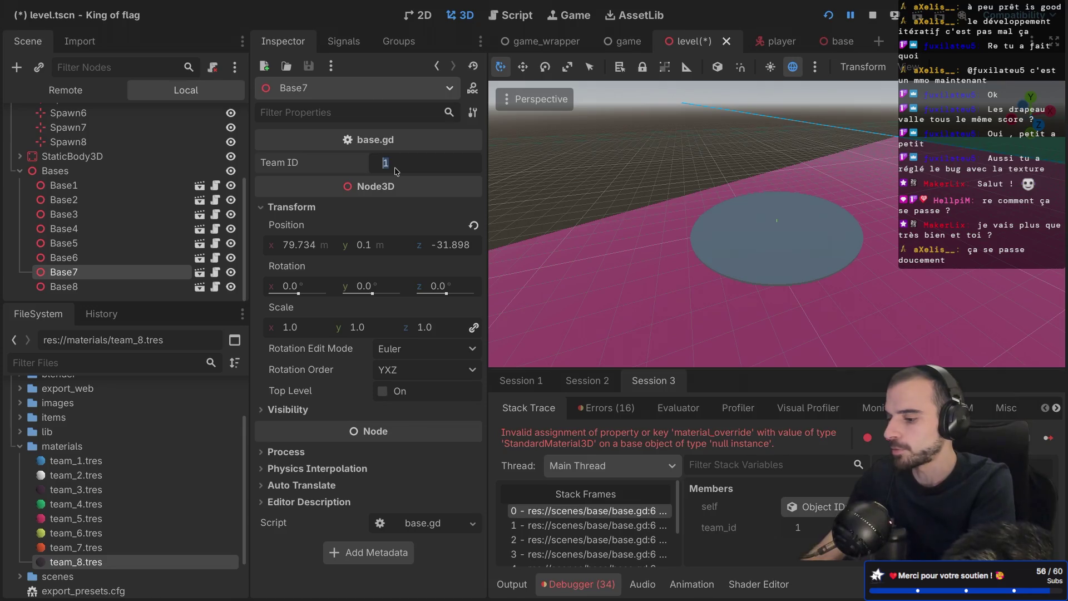
{"action": "left_click", "coordinate": [134, 286]}
{"action": "left_click", "coordinate": [320, 209]}
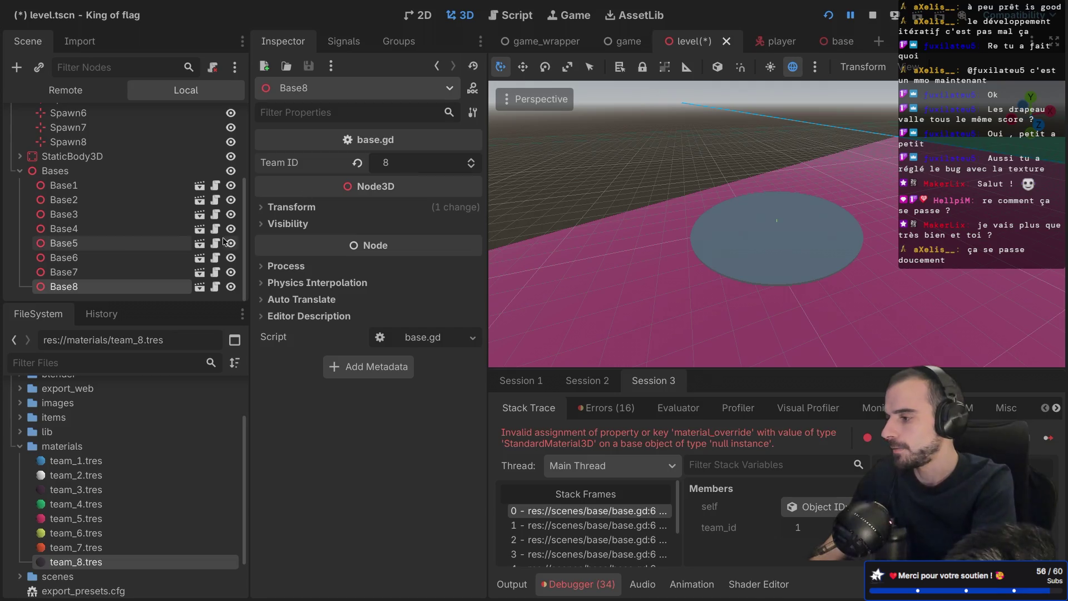
{"action": "left_click", "coordinate": [148, 257]}
Step: Confirm Spawn7/Base7 and Spawn8/Base8 positions match, save level.tscn, and run the project
{"action": "scroll", "coordinate": [111, 195], "scroll_direction": "up", "scroll_amount": 2}
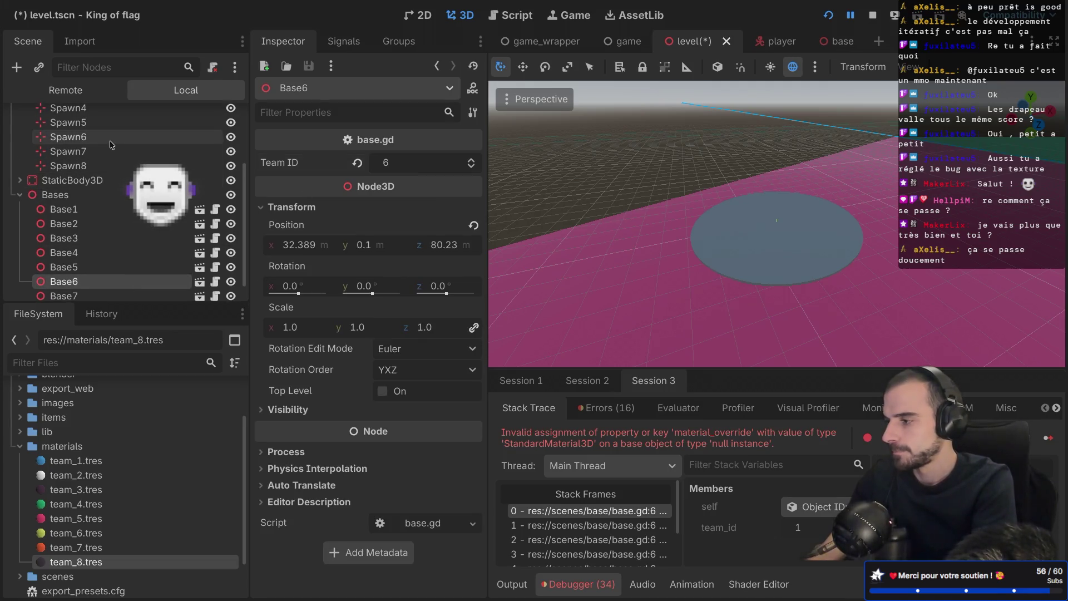
{"action": "left_click", "coordinate": [100, 152]}
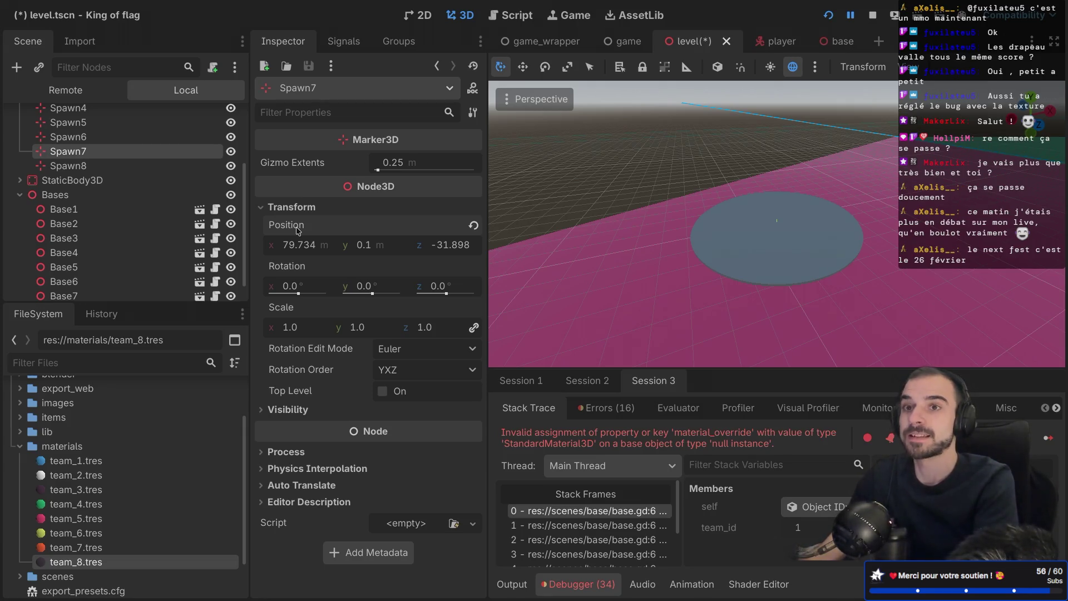
{"action": "scroll", "coordinate": [63, 256], "scroll_direction": "down", "scroll_amount": 1}
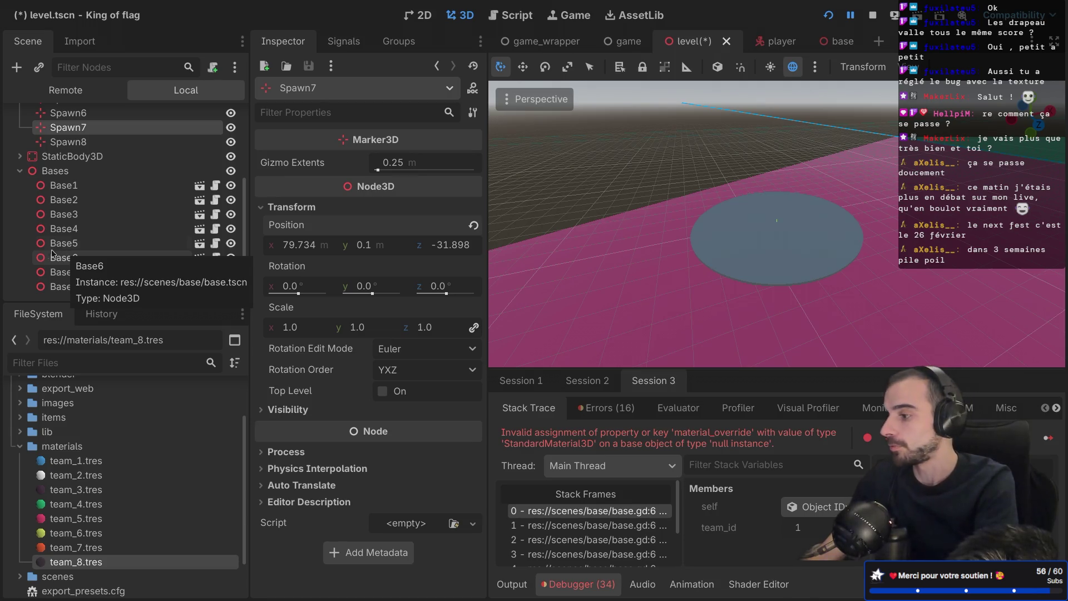
{"action": "left_click", "coordinate": [69, 273]}
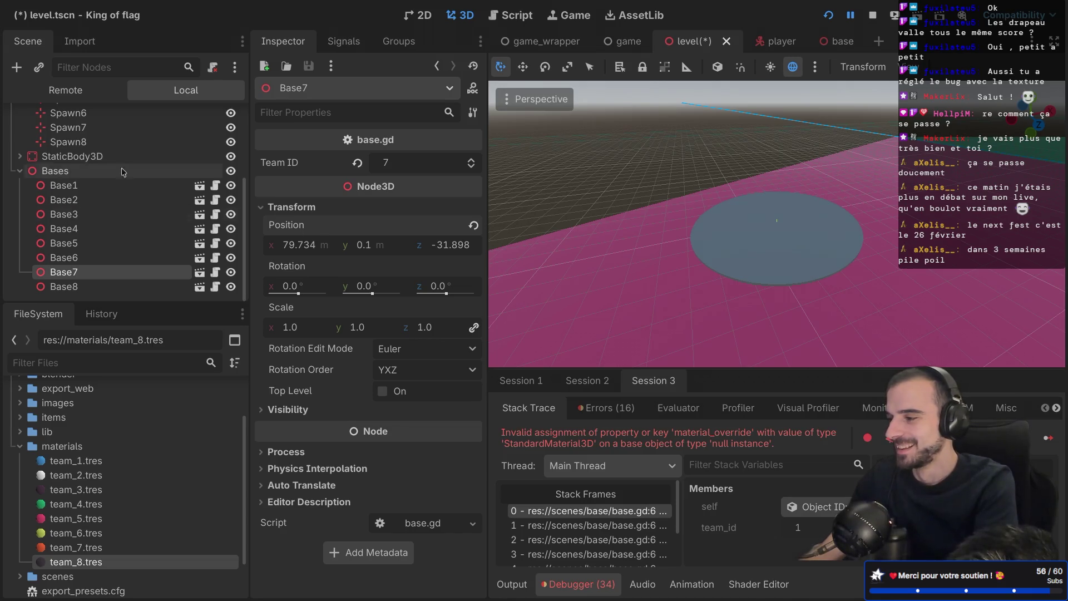
{"action": "left_click", "coordinate": [73, 128]}
{"action": "left_click", "coordinate": [86, 143]}
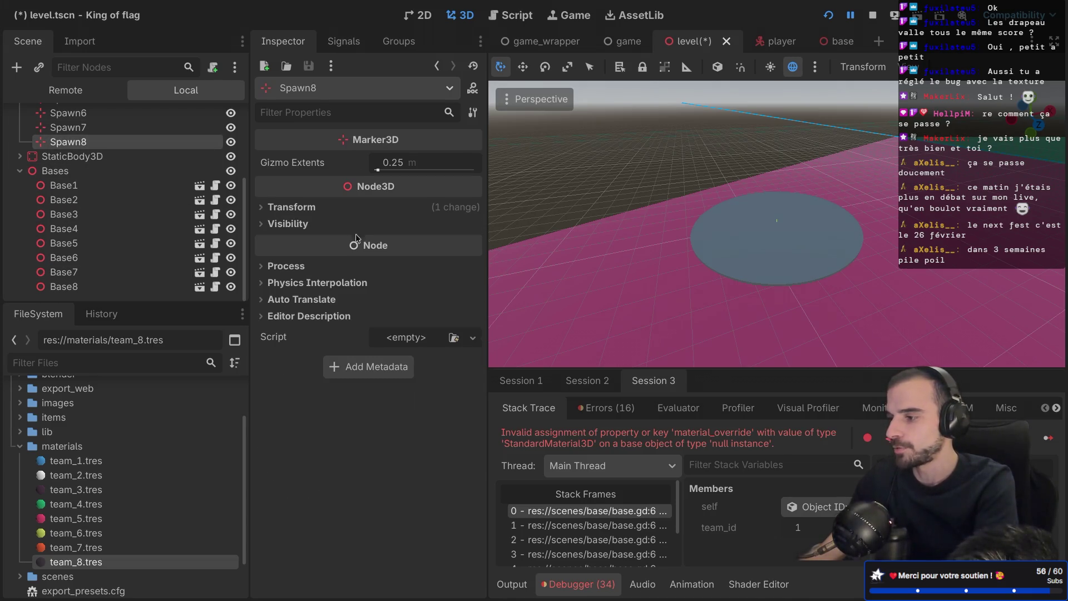
{"action": "left_click", "coordinate": [286, 206]}
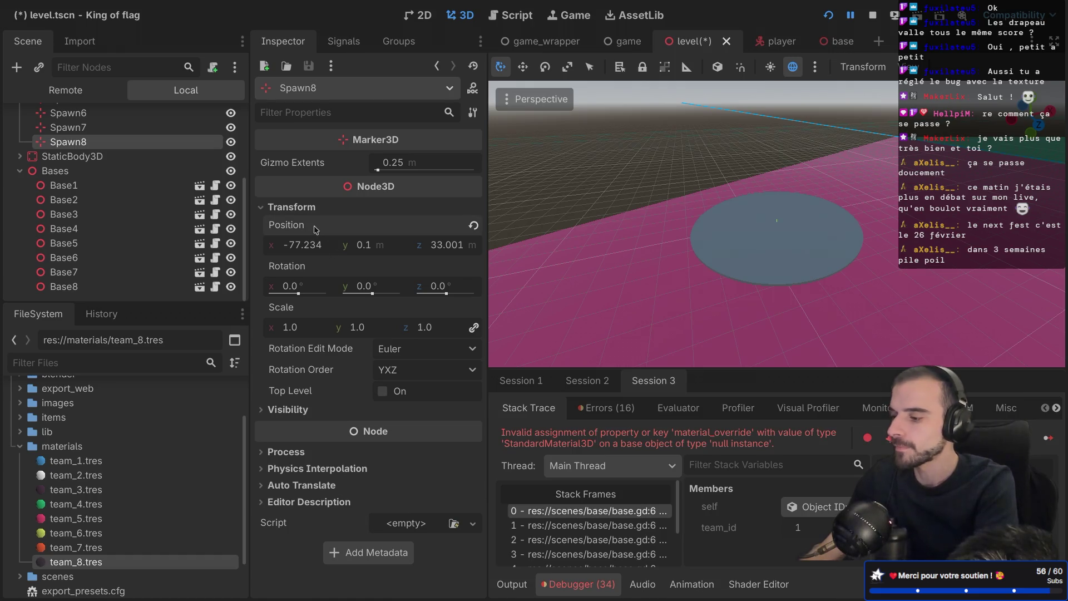
{"action": "left_click", "coordinate": [79, 287]}
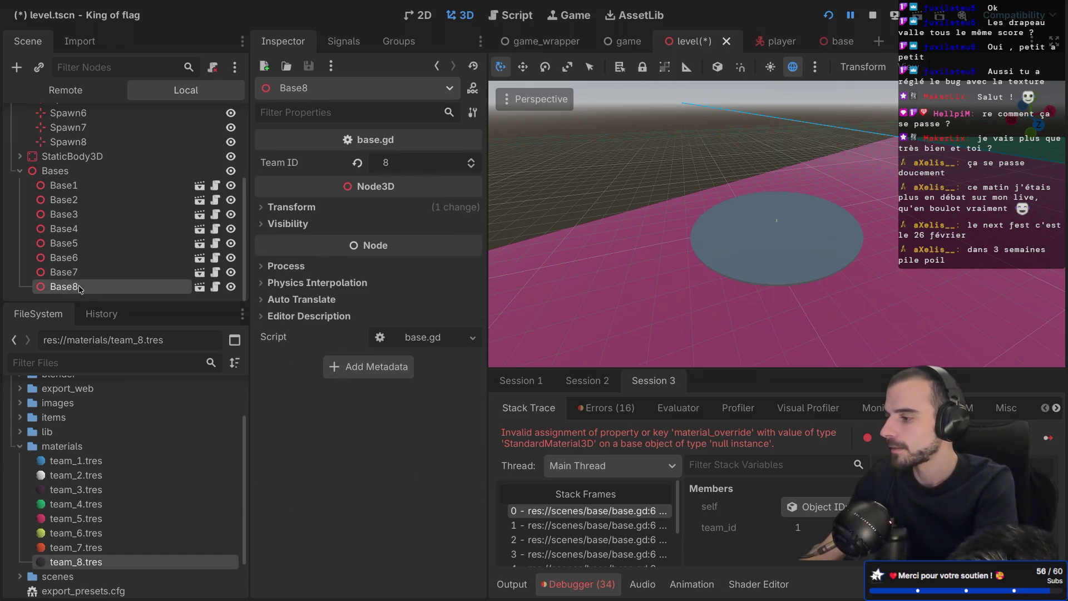
{"action": "left_click", "coordinate": [262, 207]}
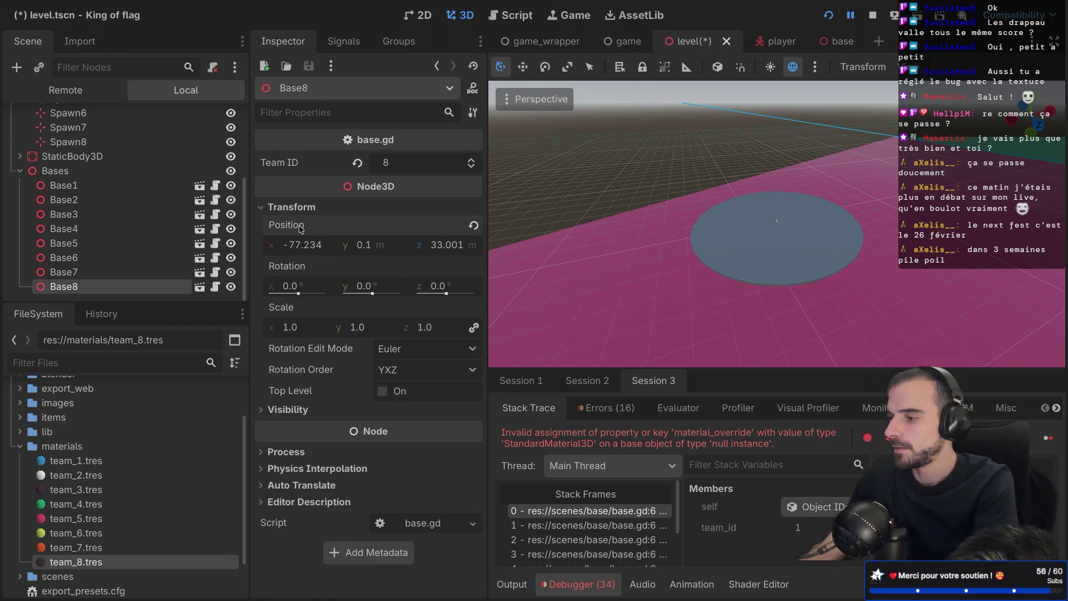
{"action": "key", "text": "ctrl+s"}
{"action": "left_click", "coordinate": [828, 15]}
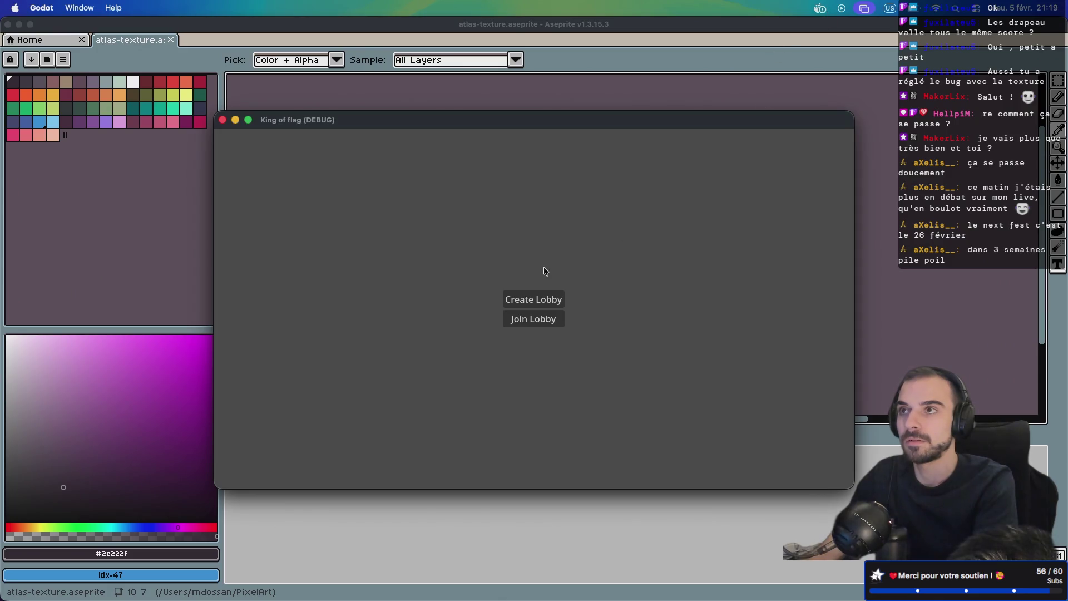
Step: Create a lobby, start the match, and walk across the red, green and pink areas to the white platform
{"action": "left_click", "coordinate": [528, 299]}
{"action": "left_click", "coordinate": [516, 326]}
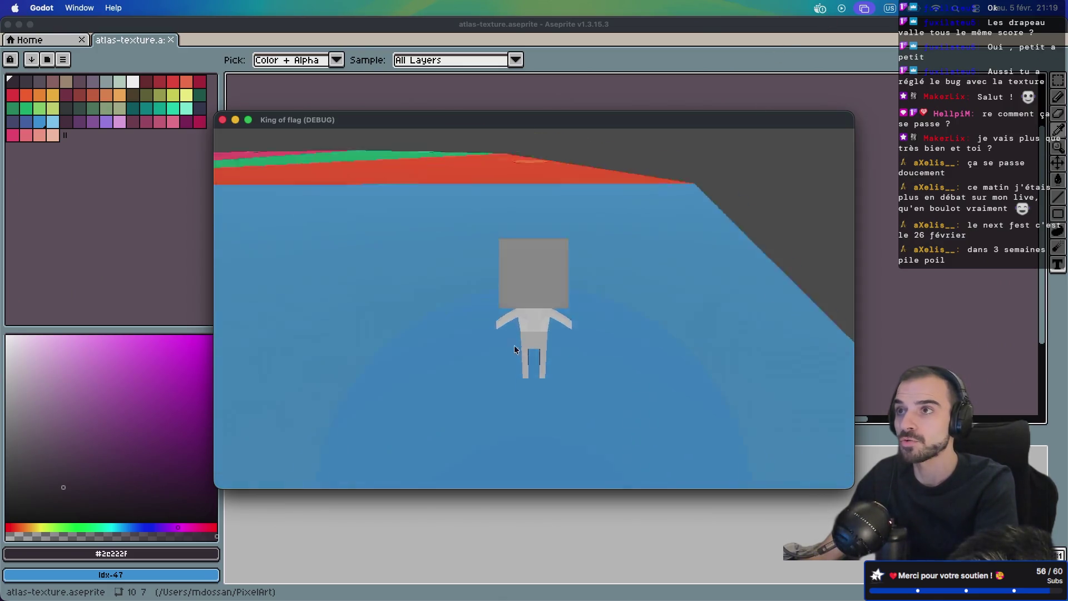
{"action": "key", "text": "w"}
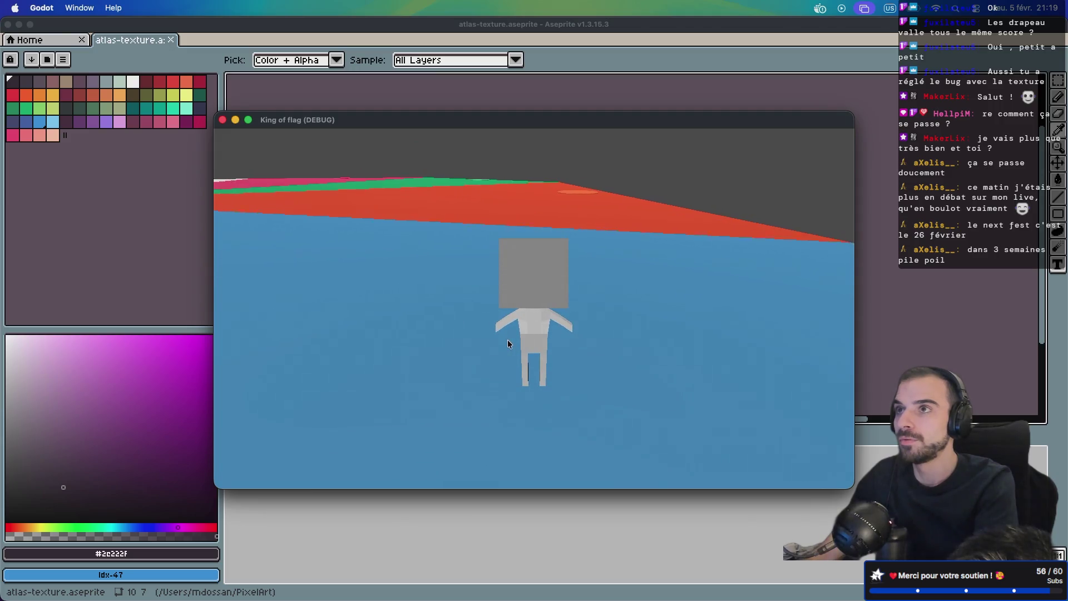
{"action": "key", "text": "w"}
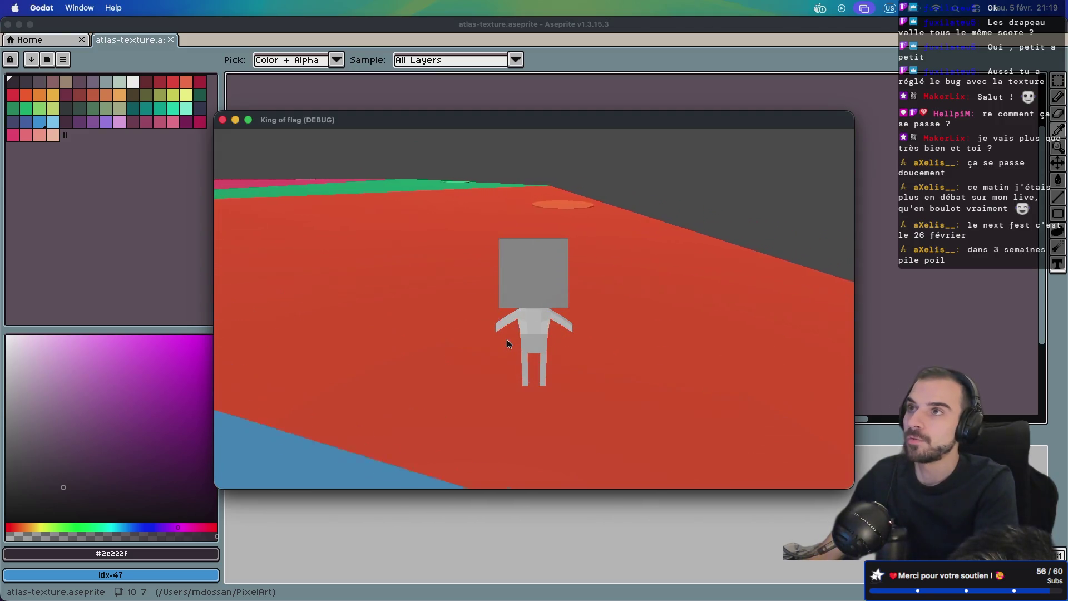
{"action": "key", "text": "w"}
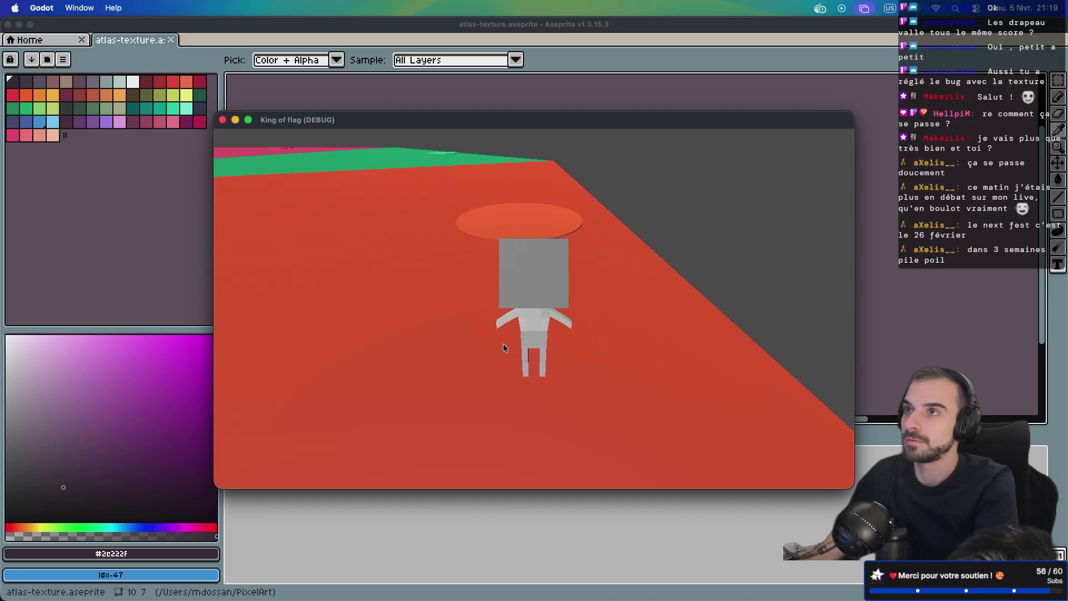
{"action": "key", "text": "w"}
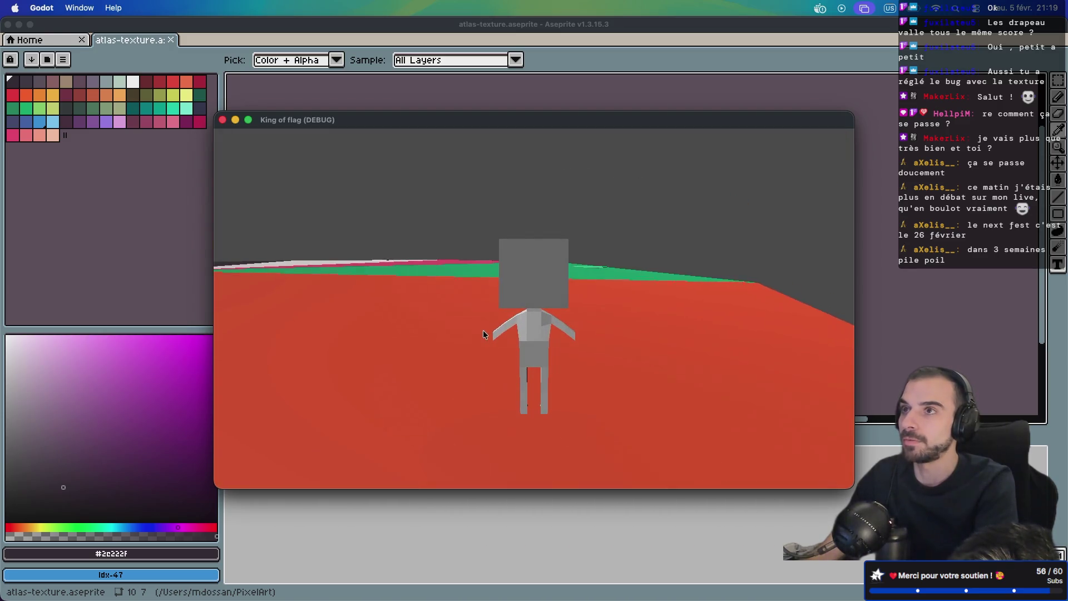
{"action": "key", "text": "w"}
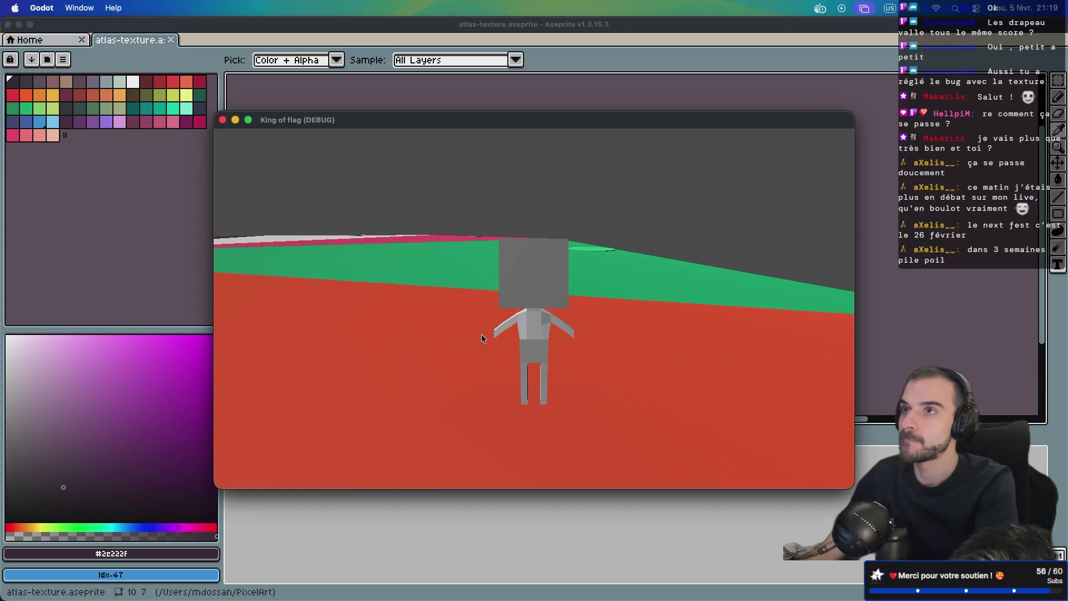
{"action": "key", "text": "w"}
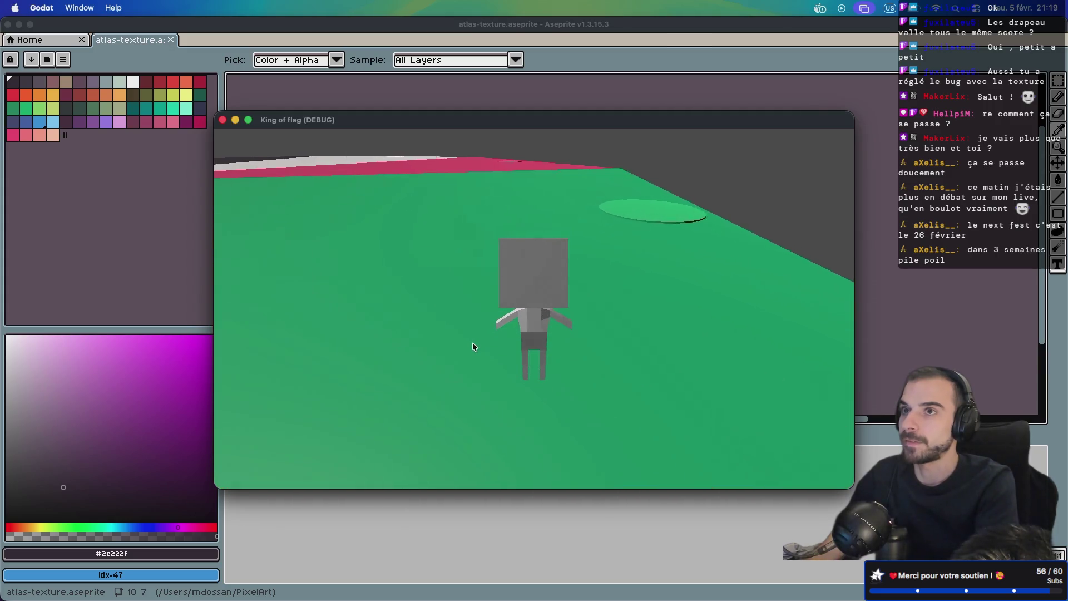
{"action": "key", "text": "w"}
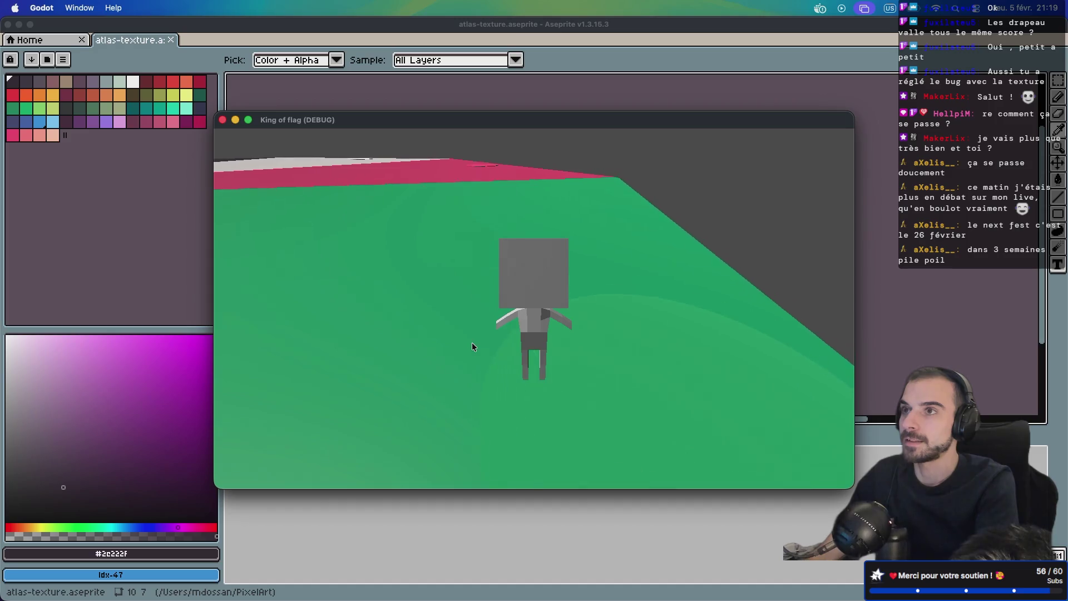
{"action": "key", "text": "w"}
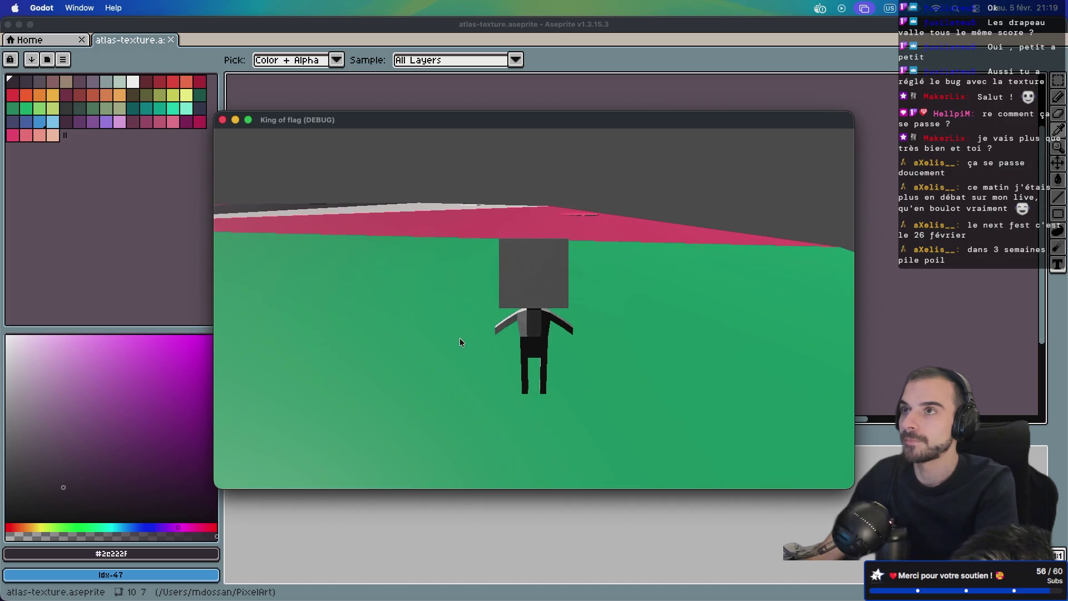
{"action": "key", "text": "w"}
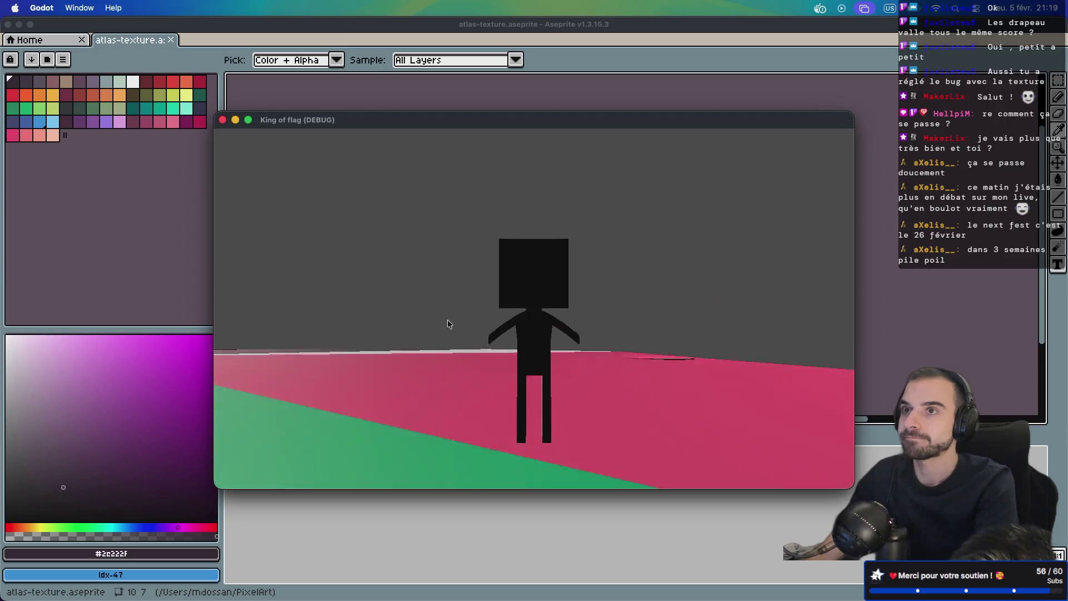
{"action": "key", "text": "w"}
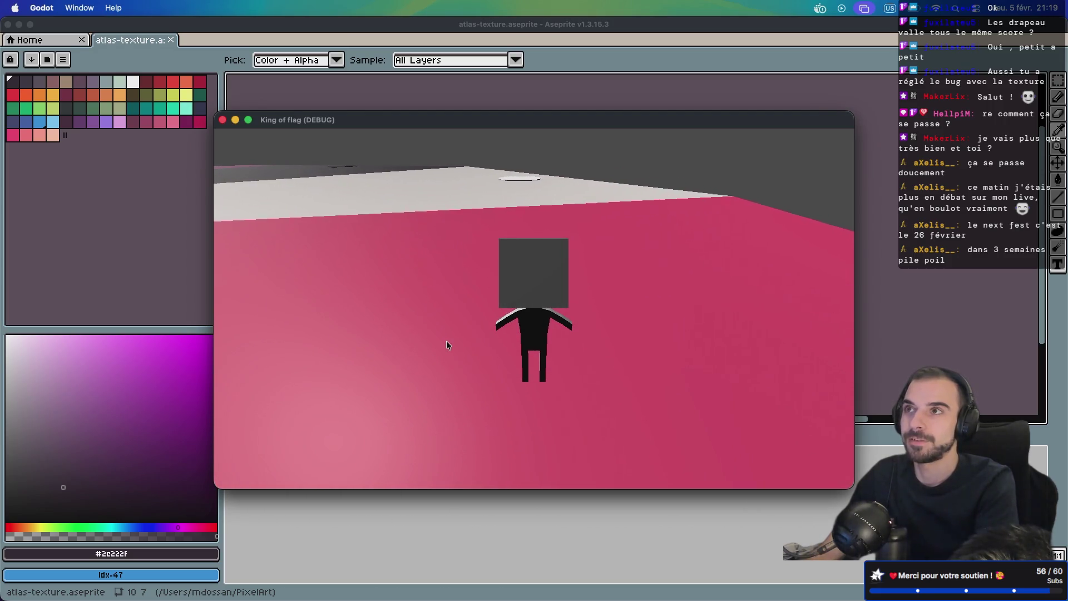
{"action": "key", "text": "w"}
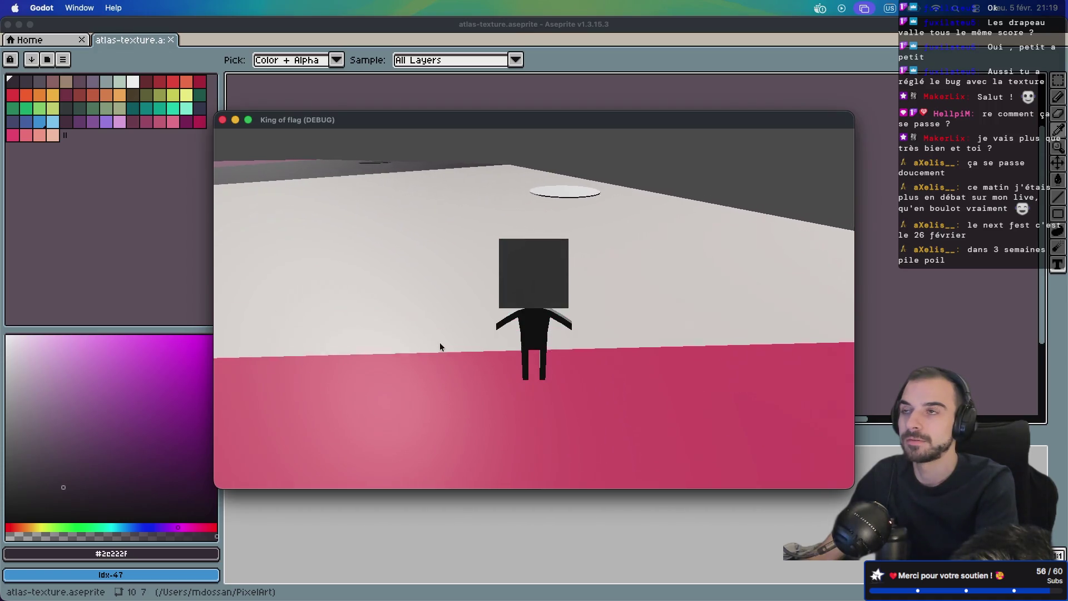
{"action": "key", "text": "w"}
Step: Turn left across the dark grey platform and walk onto the dark disc on the pink platform
{"action": "key", "text": "a"}
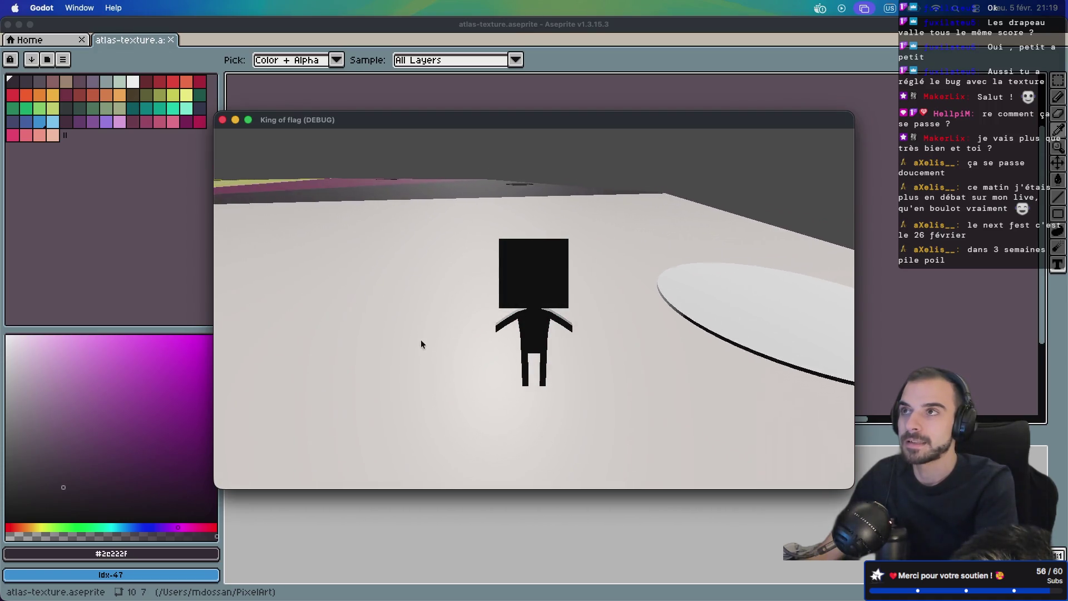
{"action": "key", "text": "a"}
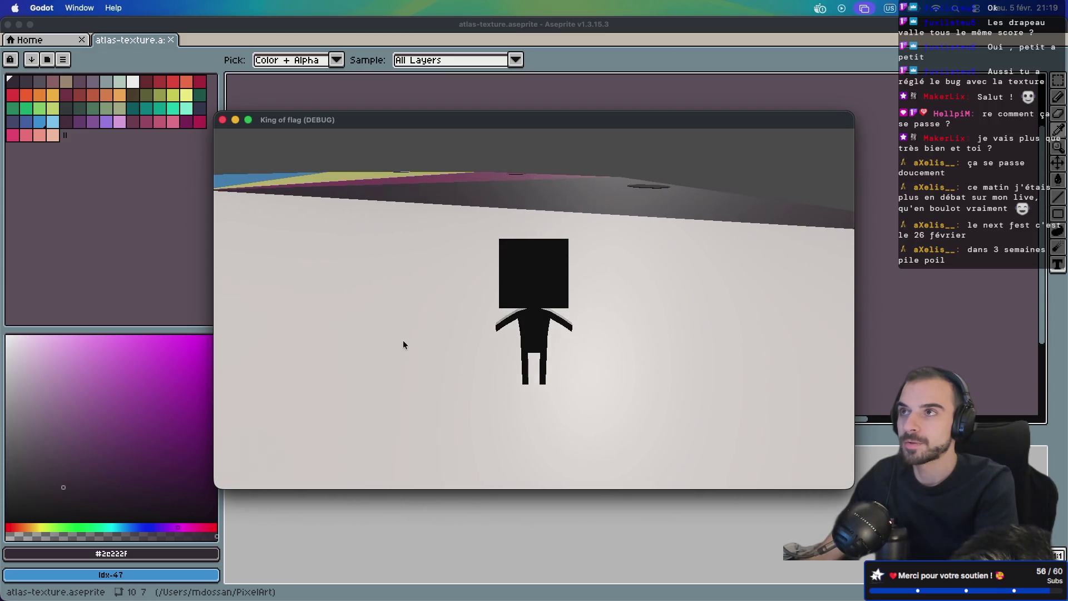
{"action": "key", "text": "a"}
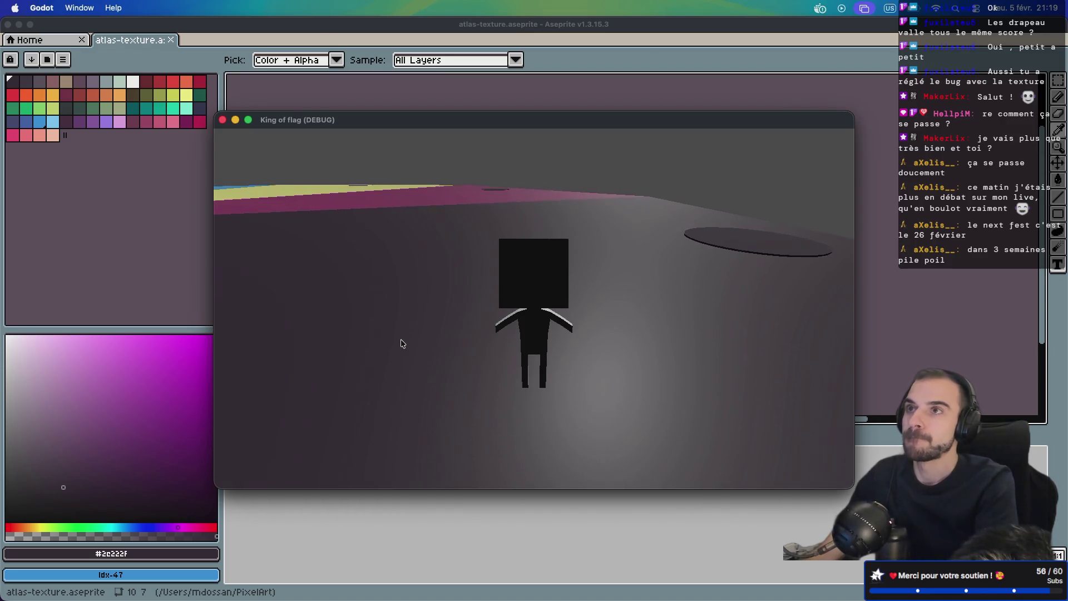
{"action": "key", "text": "a"}
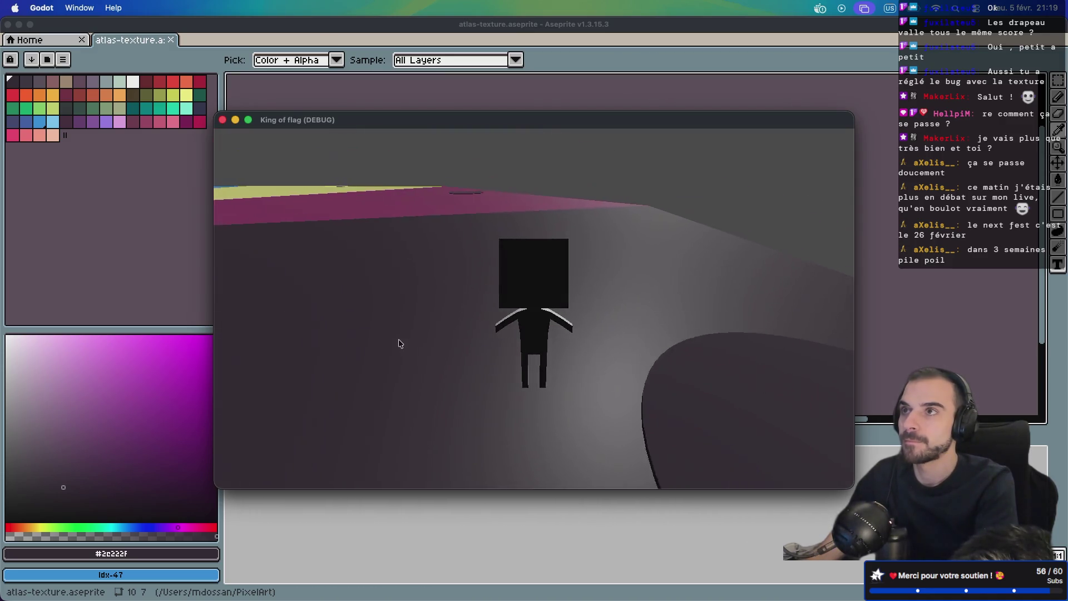
{"action": "key", "text": "a"}
{"action": "key", "text": "w"}
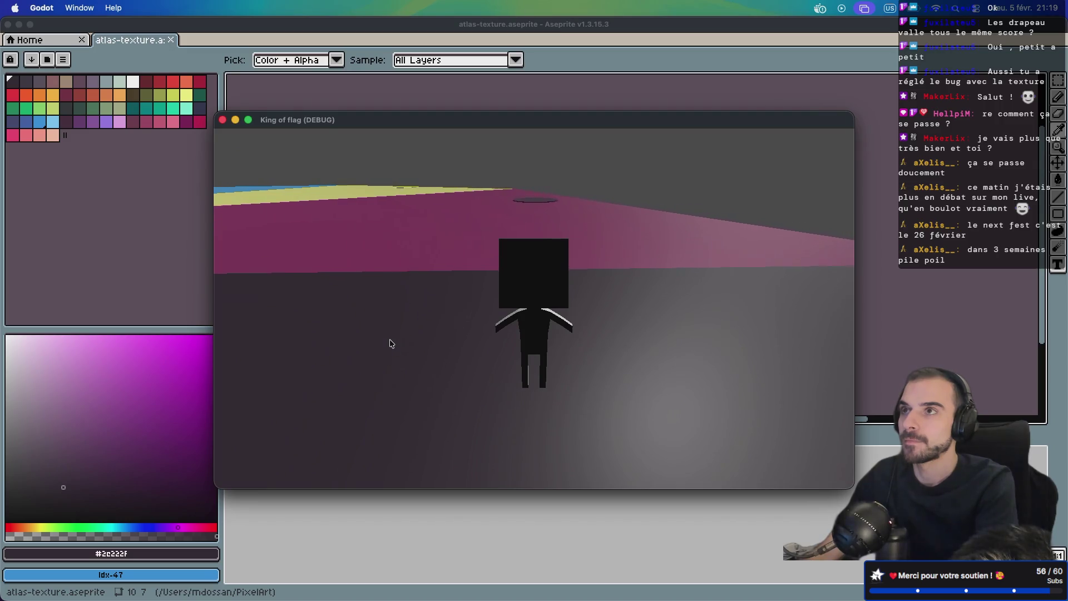
{"action": "key", "text": "w"}
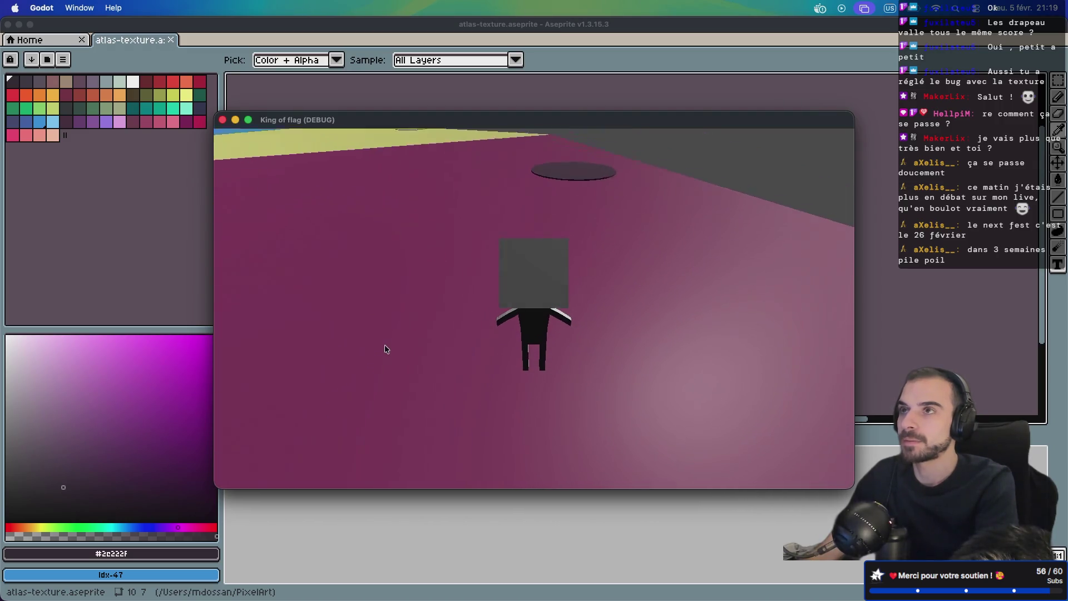
{"action": "key", "text": "w"}
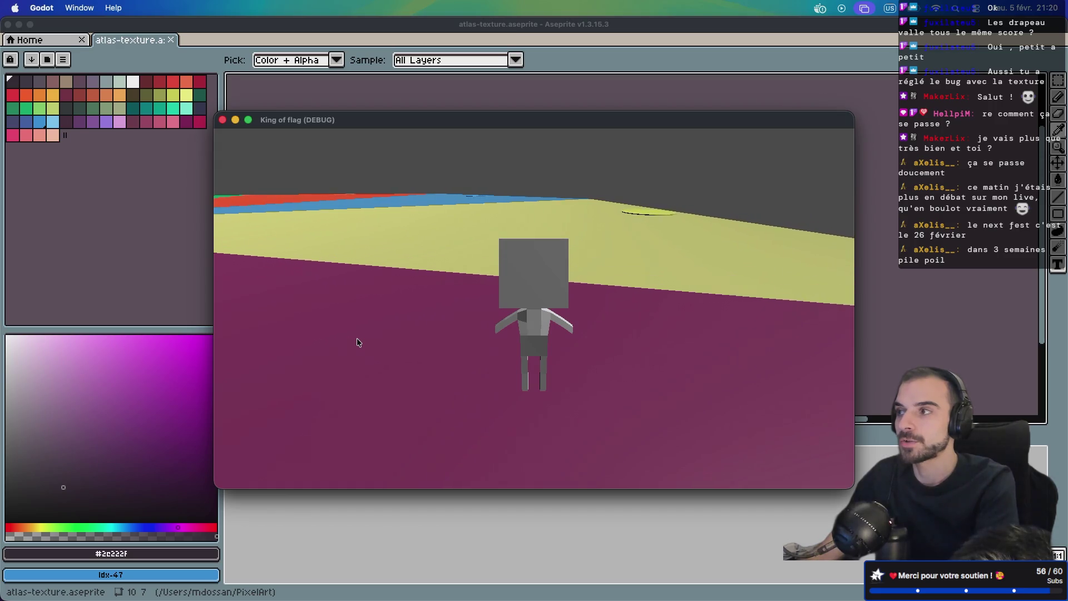
Step: Jump onto the yellow platform and walk across its flag circle
{"action": "key", "text": "space"}
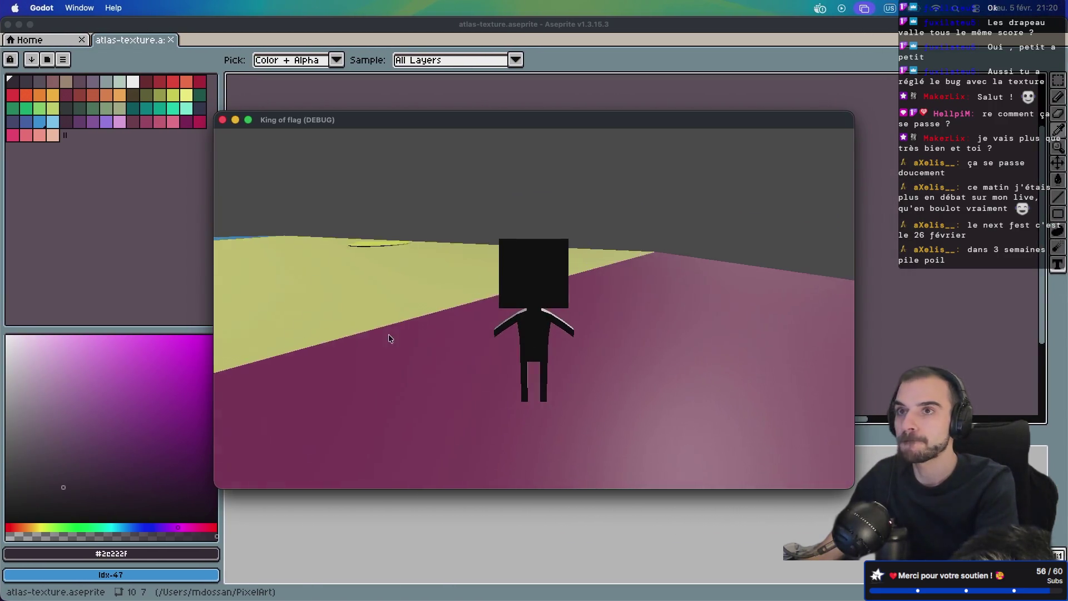
{"action": "key", "text": "w"}
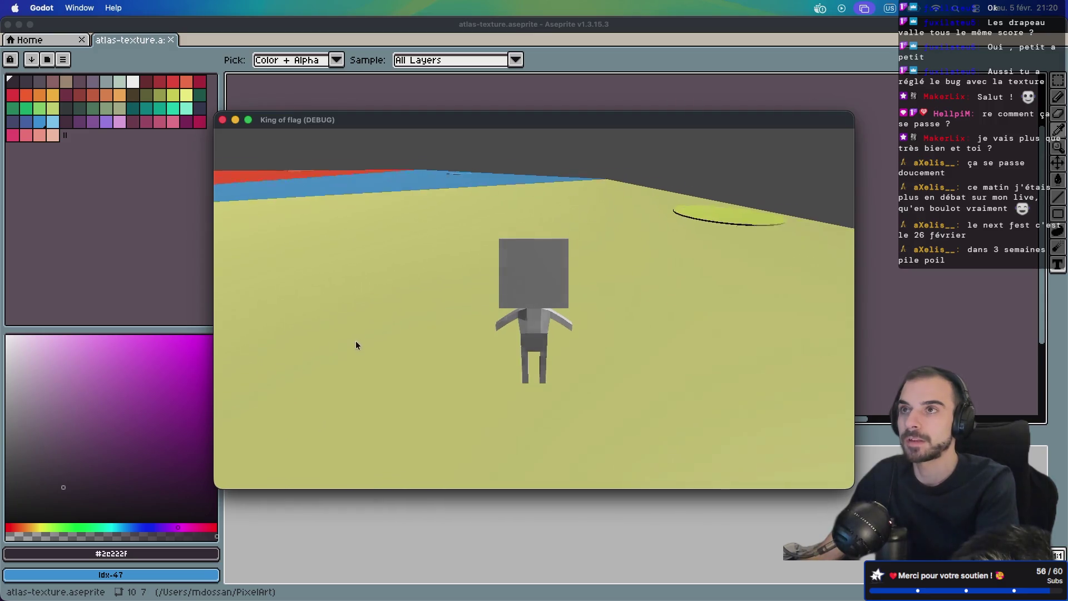
{"action": "key", "text": "w"}
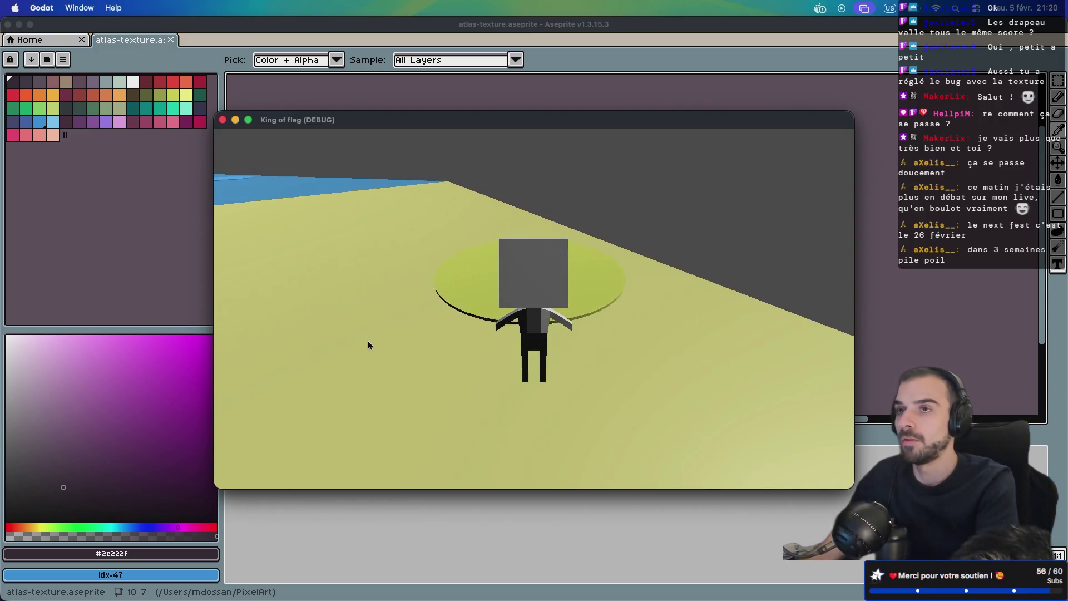
{"action": "key", "text": "w"}
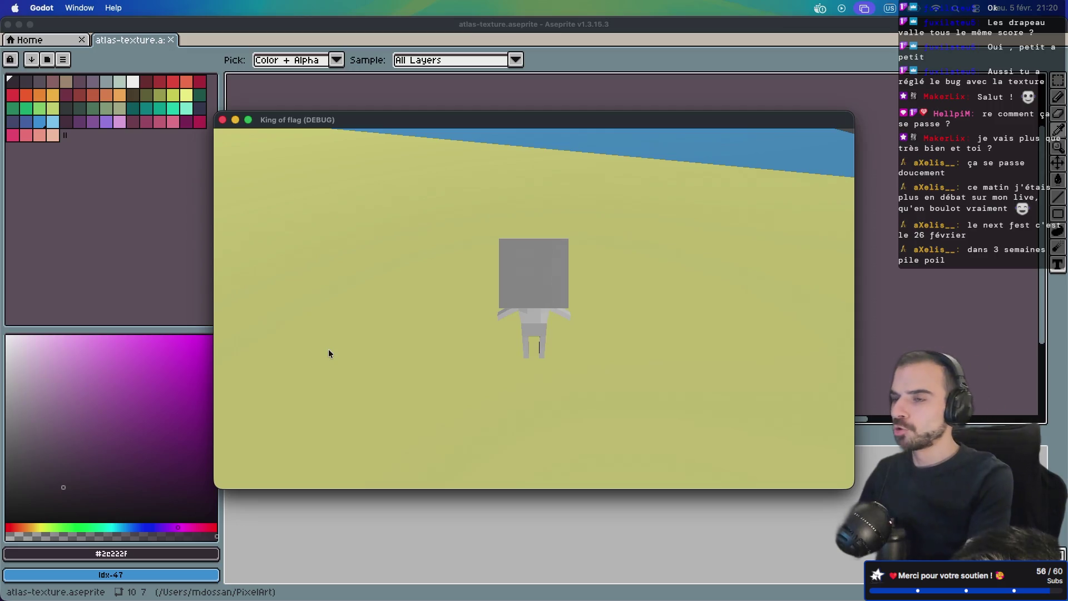
Step: Orbit the game camera around the grey player, then close the running game
{"action": "left_click", "coordinate": [328, 349]}
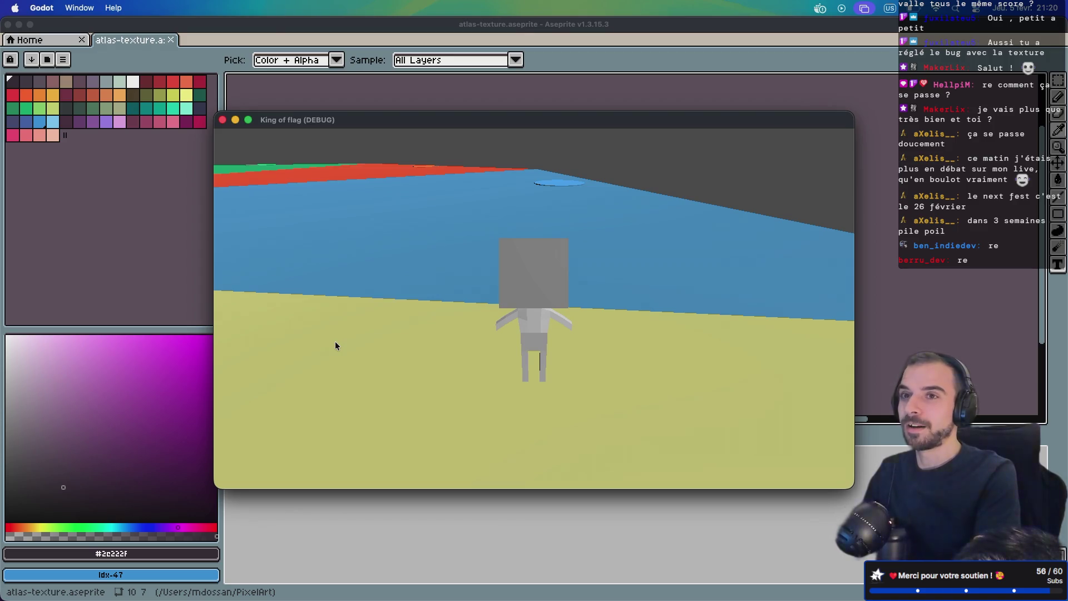
{"action": "left_click_drag", "start_coordinate": [335, 342], "coordinate": [301, 341]}
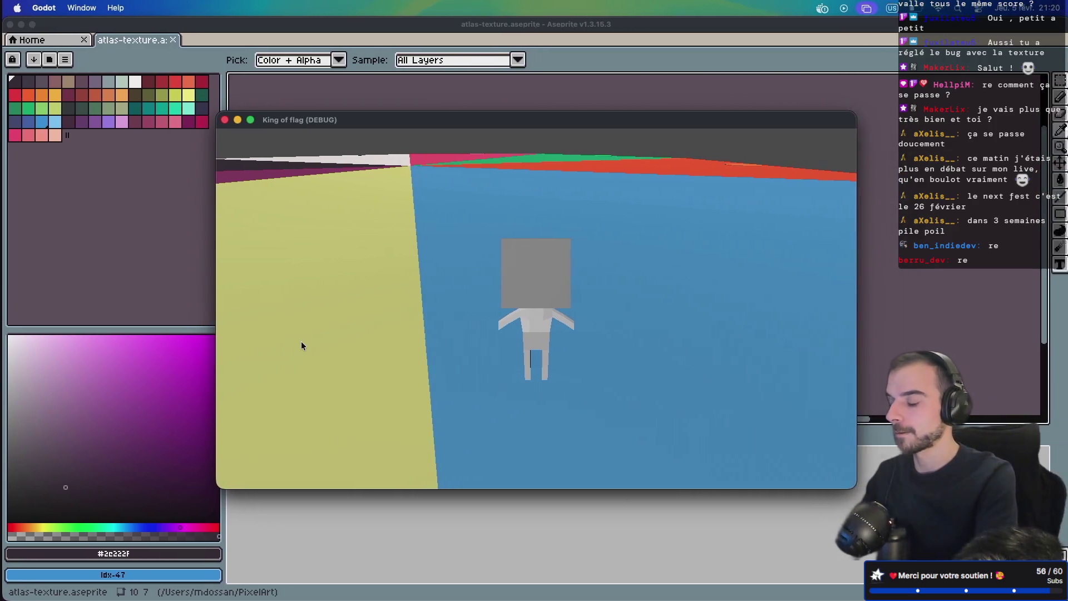
{"action": "key", "text": "ctrl+Right"}
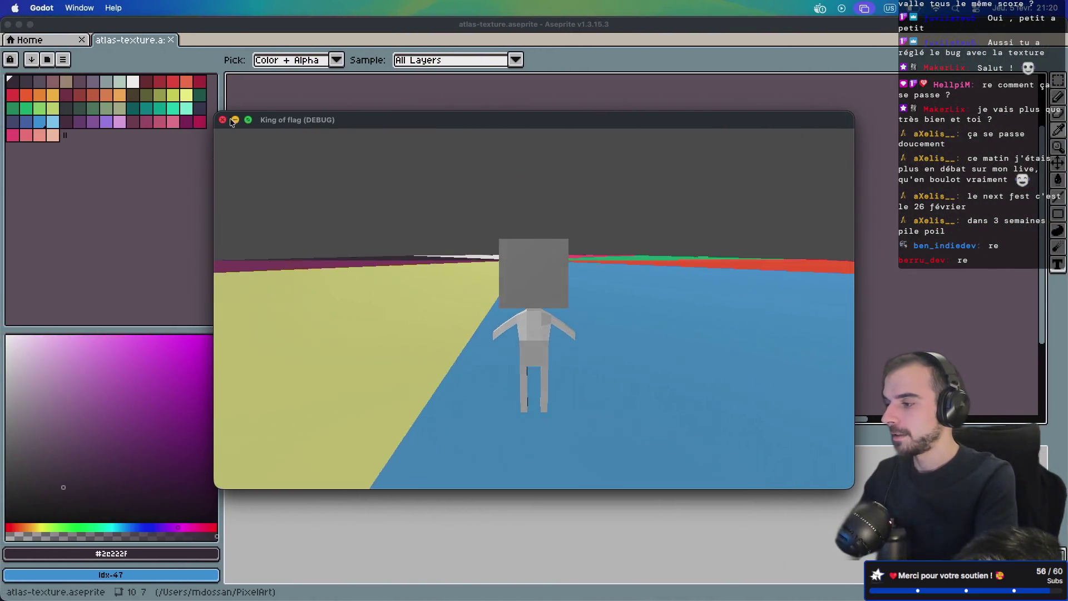
{"action": "left_click", "coordinate": [225, 121]}
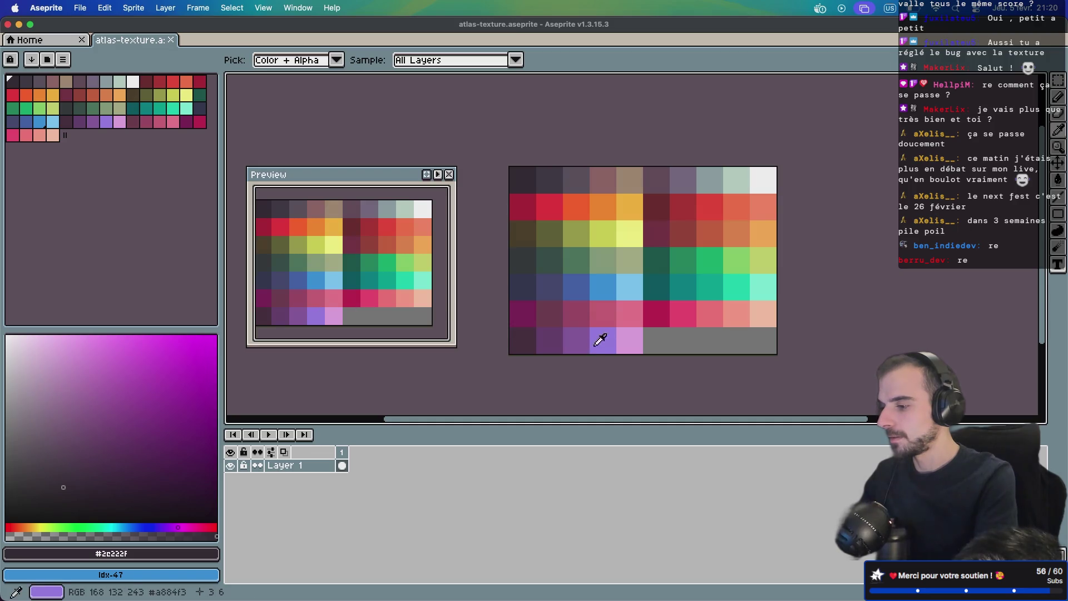
Step: Sample the darker purple from the palette image and display its hex code 905ea9
{"action": "left_click", "coordinate": [614, 337]}
{"action": "left_click", "coordinate": [577, 340]}
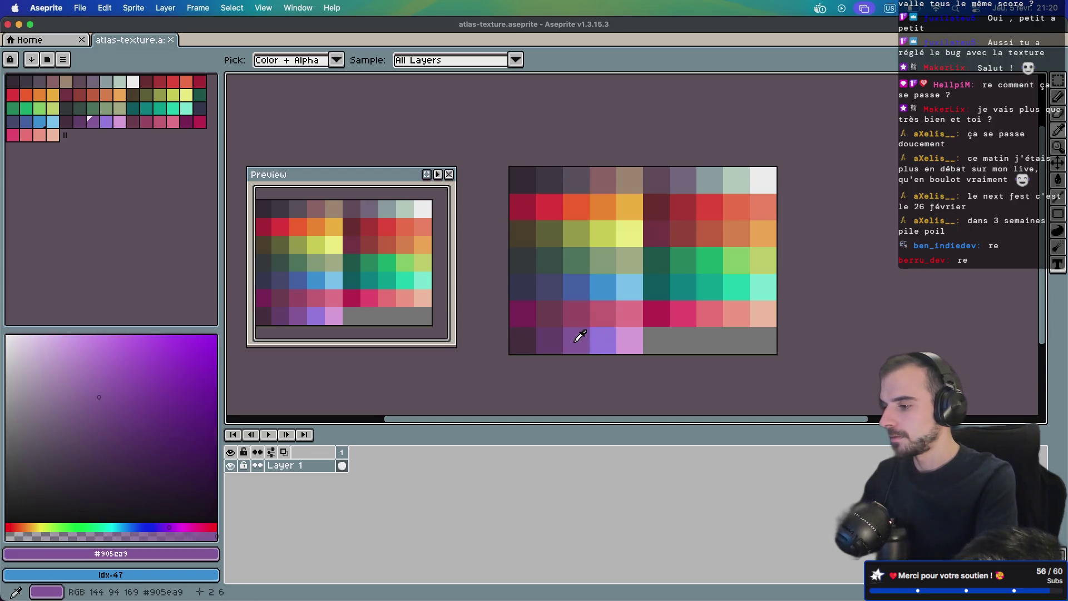
{"action": "left_click", "coordinate": [89, 554]}
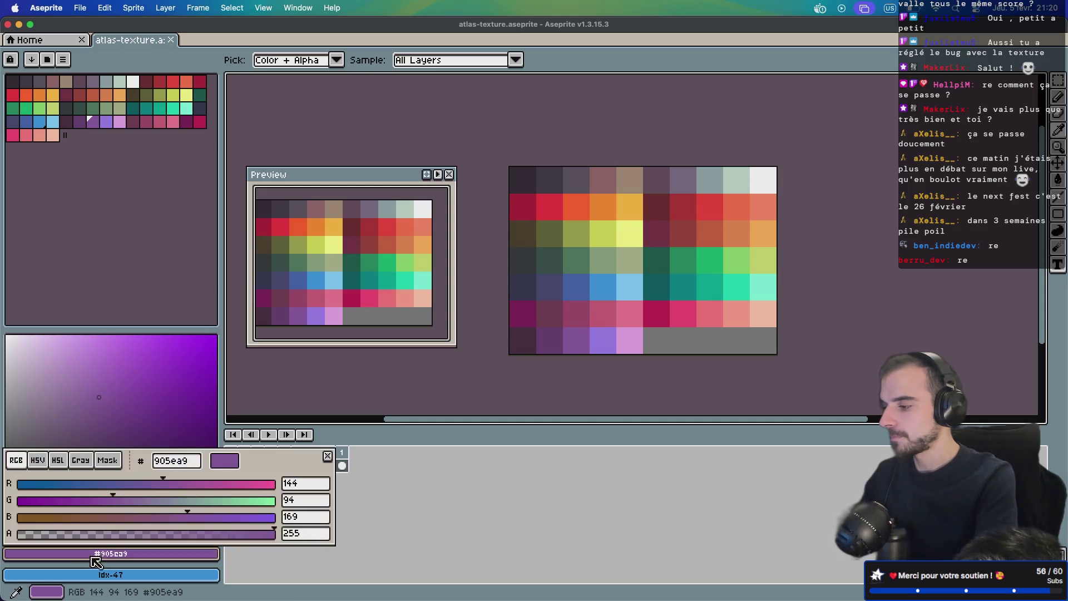
{"action": "key", "text": "ctrl+Right"}
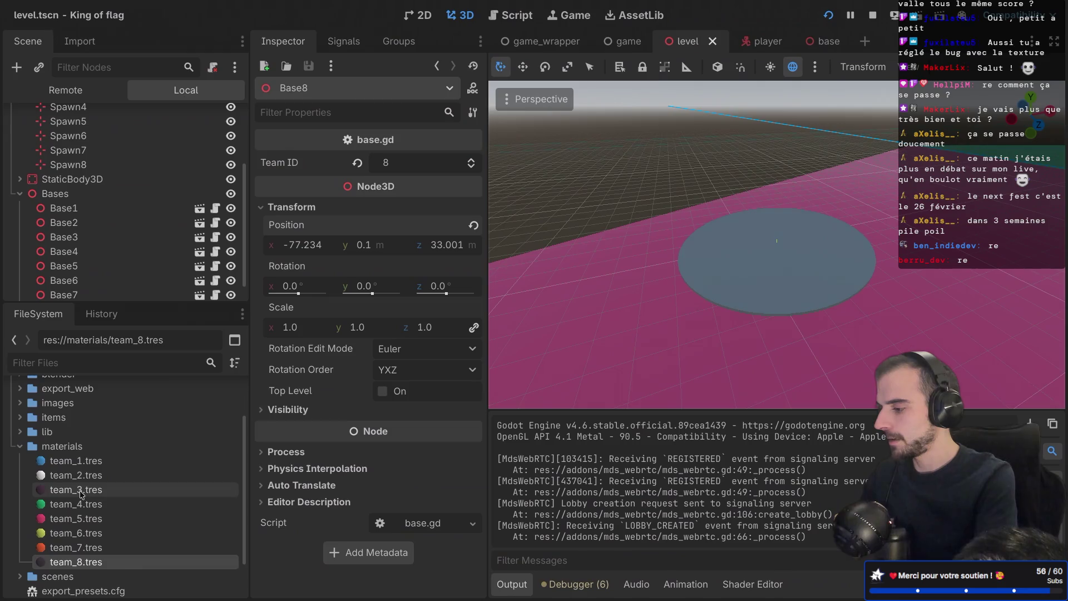
Step: Set team_3.tres albedo colour to 905ea9 and collapse the Bases and SpawnPoints groups
{"action": "left_click", "coordinate": [82, 494]}
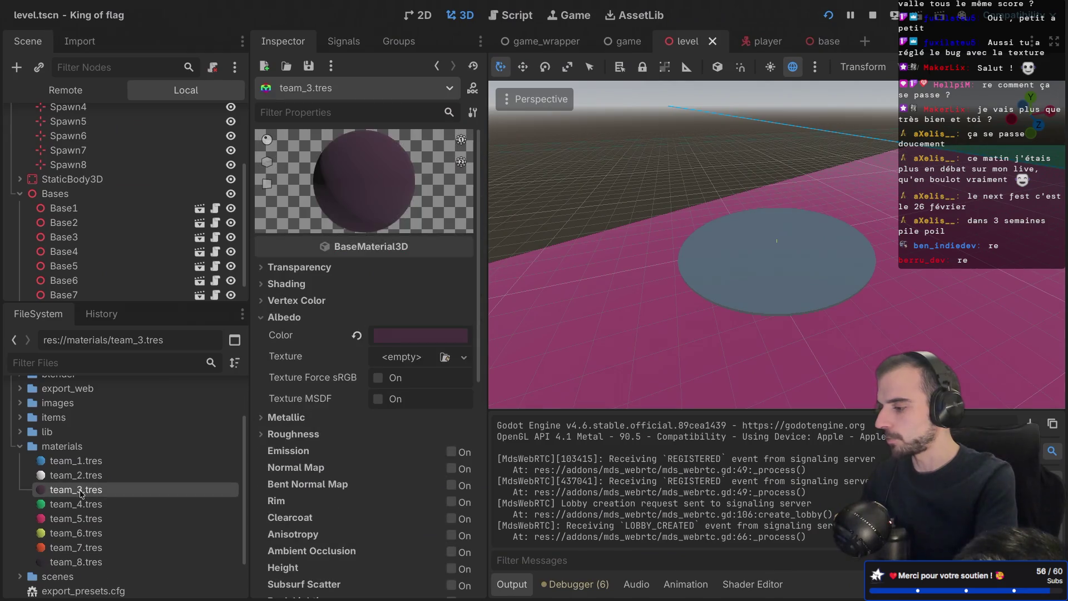
{"action": "left_click", "coordinate": [398, 337]}
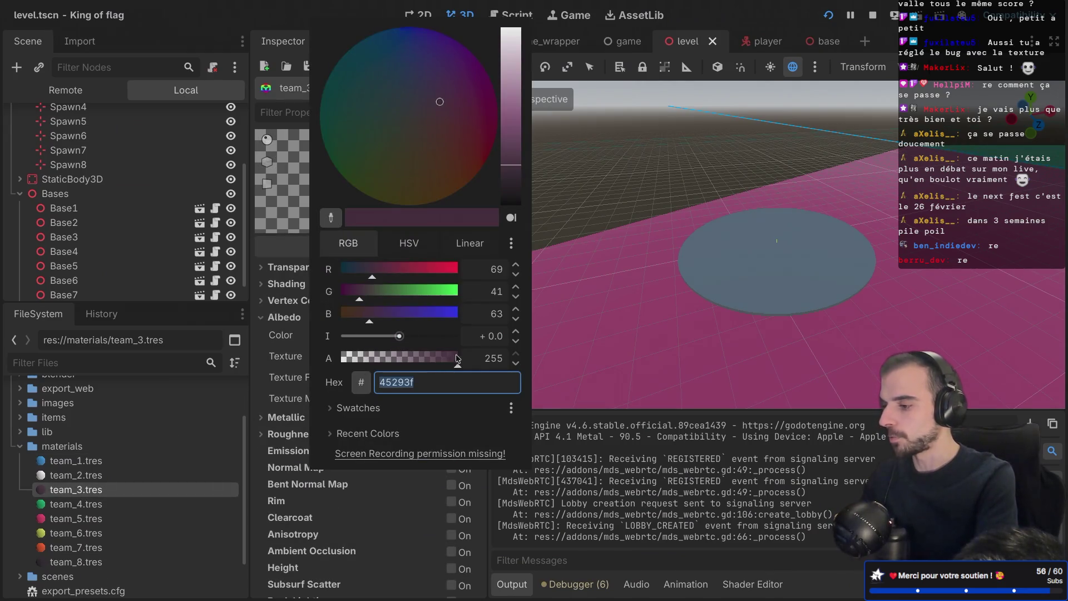
{"action": "key", "text": "Return"}
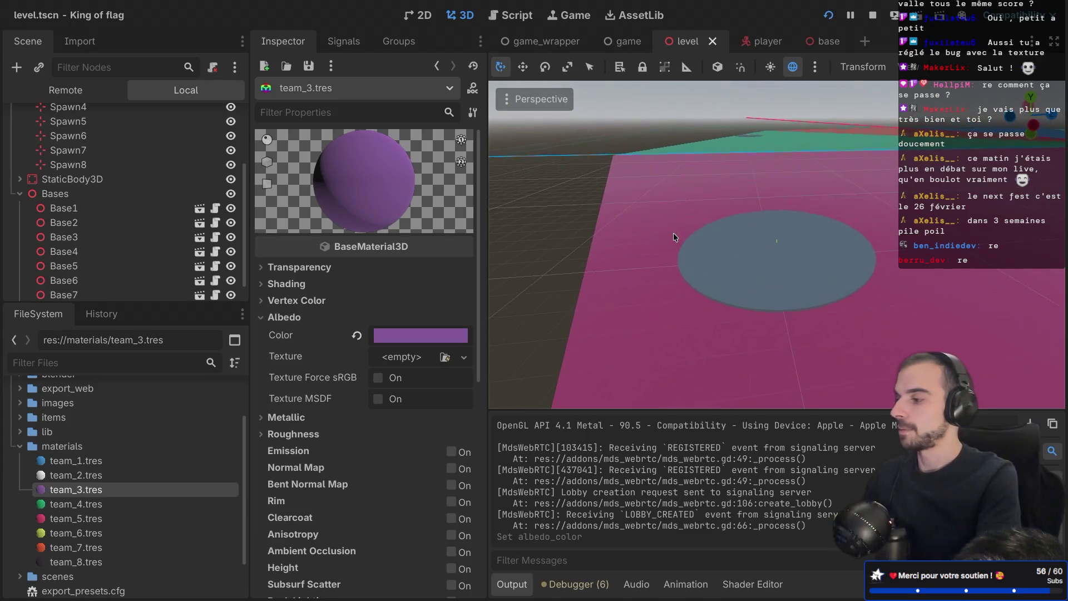
{"action": "left_click", "coordinate": [20, 194]}
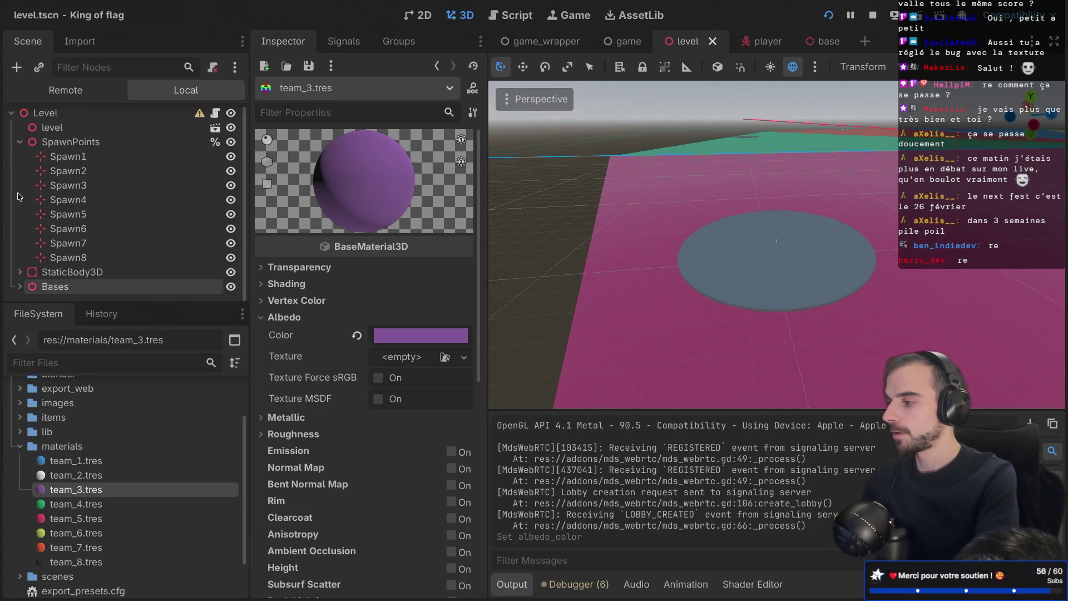
{"action": "left_click", "coordinate": [19, 144]}
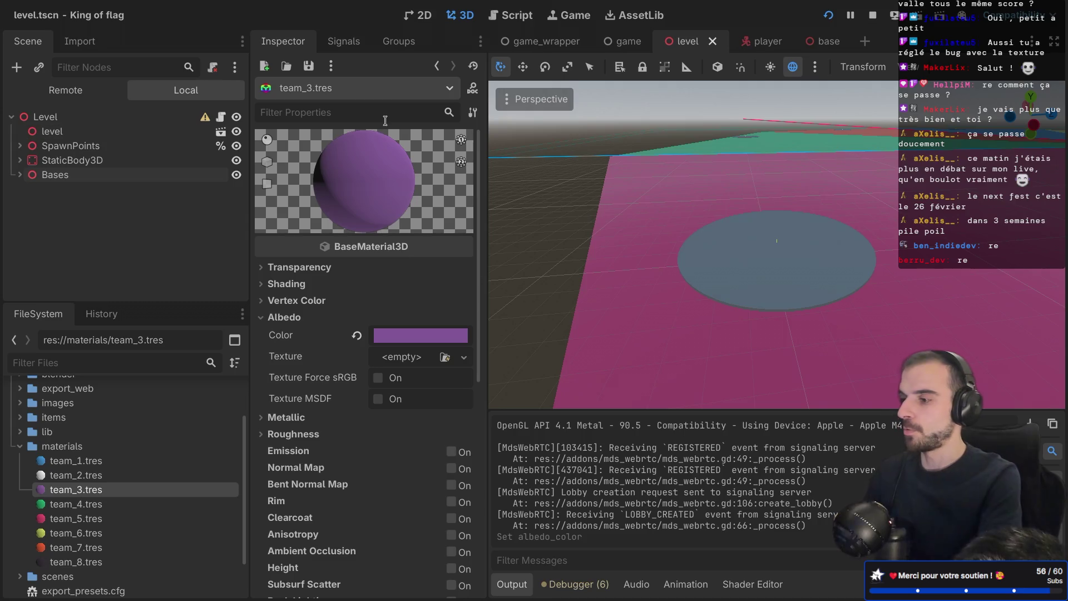
{"action": "left_click", "coordinate": [762, 41]}
{"action": "scroll", "coordinate": [604, 167], "scroll_direction": "up", "scroll_amount": 2}
{"action": "left_click", "coordinate": [603, 126]}
{"action": "key", "text": "Return"}
{"action": "type", "text": "export var team_id: int = 1"}
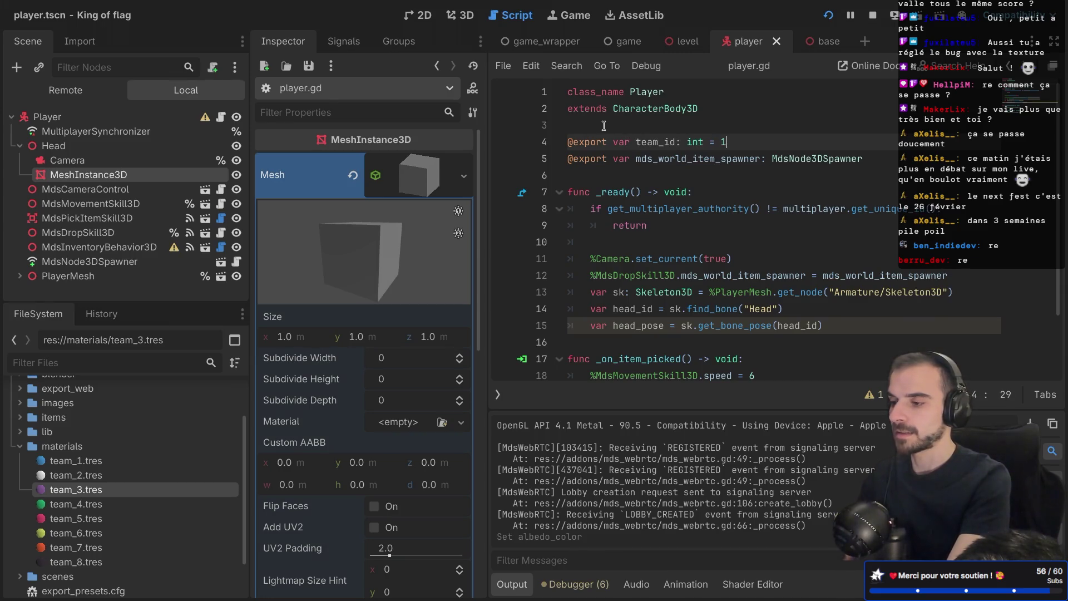
{"action": "key", "text": "ctrl+s"}
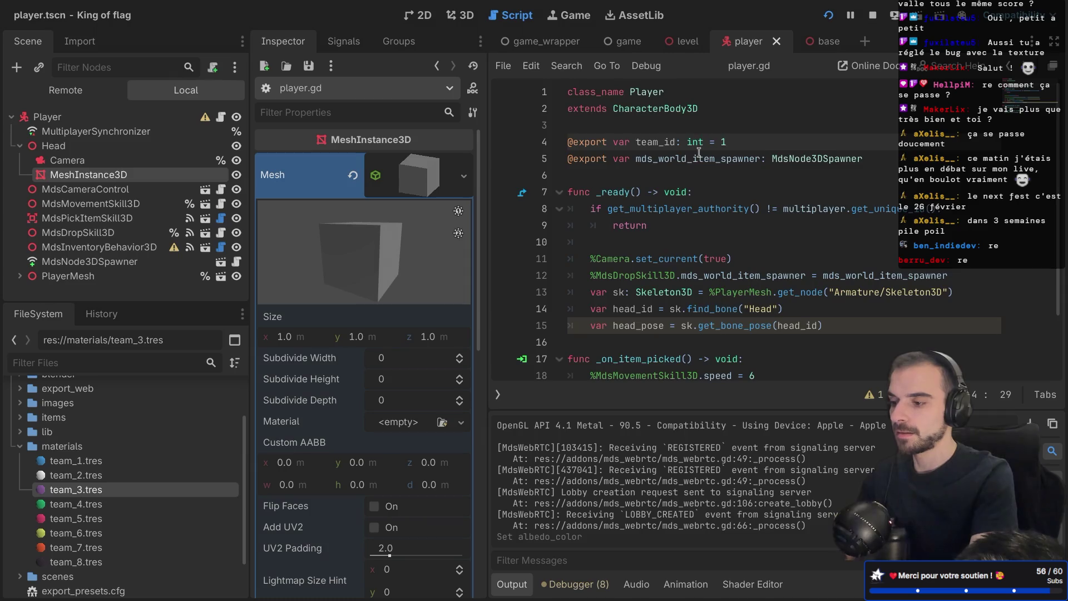
Step: Copy the material_override line from base.gd
{"action": "scroll", "coordinate": [699, 152], "scroll_direction": "down", "scroll_amount": 3}
{"action": "scroll", "coordinate": [699, 152], "scroll_direction": "down", "scroll_amount": 1}
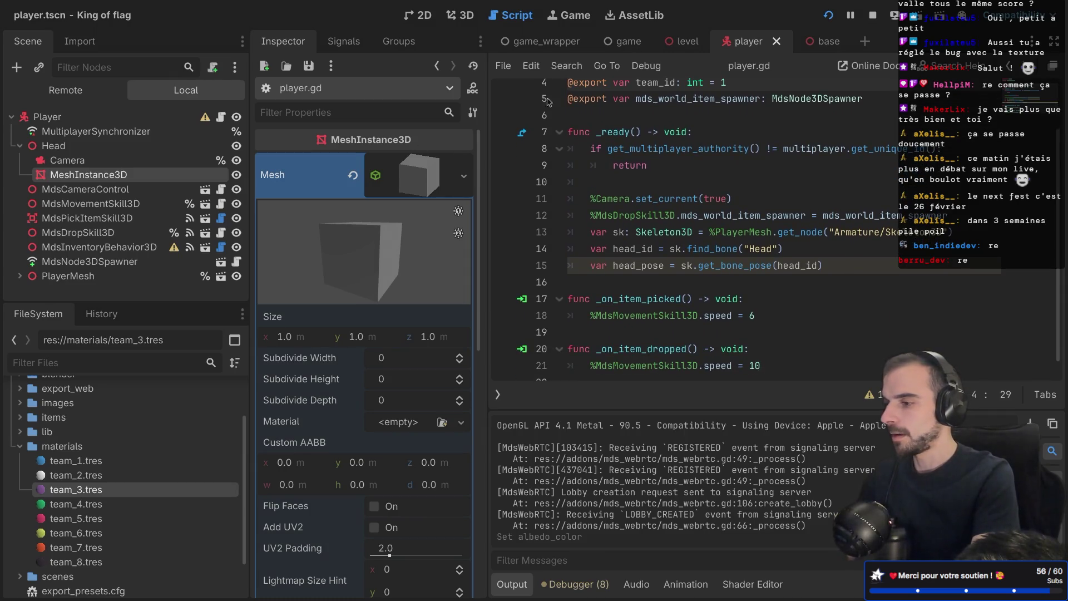
{"action": "key", "text": "ctrl+super+d"}
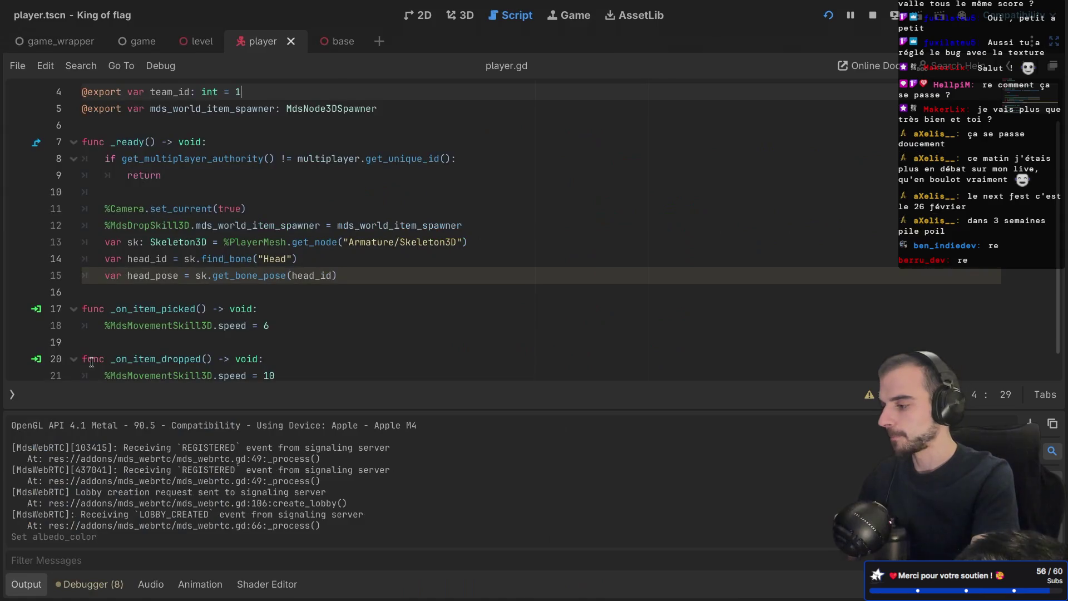
{"action": "left_click", "coordinate": [10, 395]}
{"action": "left_click", "coordinate": [44, 113]}
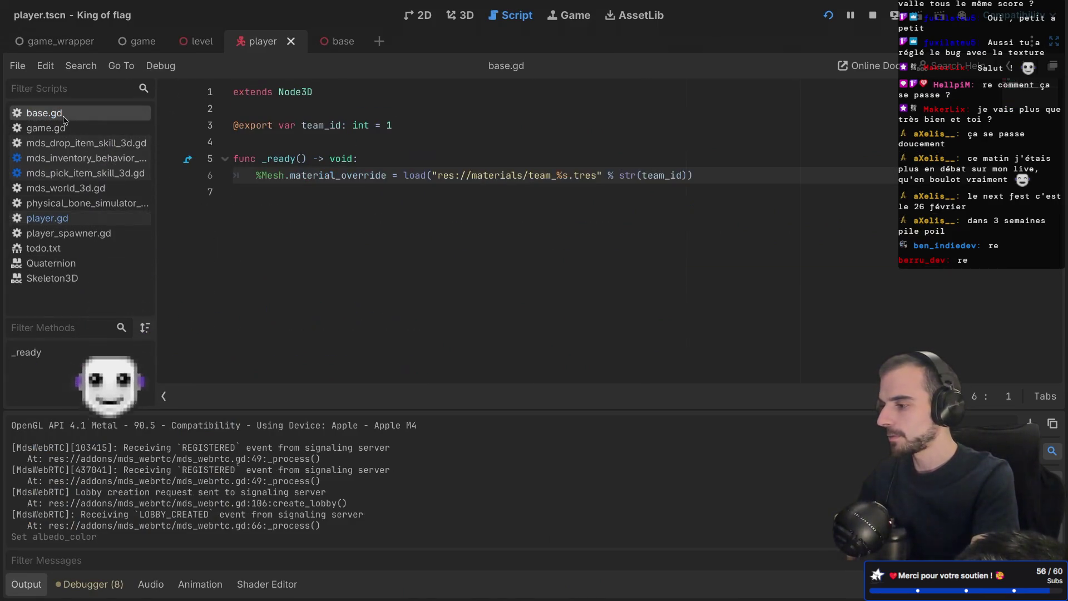
{"action": "left_click_drag", "start_coordinate": [723, 175], "coordinate": [720, 161]}
{"action": "key", "text": "ctrl+c"}
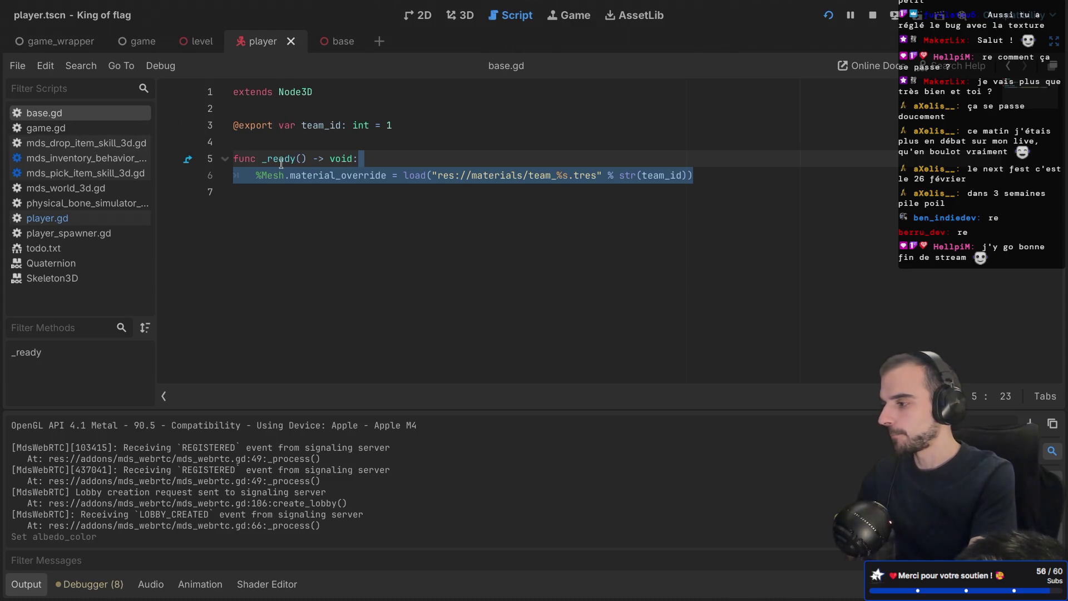
Step: Paste the material_override line at the start of player.gd's _ready()
{"action": "left_click", "coordinate": [76, 220]}
{"action": "left_click", "coordinate": [531, 277]}
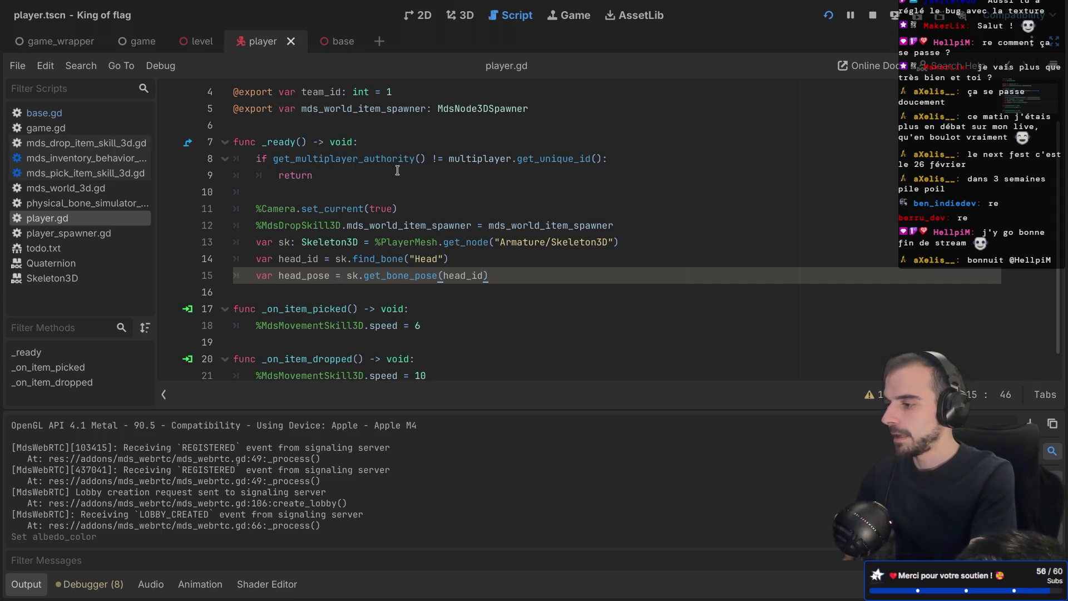
{"action": "left_click", "coordinate": [376, 146]}
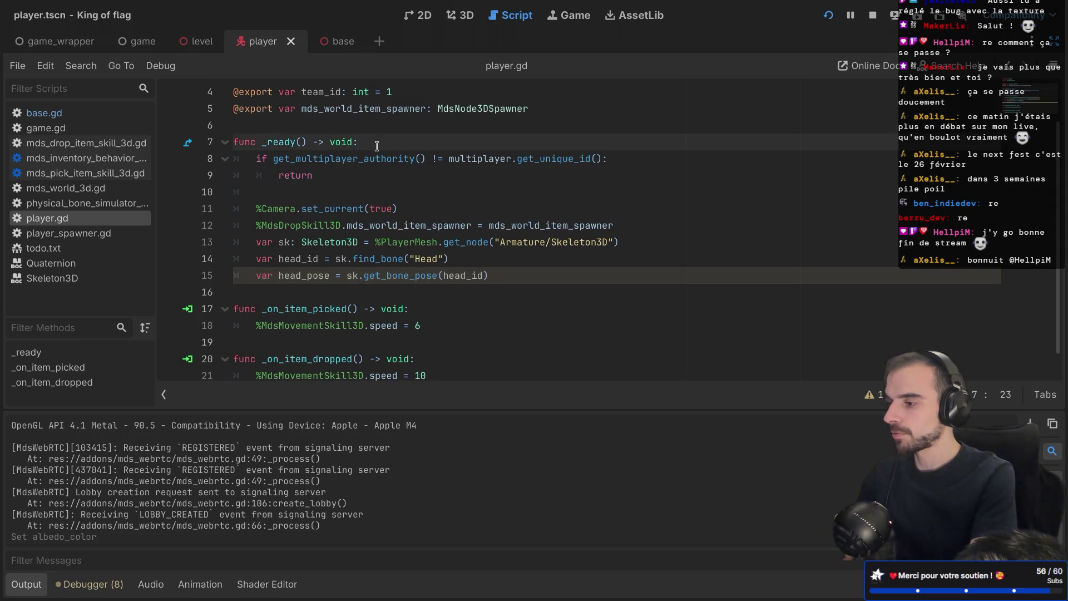
{"action": "key", "text": "Return"}
{"action": "key", "text": "ctrl+v"}
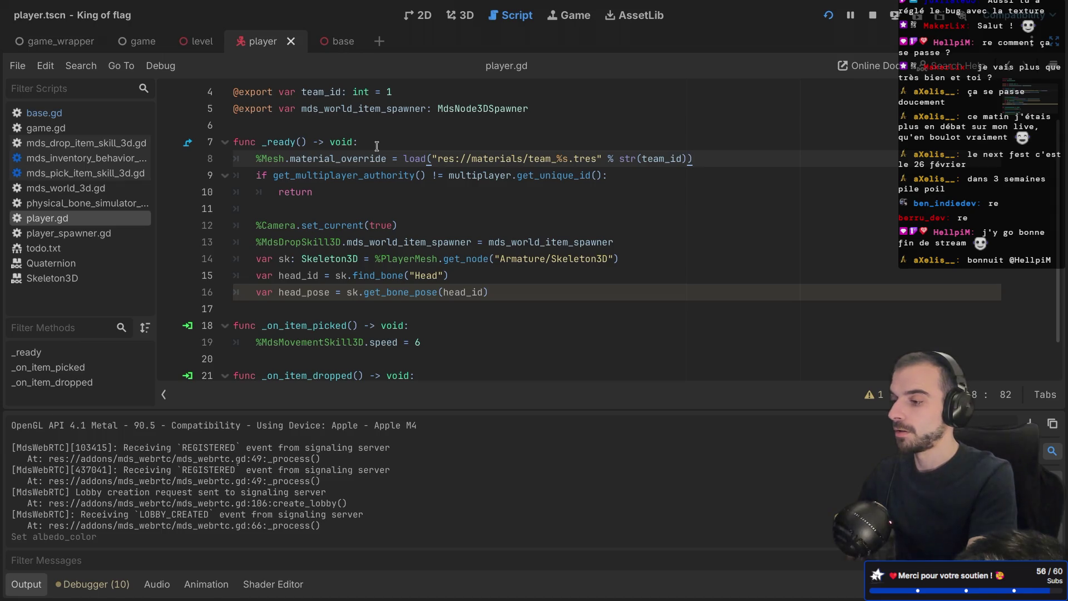
{"action": "key", "text": "ctrl+Right"}
{"action": "key", "text": "ctrl+Right"}
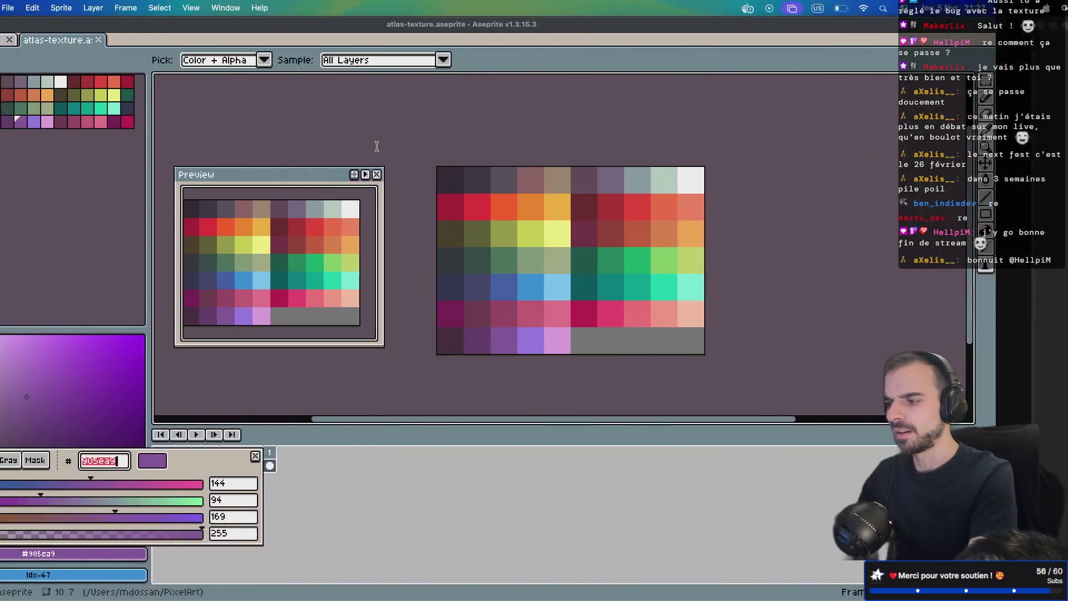
Step: Dismiss Aseprite's RGB colour popup and return to the Godot editor with its panels restored
{"action": "key", "text": "Escape"}
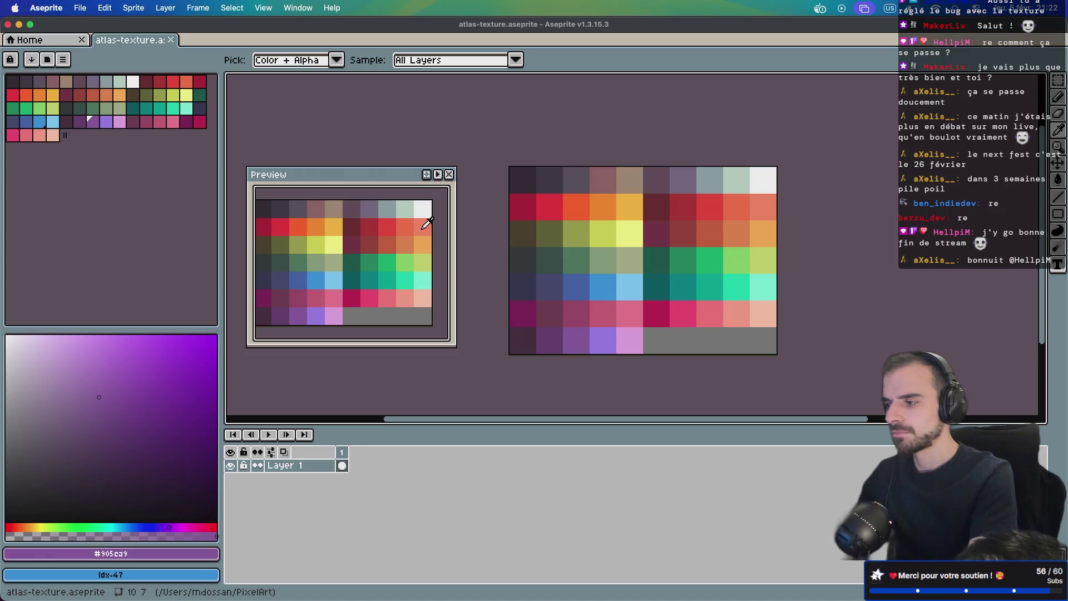
{"action": "key", "text": "ctrl+Left"}
{"action": "key", "text": "ctrl+Left"}
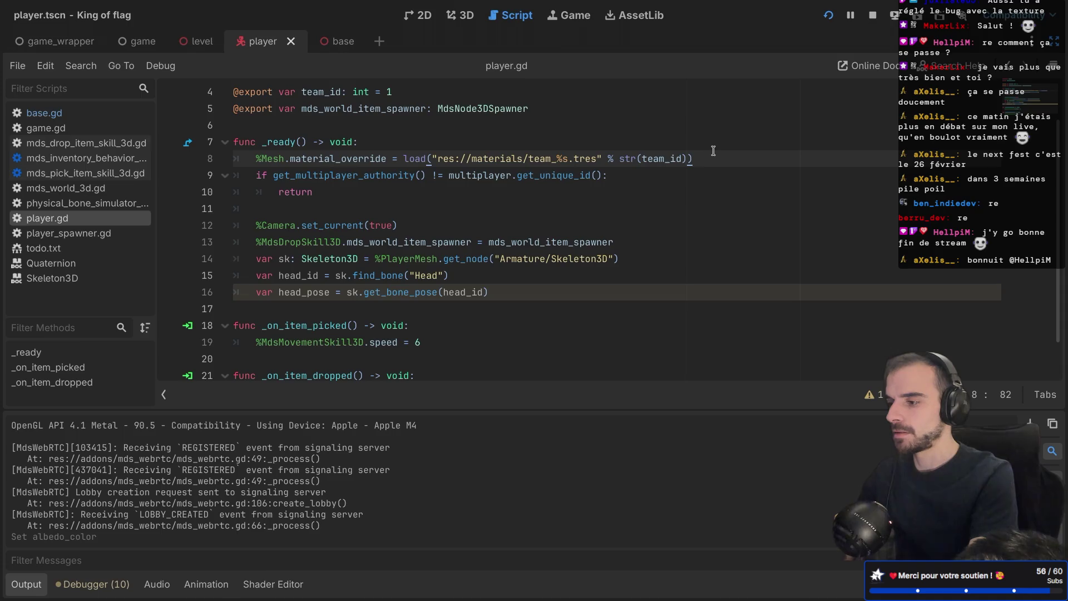
{"action": "key", "text": "ctrl+super+d"}
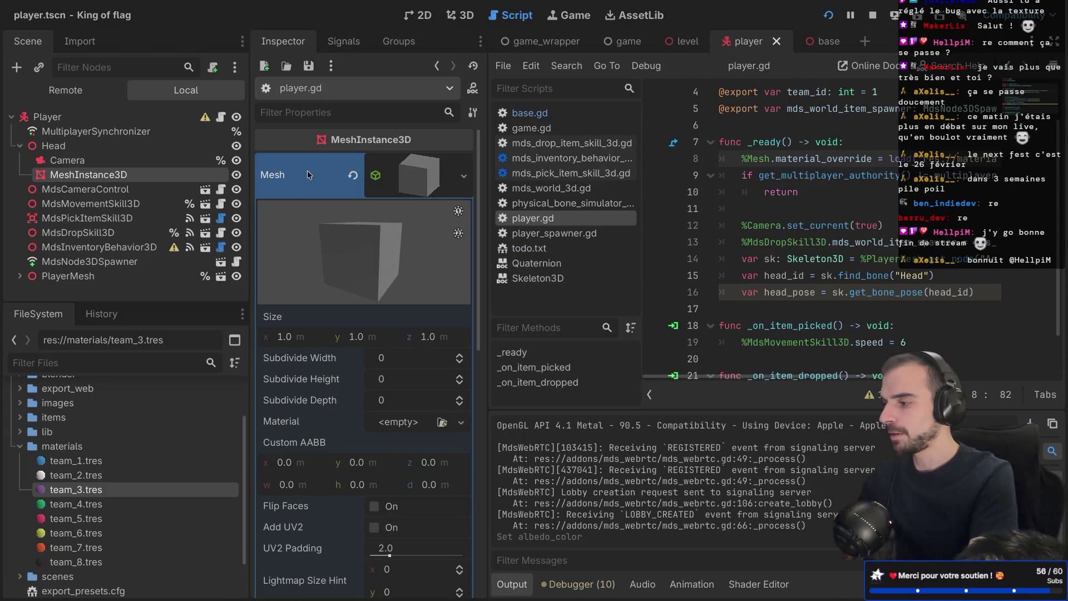
Step: Rename the head MeshInstance3D to Mesh and make it accessible by unique name
{"action": "double_click", "coordinate": [90, 178]}
{"action": "type", "text": "Mesh"}
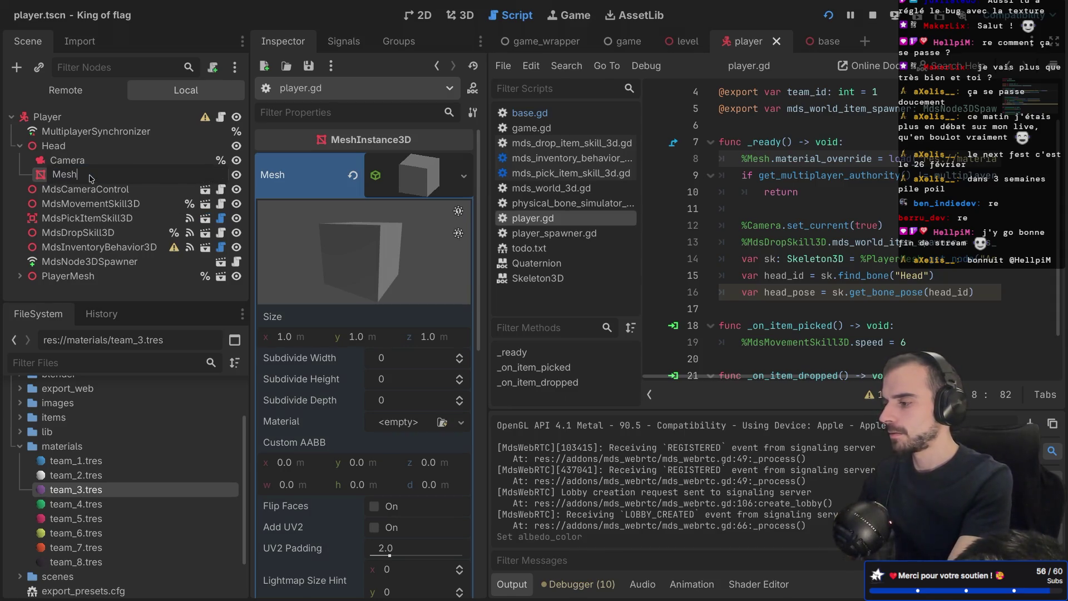
{"action": "key", "text": "Return"}
{"action": "right_click", "coordinate": [90, 177]}
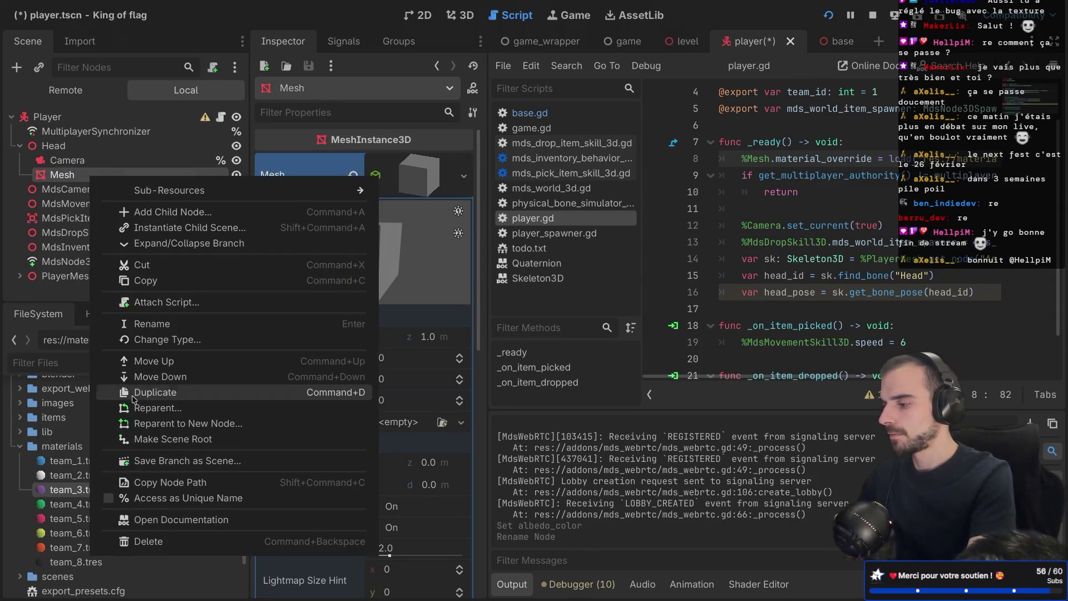
{"action": "left_click", "coordinate": [117, 497]}
Step: Save the player scene and run the game
{"action": "key", "text": "super+s"}
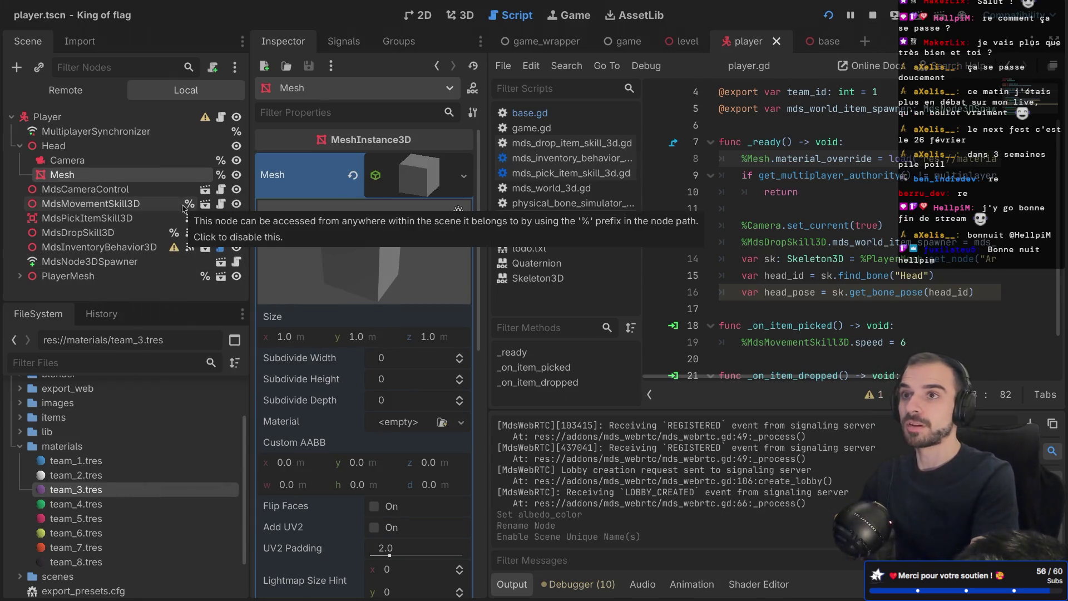
{"action": "key", "text": "ctrl+shift+F11"}
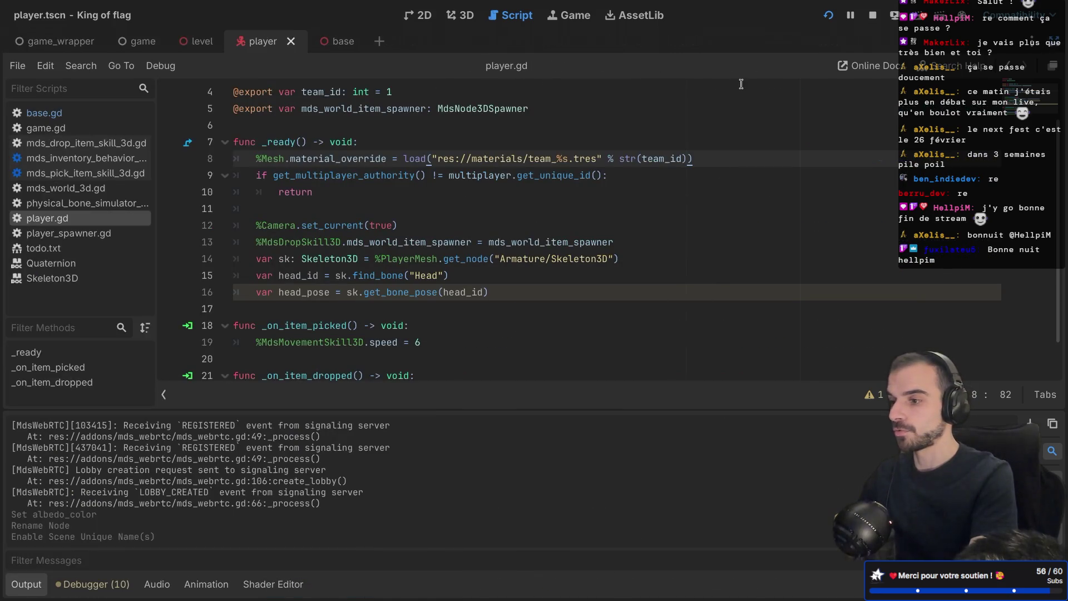
{"action": "left_click", "coordinate": [830, 19]}
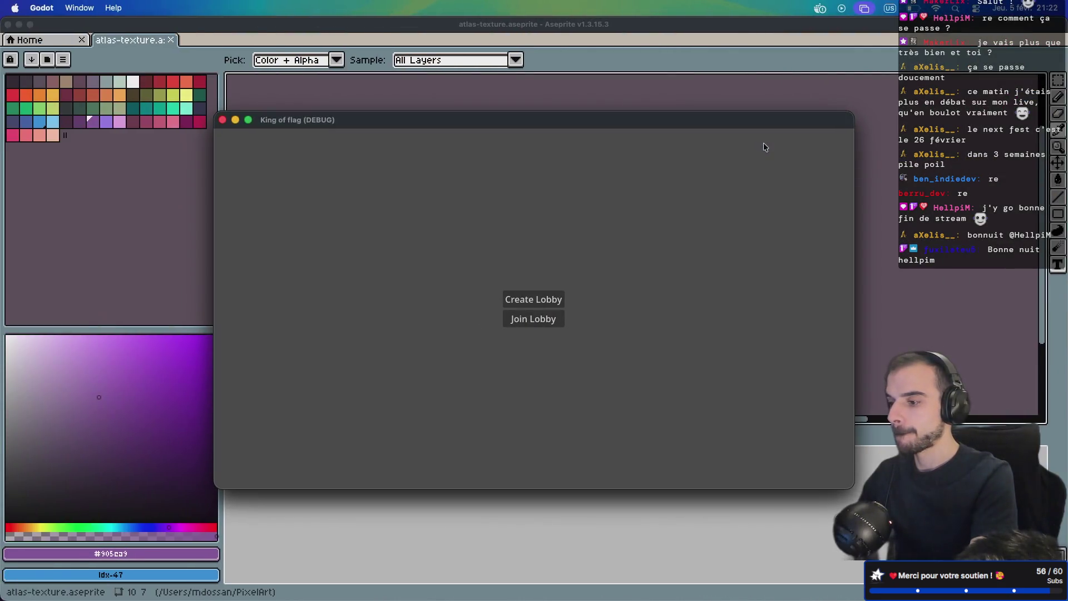
Step: Create a lobby and start a match to see the blue-tinted head, then open game_wrapper
{"action": "left_click", "coordinate": [542, 295]}
{"action": "left_click", "coordinate": [525, 326]}
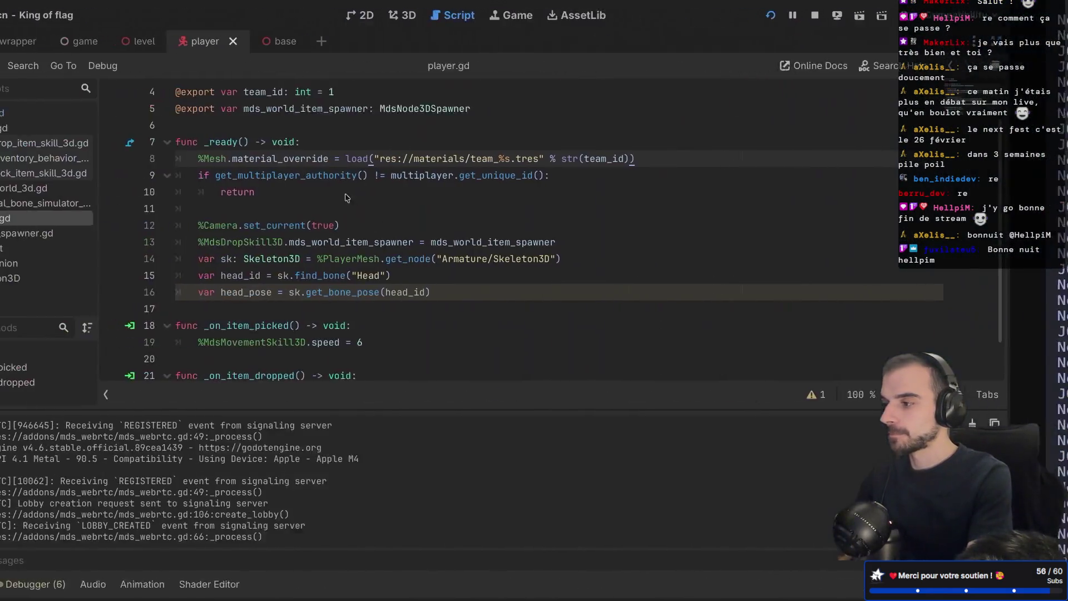
{"action": "left_click", "coordinate": [16, 41]}
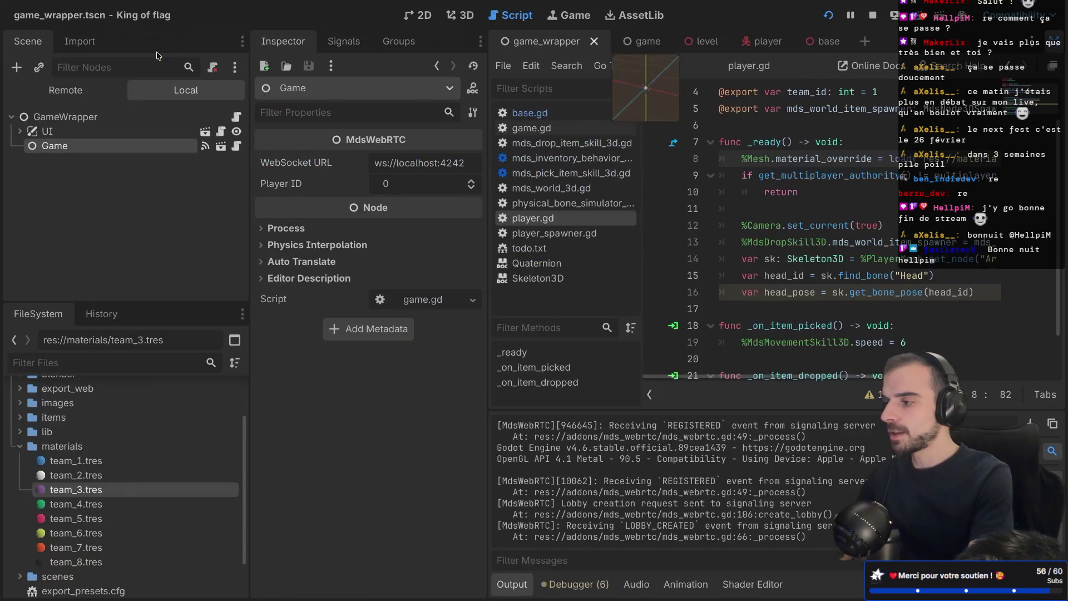
Step: Open the sky colour picker in game_wrapper's 3D preview environment settings
{"action": "left_click", "coordinate": [461, 15]}
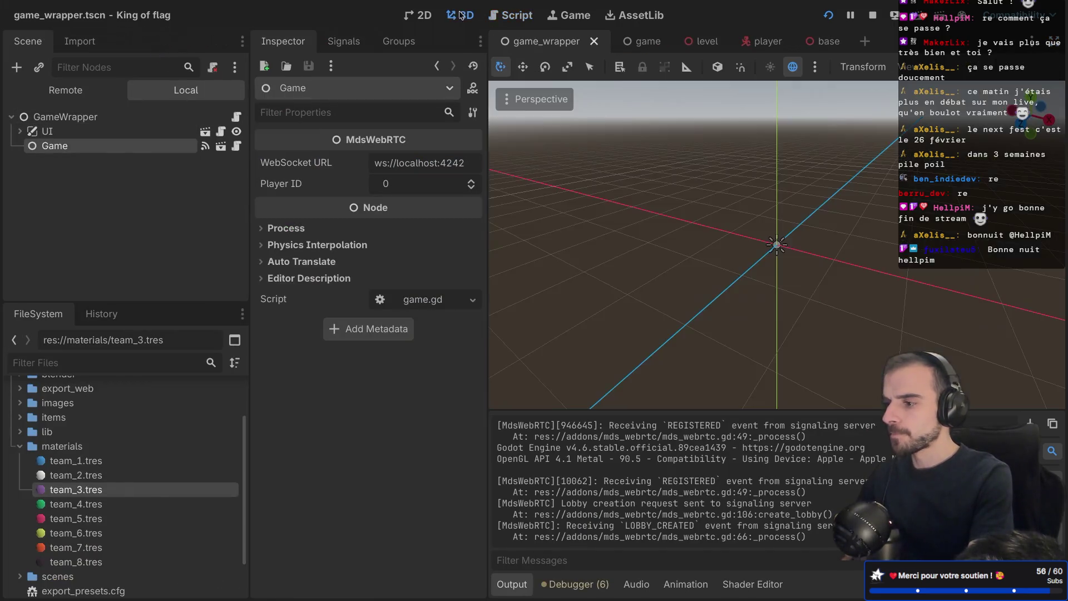
{"action": "left_click", "coordinate": [814, 69]}
{"action": "left_click", "coordinate": [814, 70]}
{"action": "left_click", "coordinate": [815, 71]}
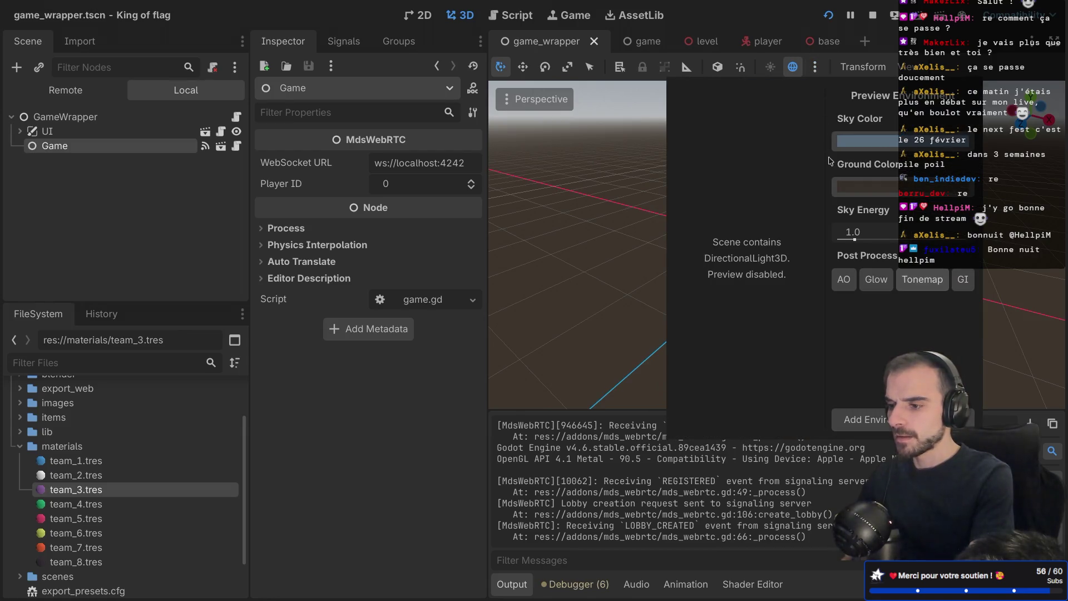
{"action": "left_click", "coordinate": [870, 147]}
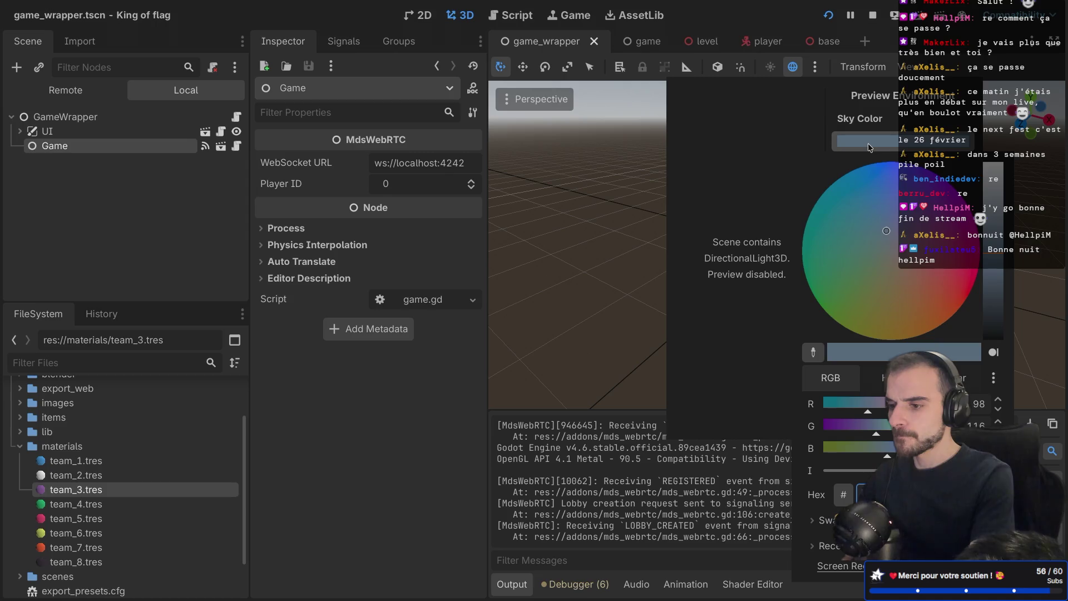
{"action": "key", "text": "ctrl+Left"}
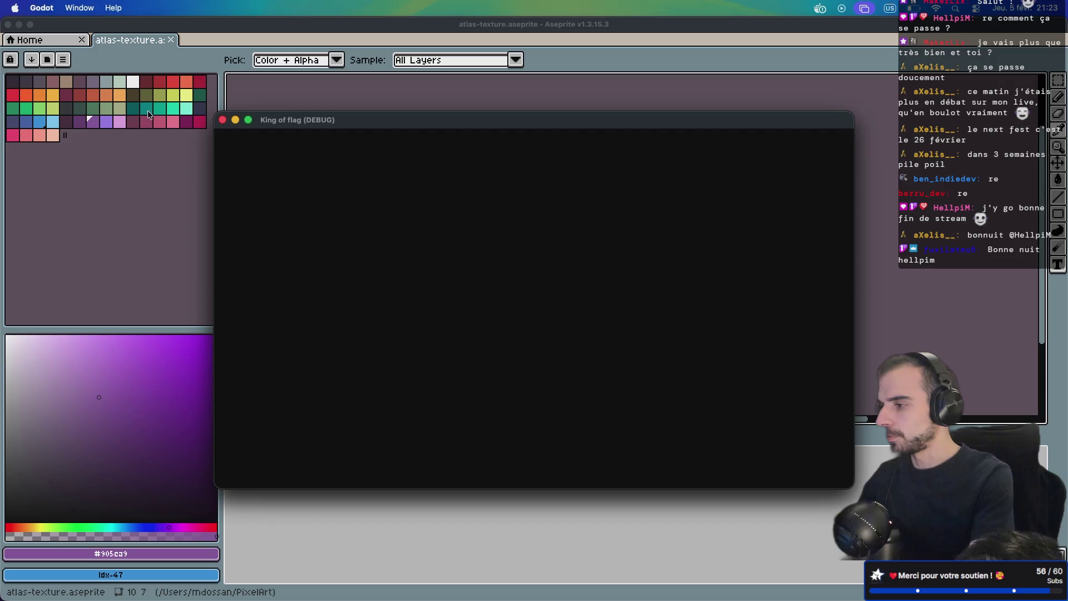
Step: Read the hex value 8fd3ff of Aseprite's light-blue palette swatch, then return to Godot
{"action": "left_click", "coordinate": [167, 195]}
{"action": "left_click", "coordinate": [53, 122]}
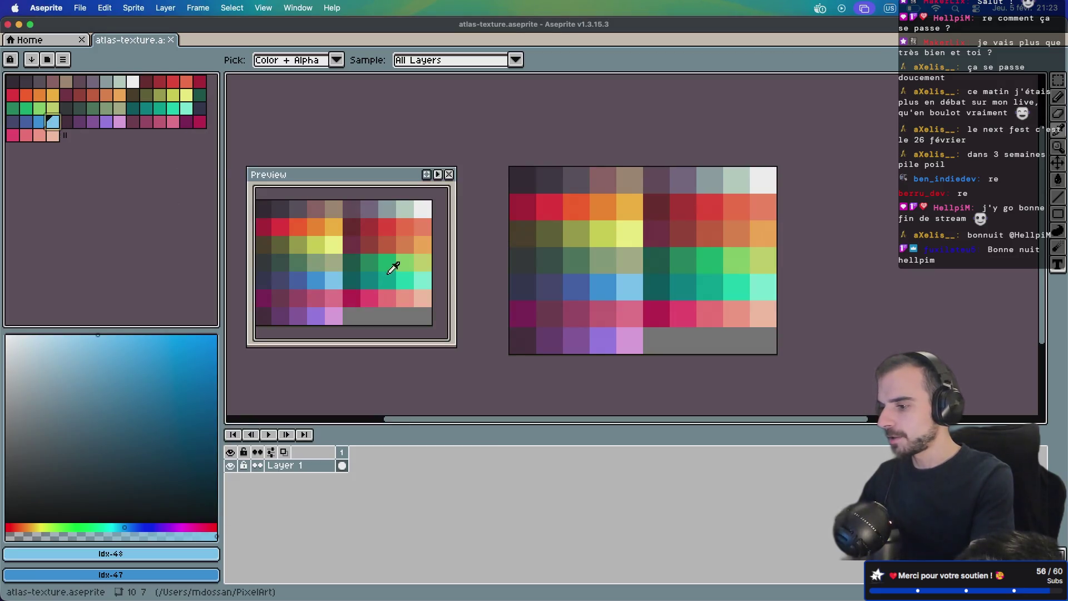
{"action": "left_click", "coordinate": [183, 553]}
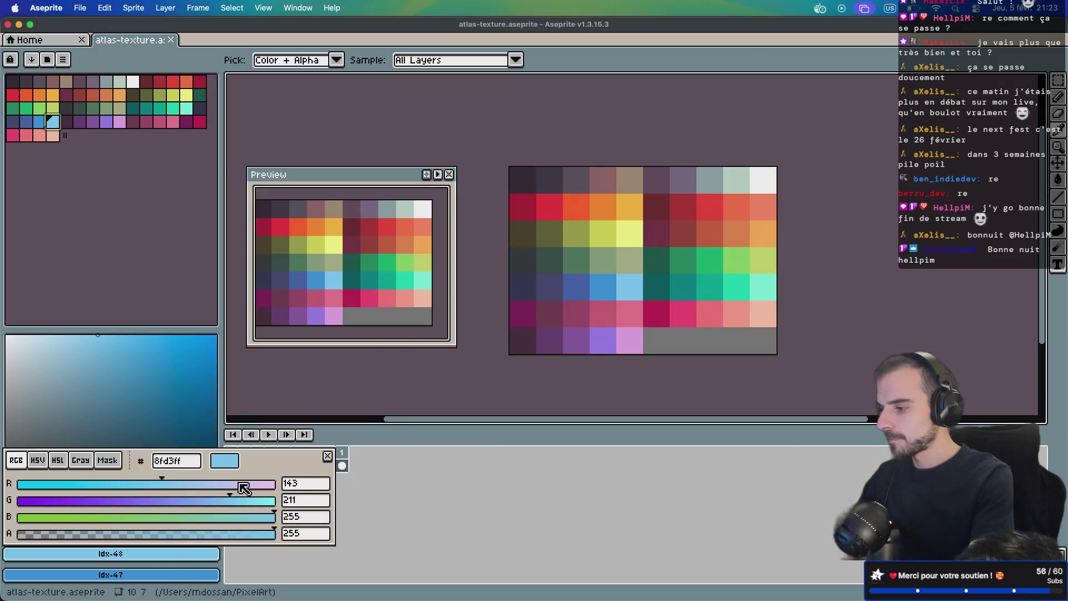
{"action": "key", "text": "super+Tab"}
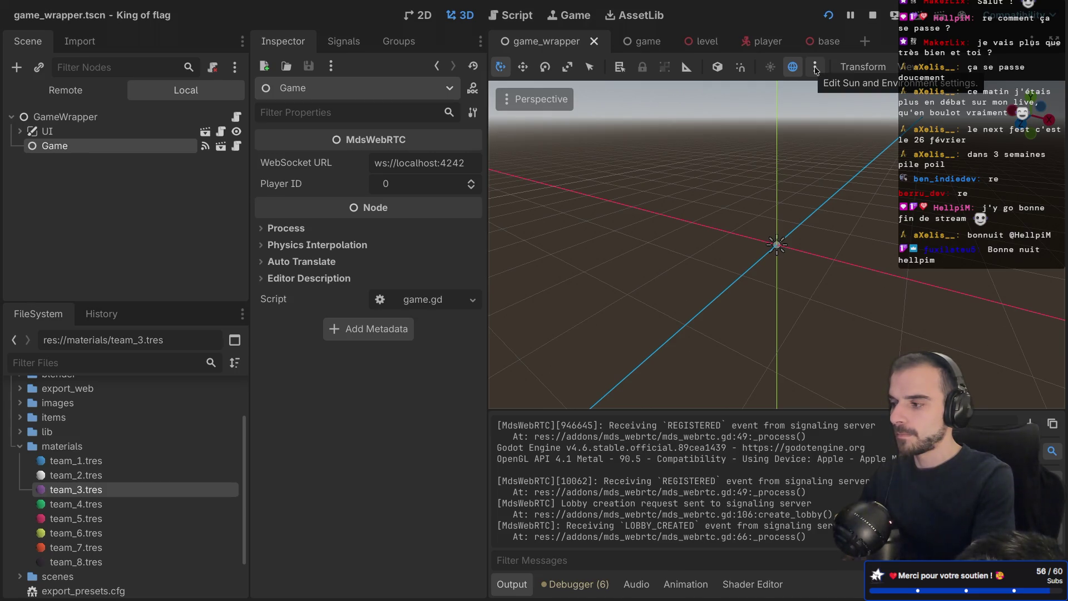
Step: Set the game scene's preview sky colour to light blue (8fd3ff)
{"action": "mouse_move", "coordinate": [658, 45]}
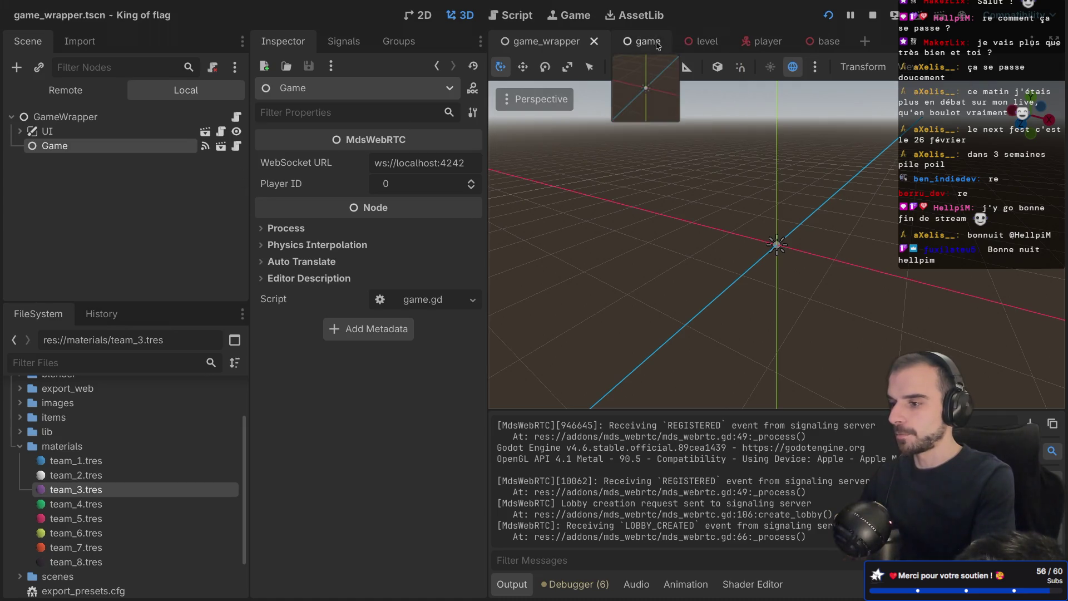
{"action": "left_click", "coordinate": [644, 45]}
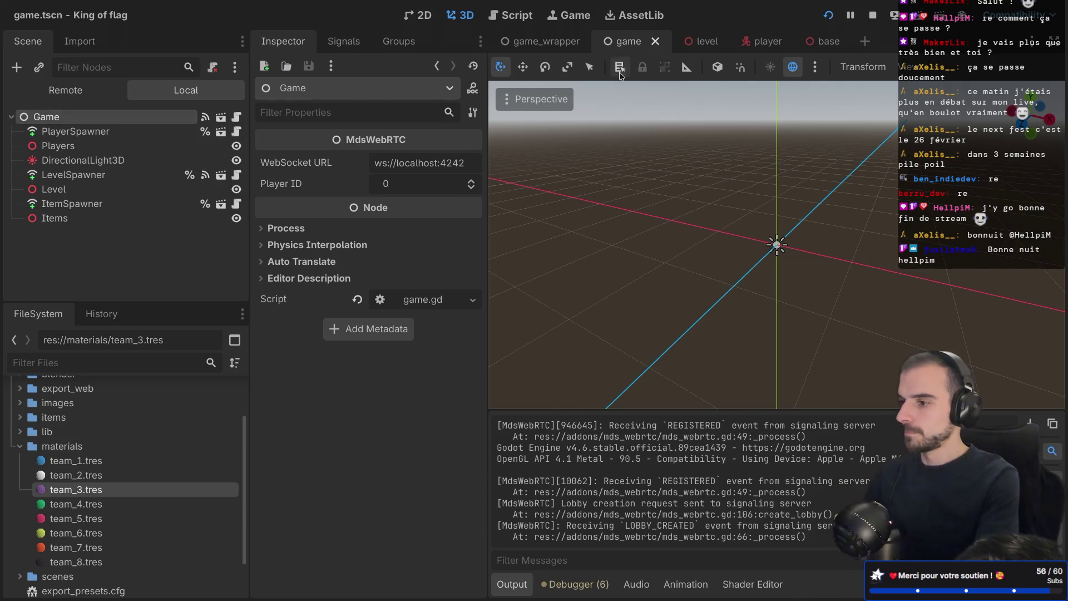
{"action": "left_click", "coordinate": [815, 66]}
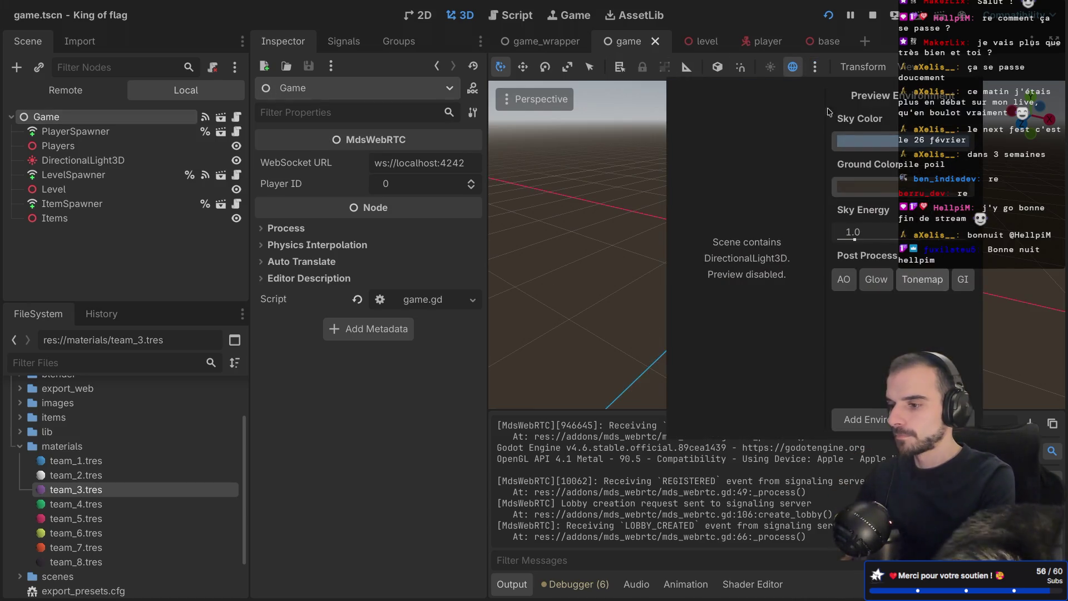
{"action": "left_click", "coordinate": [858, 141]}
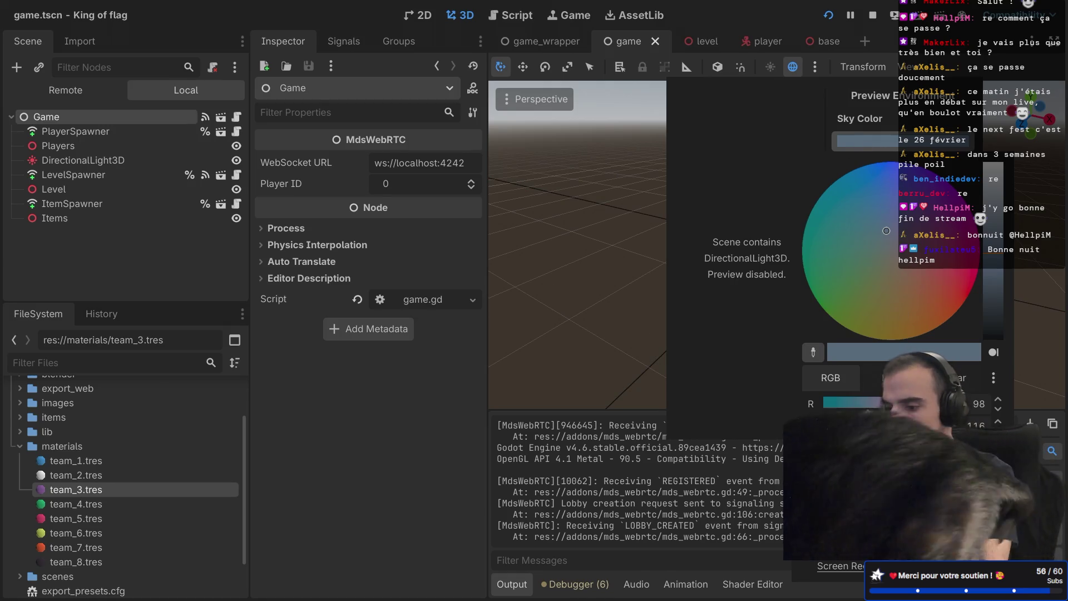
{"action": "left_click", "coordinate": [935, 256]}
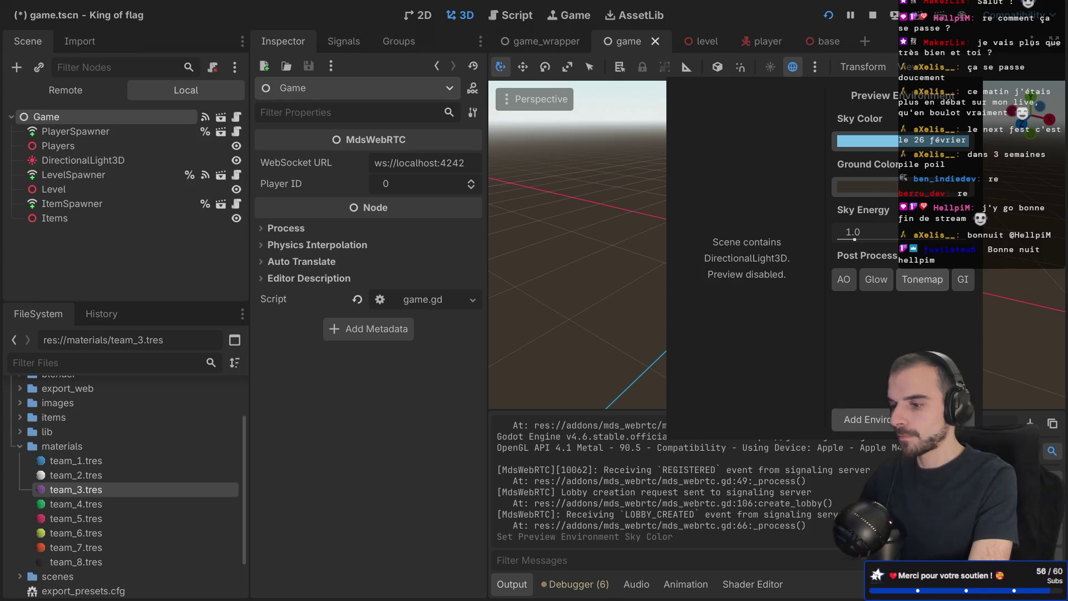
Step: Add the preview environment to the scene as a WorldEnvironment, save, and run the game
{"action": "left_click", "coordinate": [863, 420]}
{"action": "key", "text": "ctrl+s"}
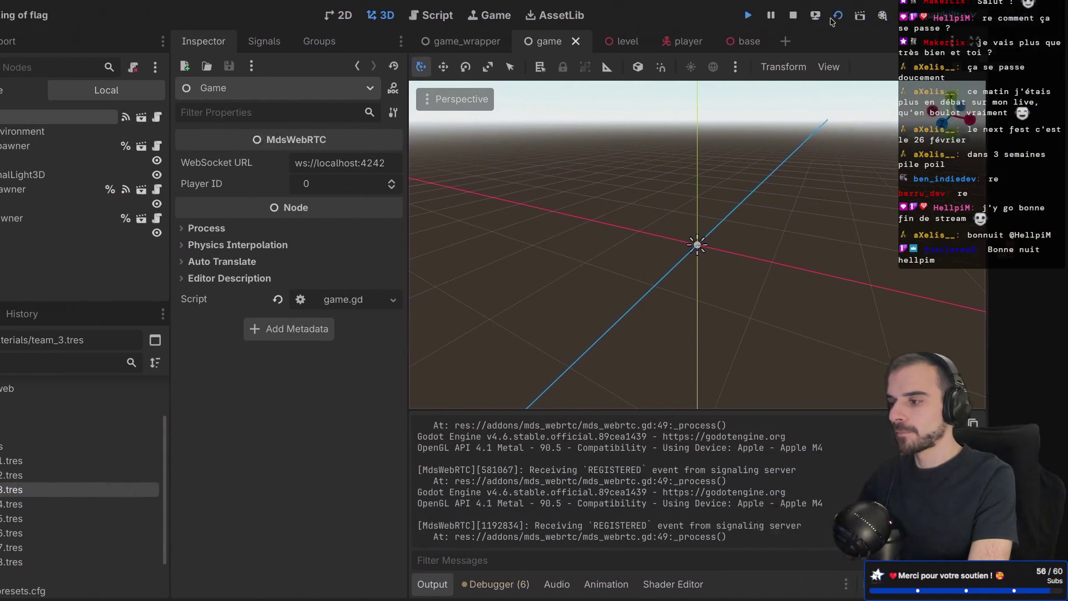
{"action": "left_click", "coordinate": [836, 16]}
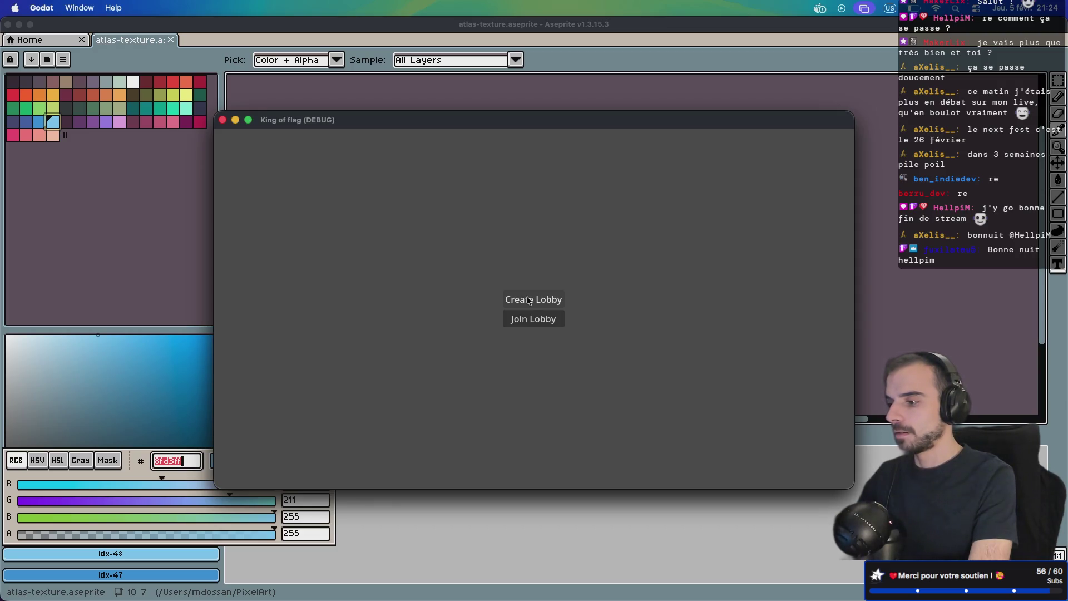
Step: Create a lobby and start a match to view the player under the light-blue sky
{"action": "left_click", "coordinate": [529, 301]}
{"action": "left_click", "coordinate": [525, 329]}
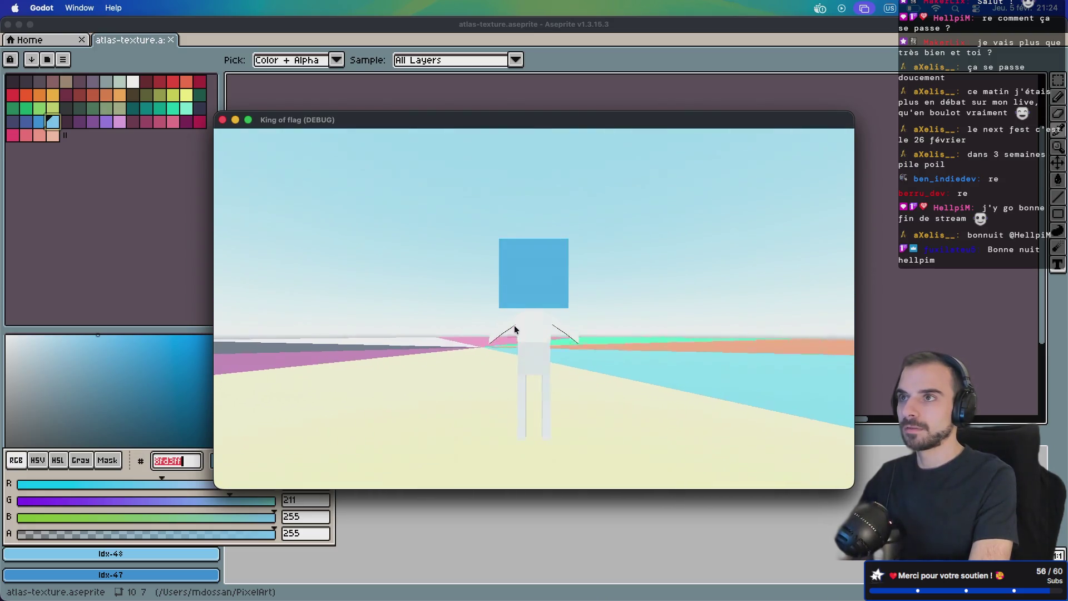
{"action": "key", "text": "ctrl+Right"}
{"action": "key", "text": "ctrl+Right"}
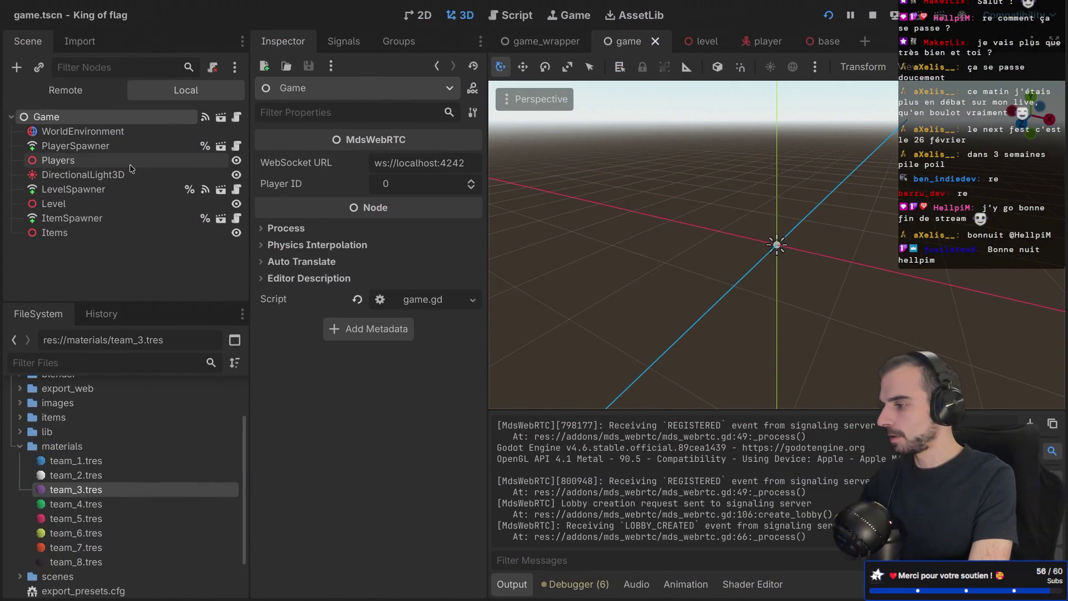
Step: Delete the DirectionalLight3D node from the game scene
{"action": "left_click", "coordinate": [121, 175]}
{"action": "right_click", "coordinate": [120, 175]}
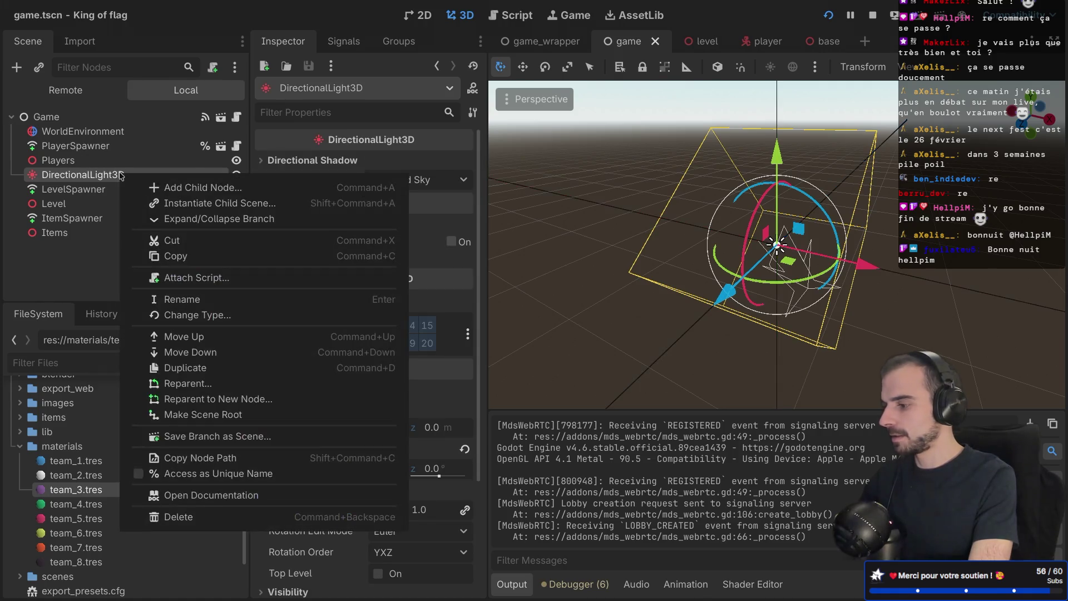
{"action": "left_click", "coordinate": [170, 518]}
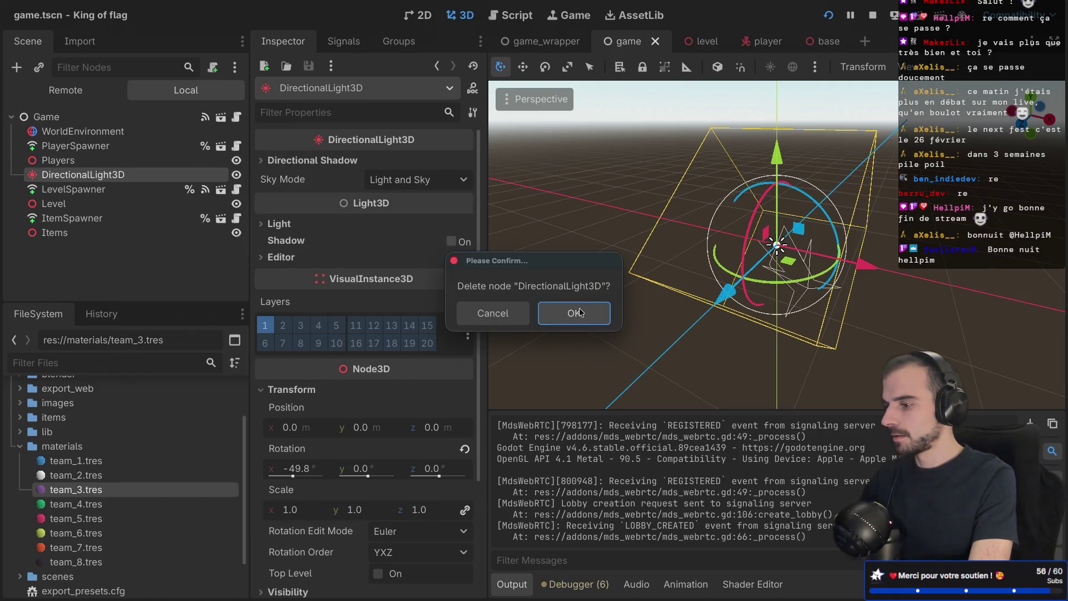
{"action": "left_click", "coordinate": [580, 312]}
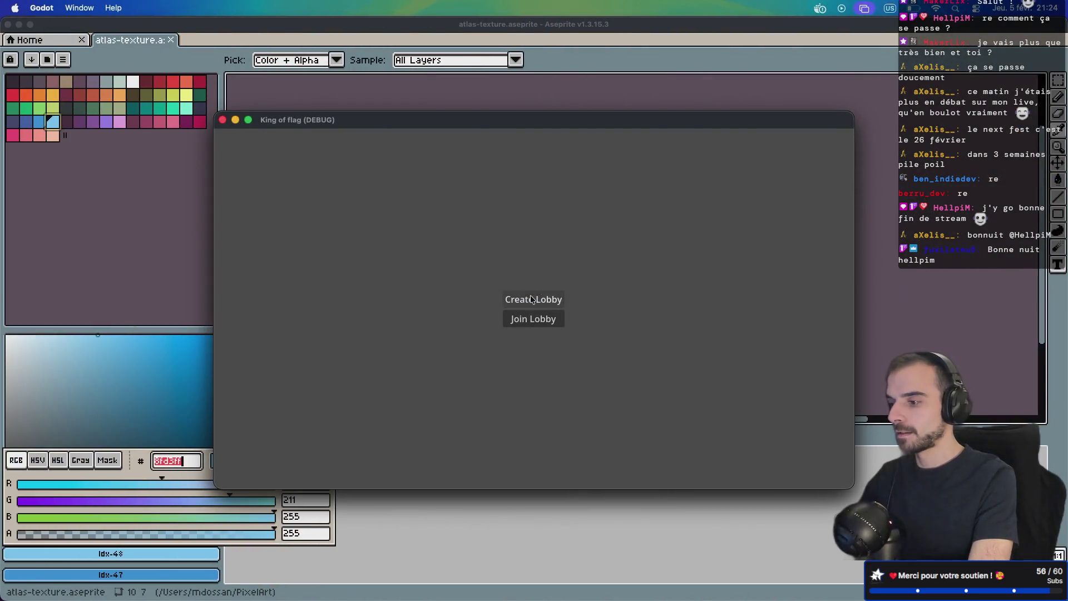
Step: Play a test match to check the lighting, then quit the game
{"action": "left_click", "coordinate": [531, 299]}
{"action": "left_click", "coordinate": [533, 326]}
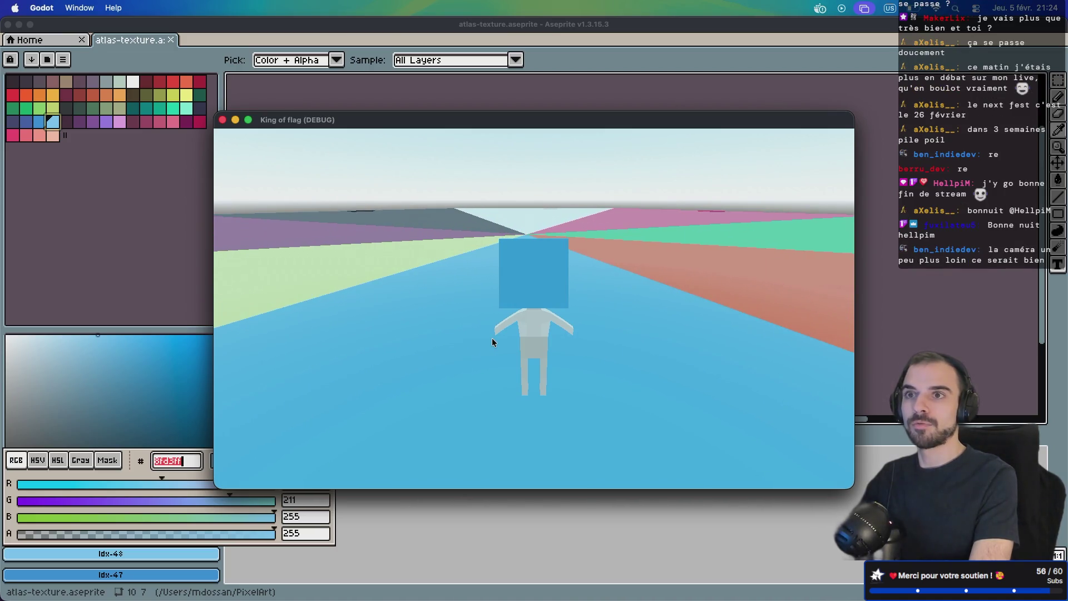
{"action": "key", "text": "super+q"}
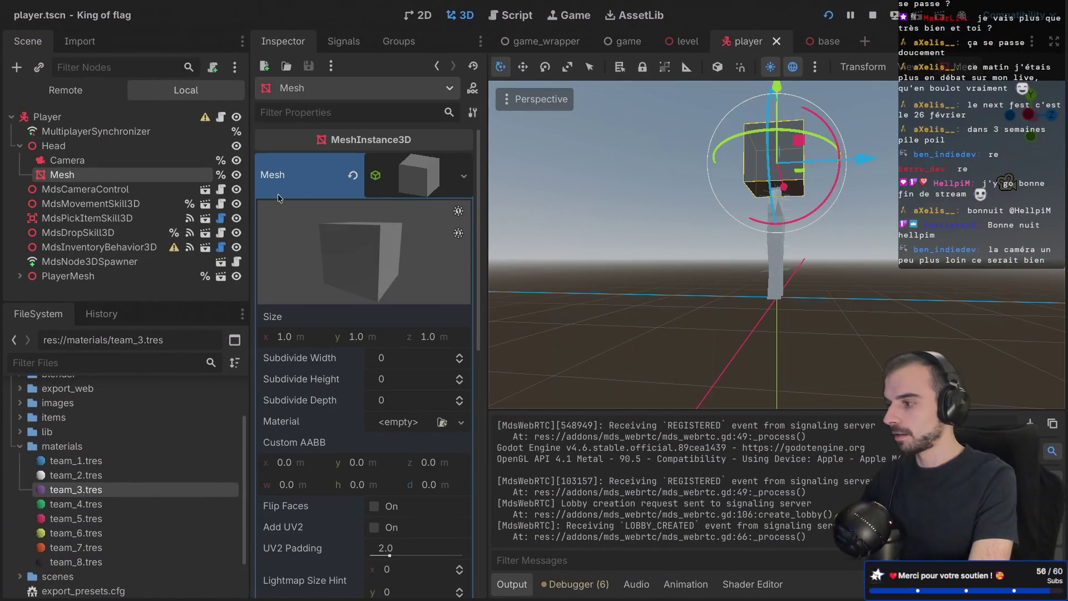
Step: Move the player's Camera back along Z and about 1.018 m higher
{"action": "left_click", "coordinate": [111, 160]}
{"action": "scroll", "coordinate": [807, 218], "scroll_direction": "down", "scroll_amount": 5}
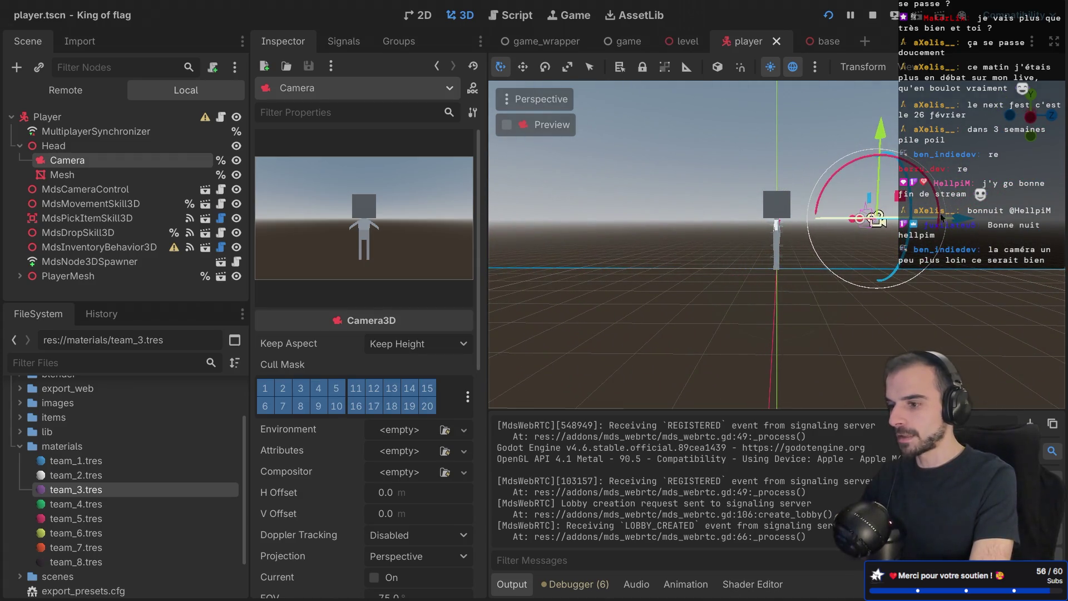
{"action": "left_click_drag", "start_coordinate": [959, 215], "coordinate": [981, 217]}
{"action": "left_click_drag", "start_coordinate": [893, 218], "coordinate": [897, 193]}
Step: Save the player scene and start a test match to check the wider view
{"action": "key", "text": "ctrl+s"}
{"action": "left_click", "coordinate": [828, 15]}
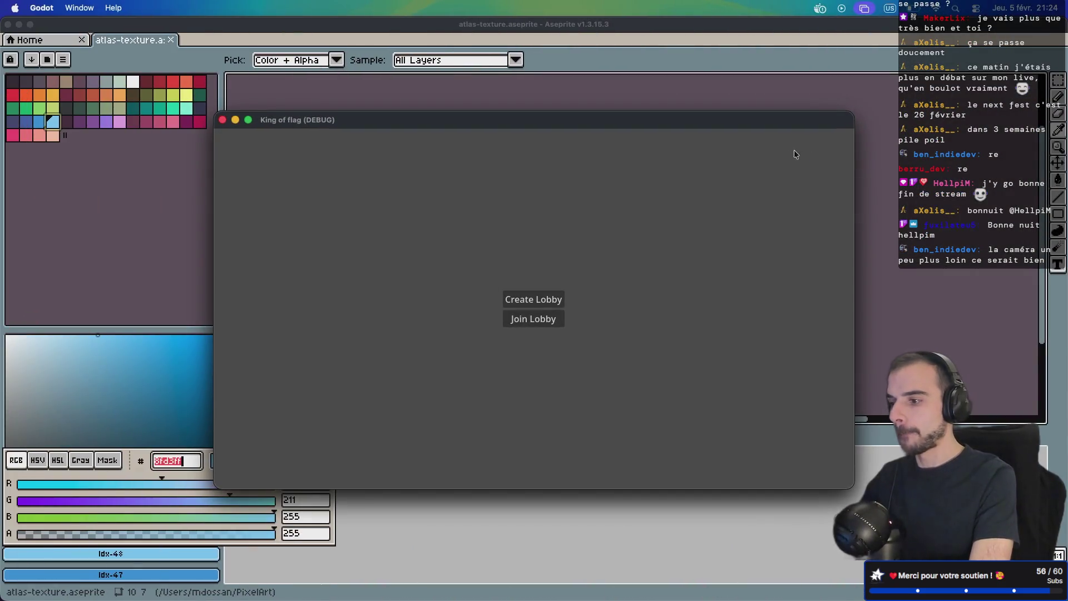
{"action": "left_click", "coordinate": [540, 320]}
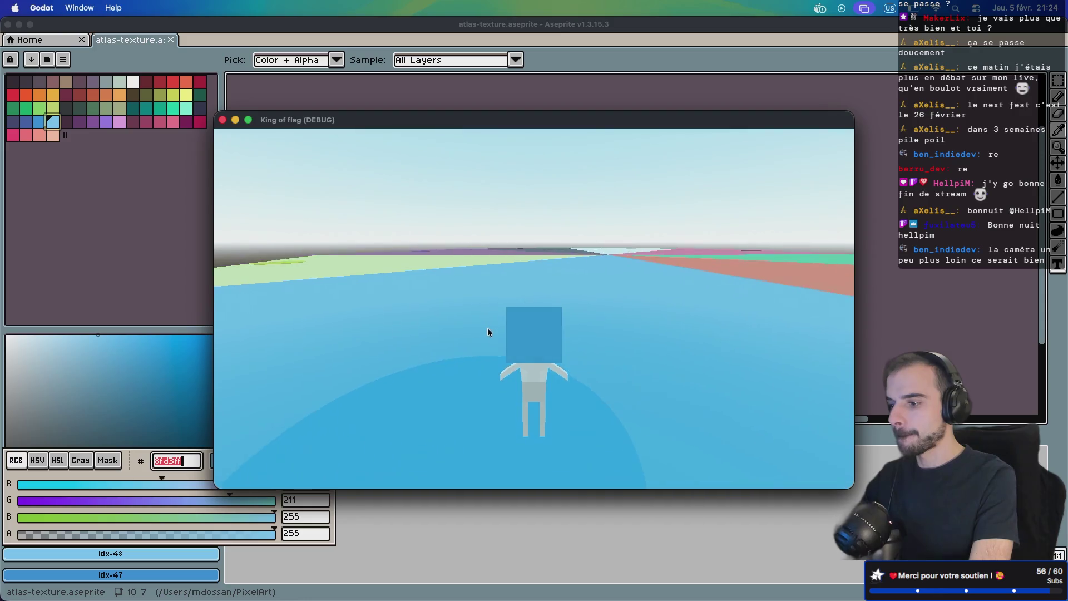
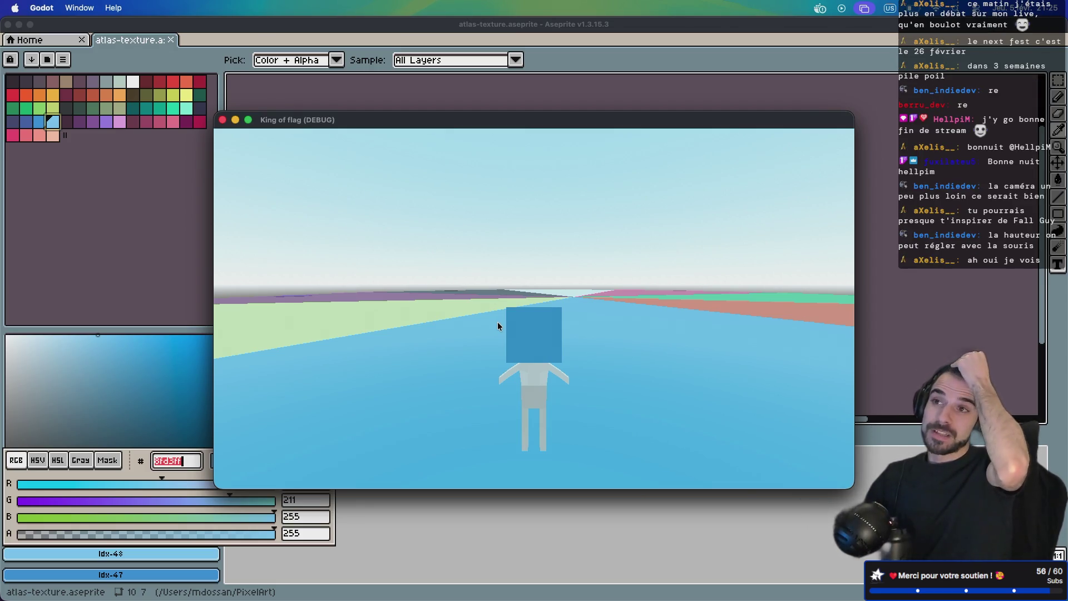
Step: Tilt the game camera up and down to test its vertical range, then return to the editor
{"action": "mouse_move", "coordinate": [497, 321]}
{"action": "left_mouse_down"}
{"action": "mouse_move", "coordinate": [498, 305]}
{"action": "mouse_move", "coordinate": [500, 331]}
{"action": "mouse_move", "coordinate": [502, 306]}
{"action": "mouse_move", "coordinate": [500, 316]}
{"action": "left_mouse_up"}
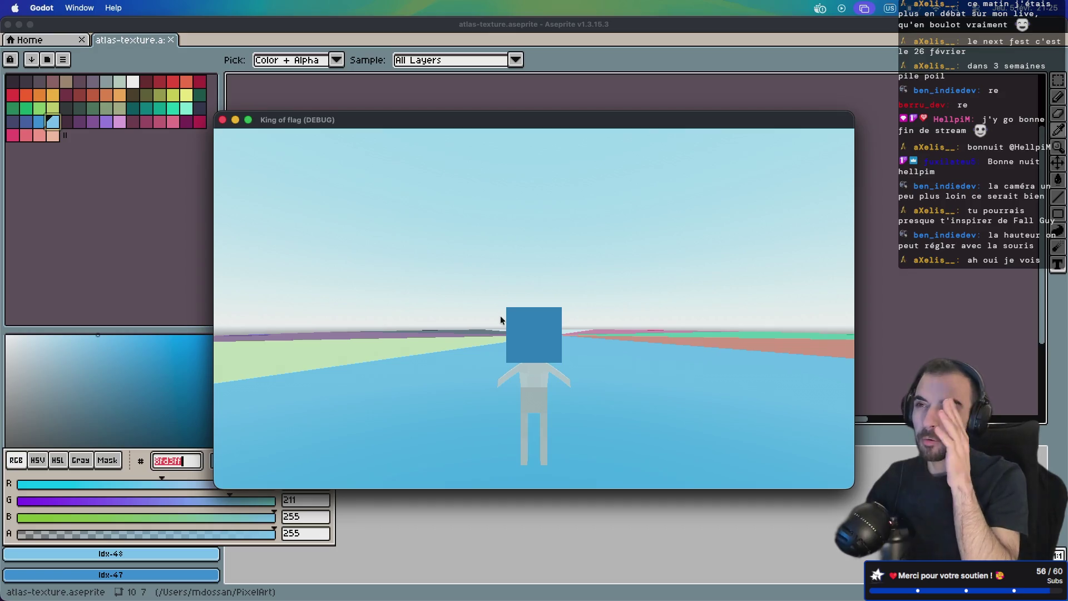
{"action": "mouse_move", "coordinate": [500, 316]}
{"action": "left_mouse_down"}
{"action": "mouse_move", "coordinate": [541, 318]}
{"action": "mouse_move", "coordinate": [484, 327]}
{"action": "mouse_move", "coordinate": [494, 340]}
{"action": "left_mouse_up"}
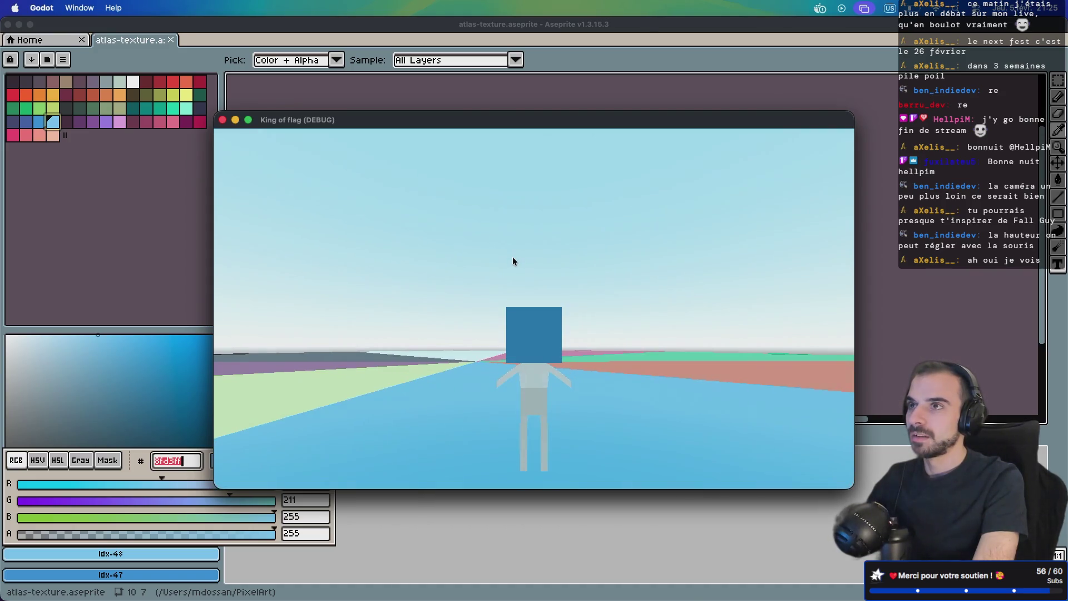
{"action": "mouse_move", "coordinate": [512, 255]}
{"action": "left_mouse_down"}
{"action": "mouse_move", "coordinate": [511, 241]}
{"action": "mouse_move", "coordinate": [516, 272]}
{"action": "left_mouse_up"}
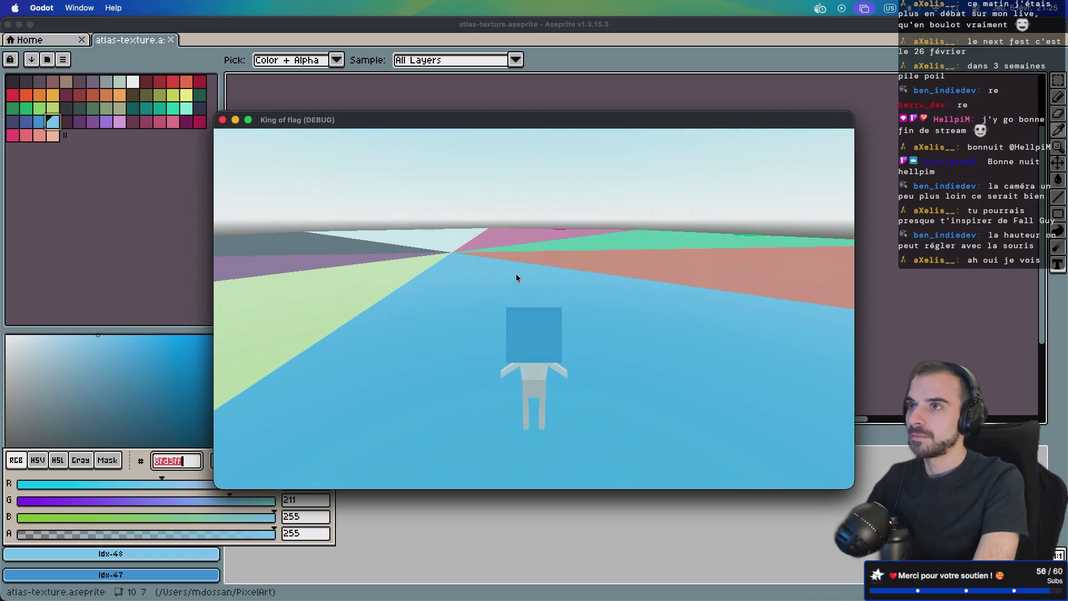
{"action": "key", "text": "ctrl+Right"}
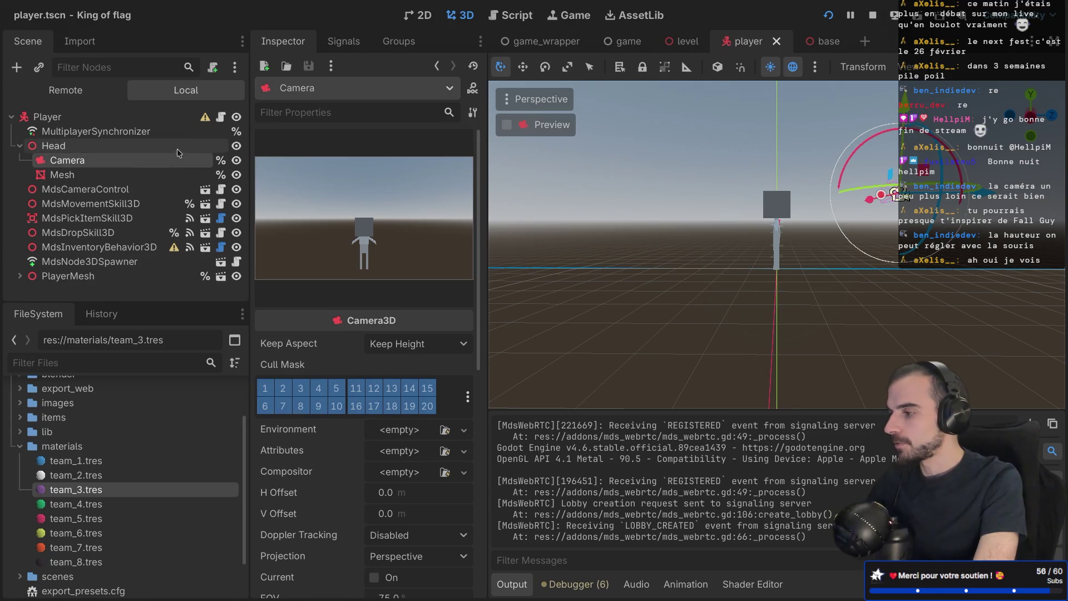
Step: Open camera_control.gd in a distraction-free, full-window script editor
{"action": "left_click", "coordinate": [221, 192]}
{"action": "key", "text": "ctrl+super+d"}
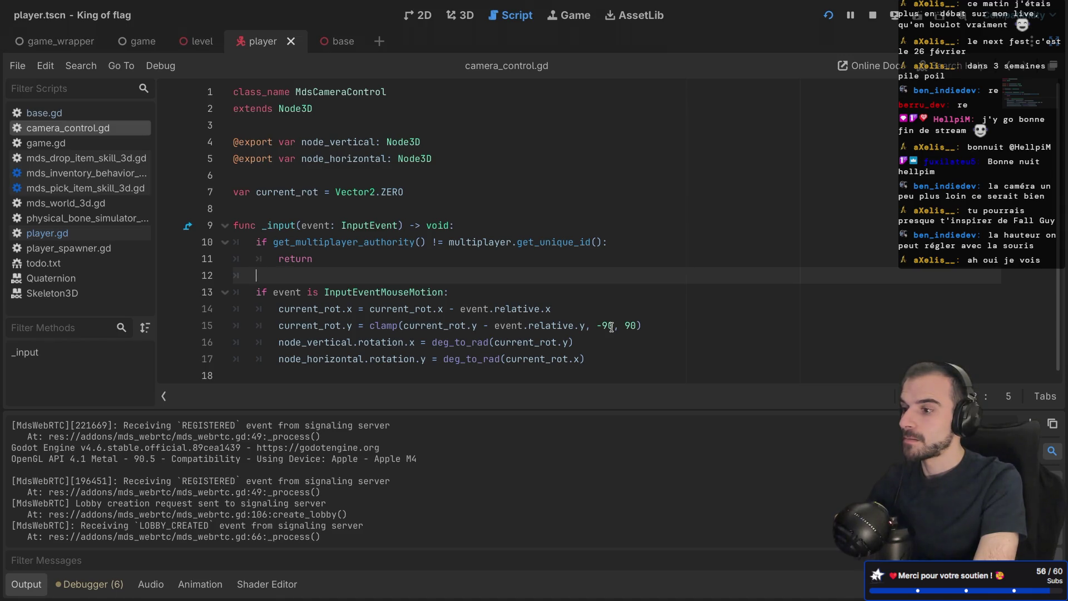
{"action": "left_click", "coordinate": [470, 21]}
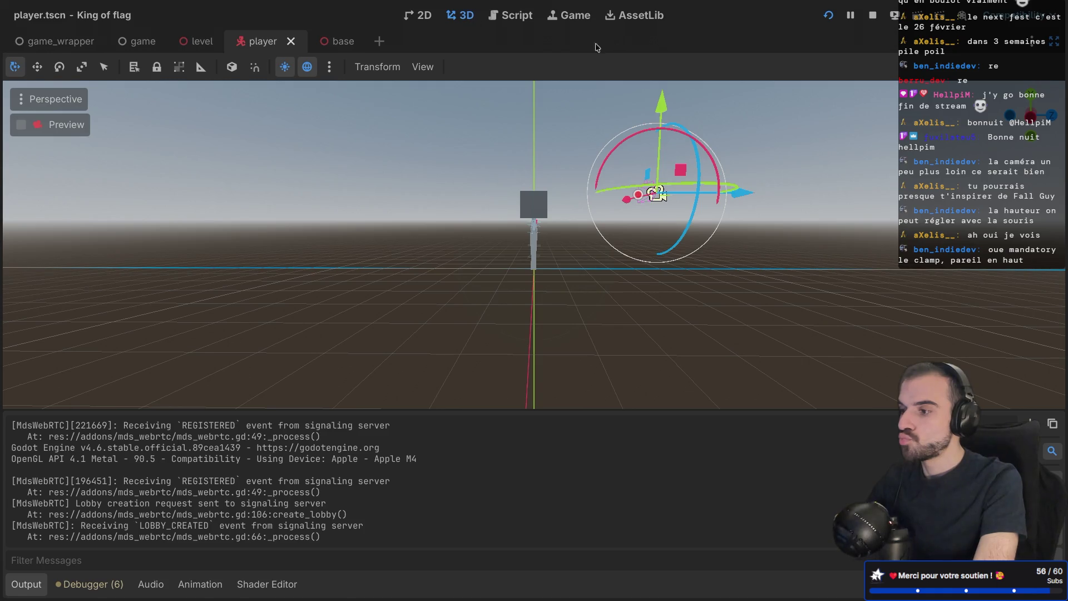
{"action": "left_click", "coordinate": [515, 21]}
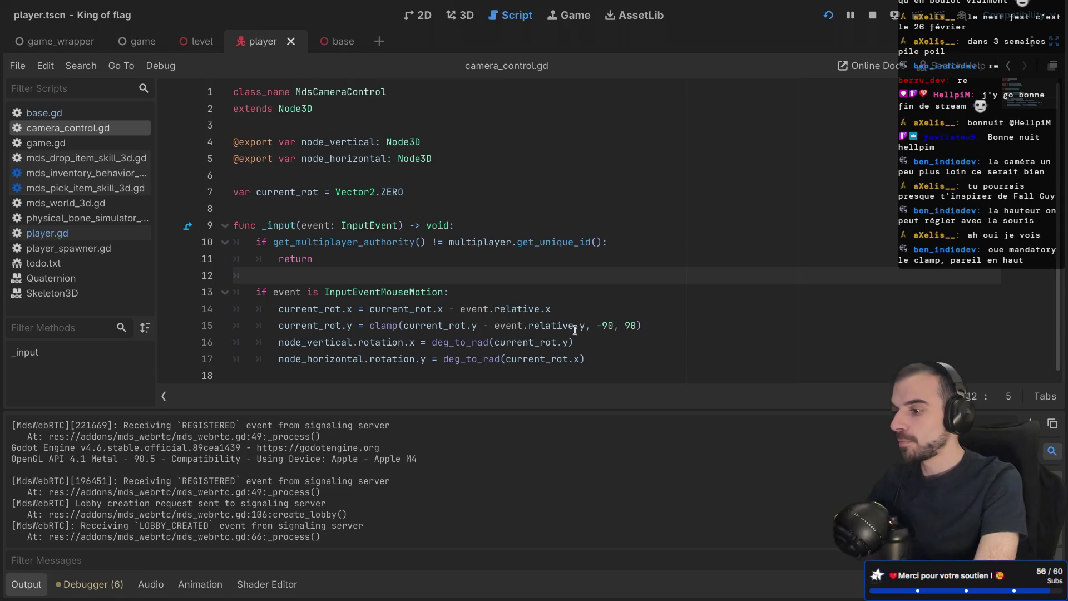
Step: Change the line 15 clamp's lower bound to -70 and run the game to test it
{"action": "left_click", "coordinate": [607, 325]}
{"action": "key", "text": "BackSpace"}
{"action": "type", "text": "7"}
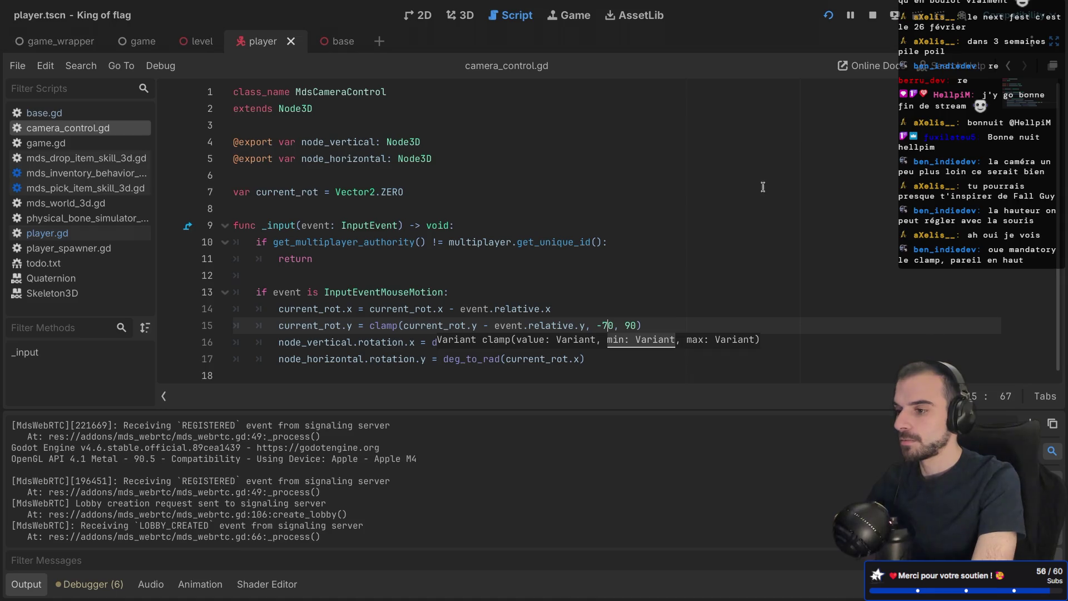
{"action": "key", "text": "super+b"}
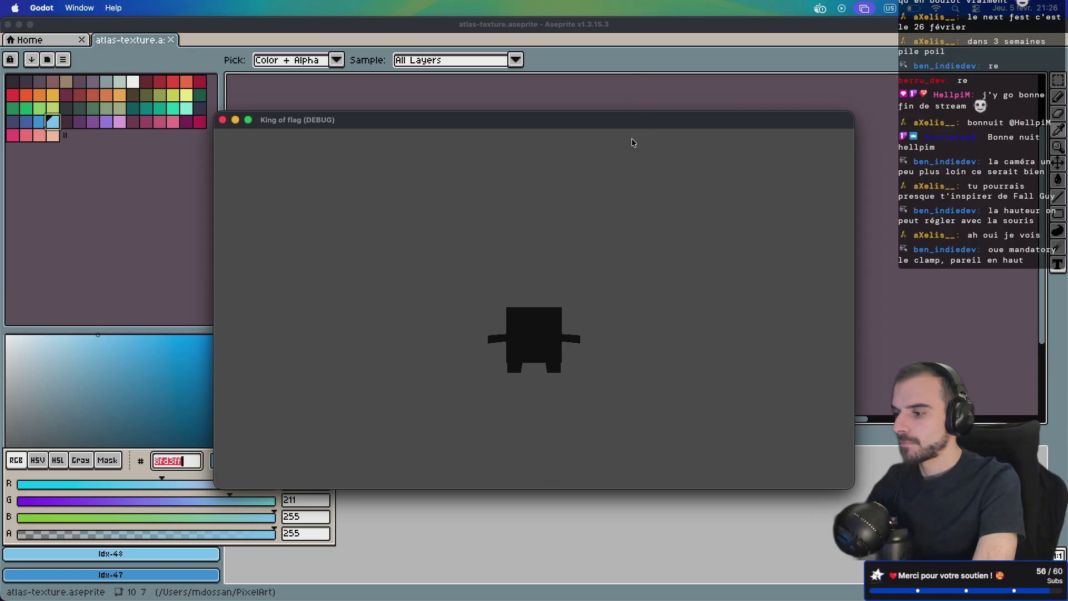
{"action": "key", "text": "super+Tab"}
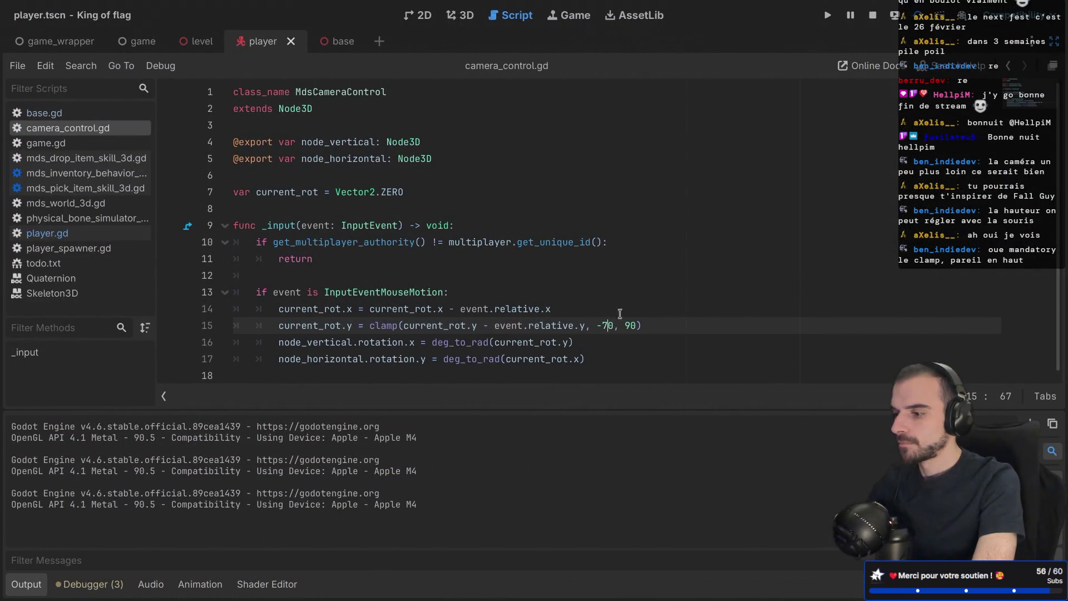
Step: Try a -50 lower bound on the clamp and test it in the running game
{"action": "key", "text": "BackSpace"}
{"action": "type", "text": "5"}
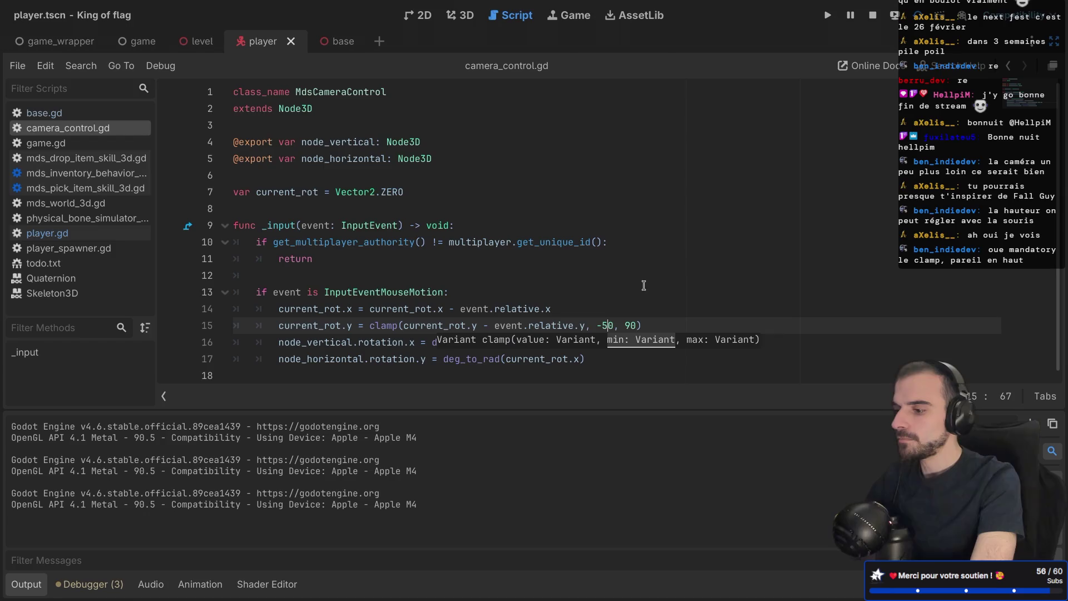
{"action": "key", "text": "super+Tab"}
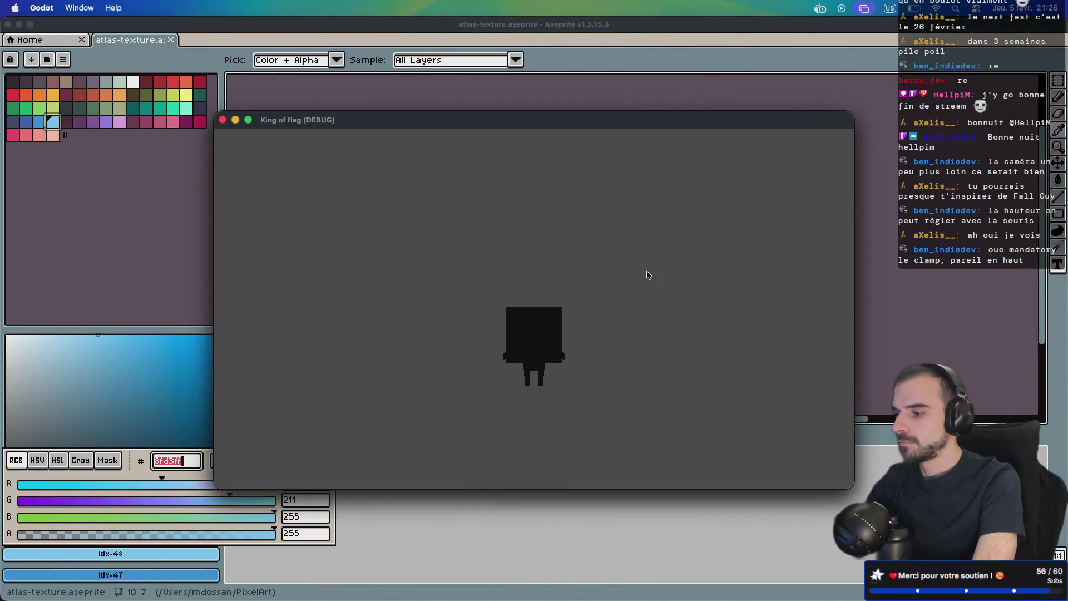
{"action": "key", "text": "F11"}
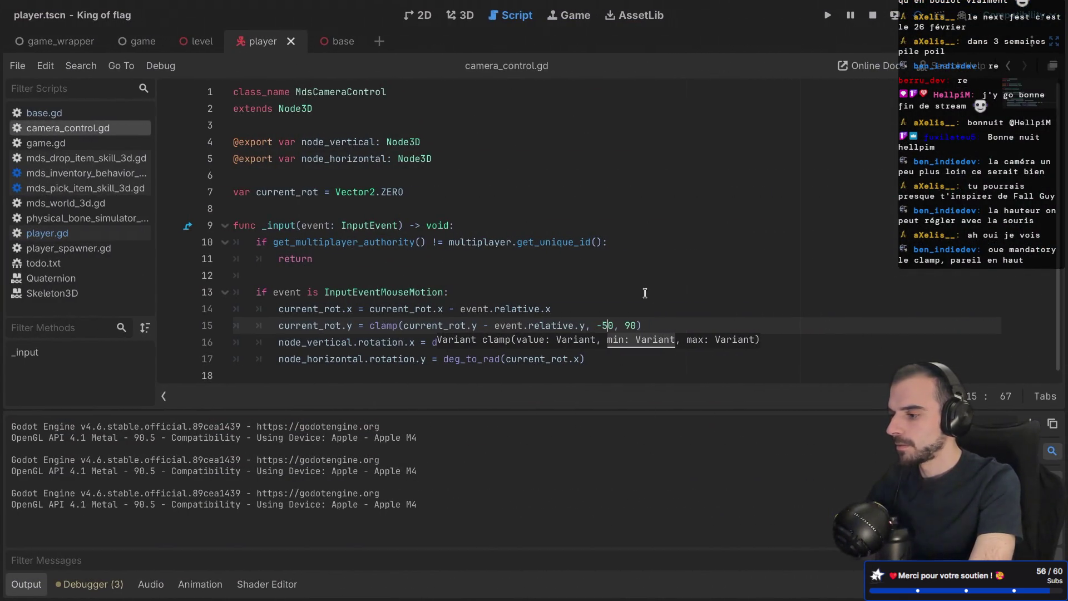
{"action": "left_click", "coordinate": [624, 276]}
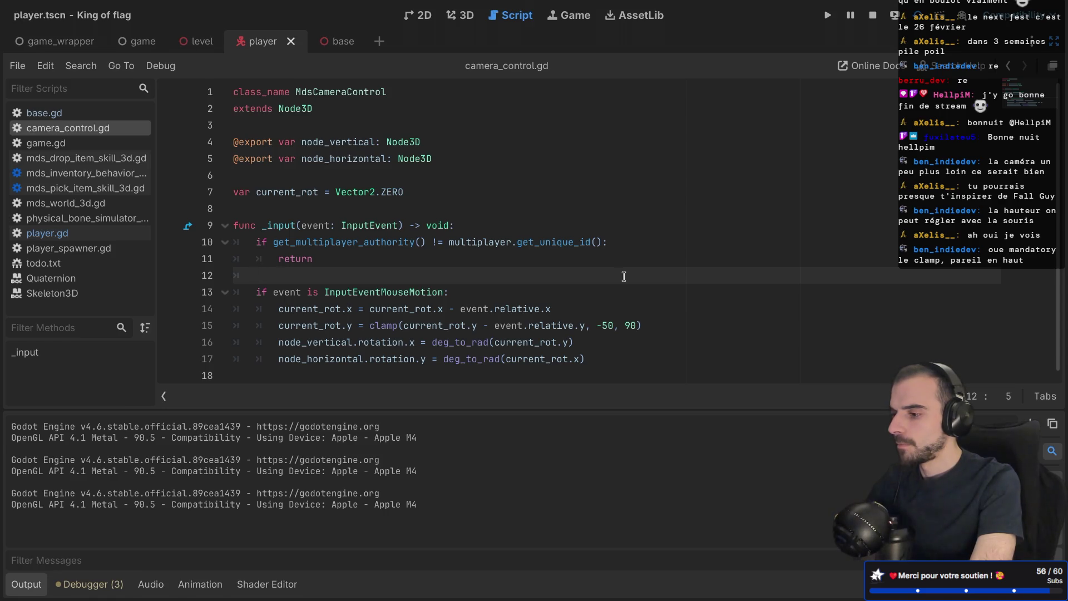
{"action": "left_click", "coordinate": [606, 321]}
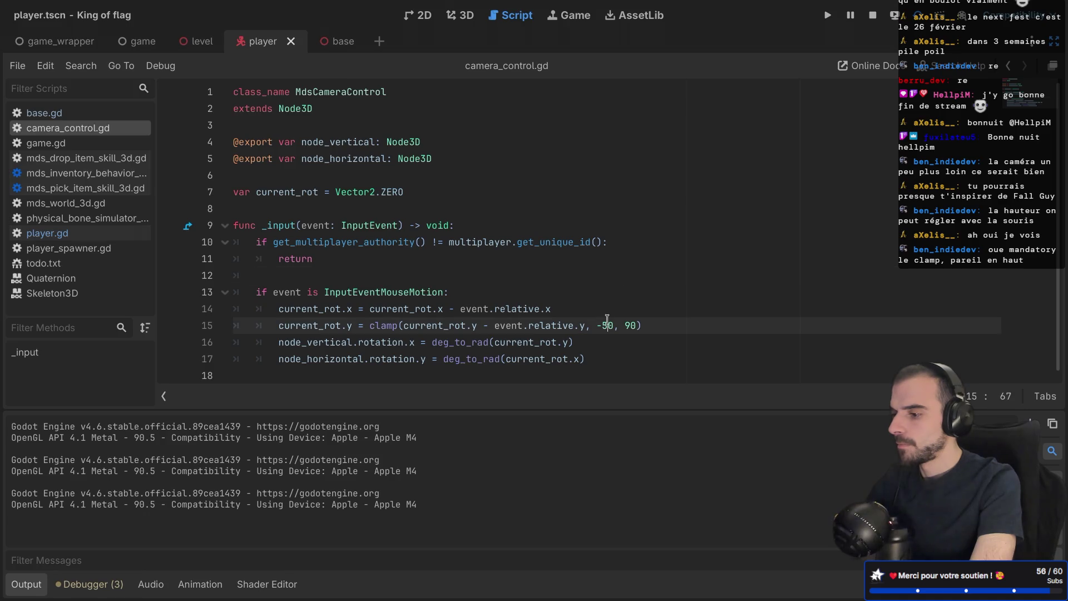
{"action": "key", "text": "super+b"}
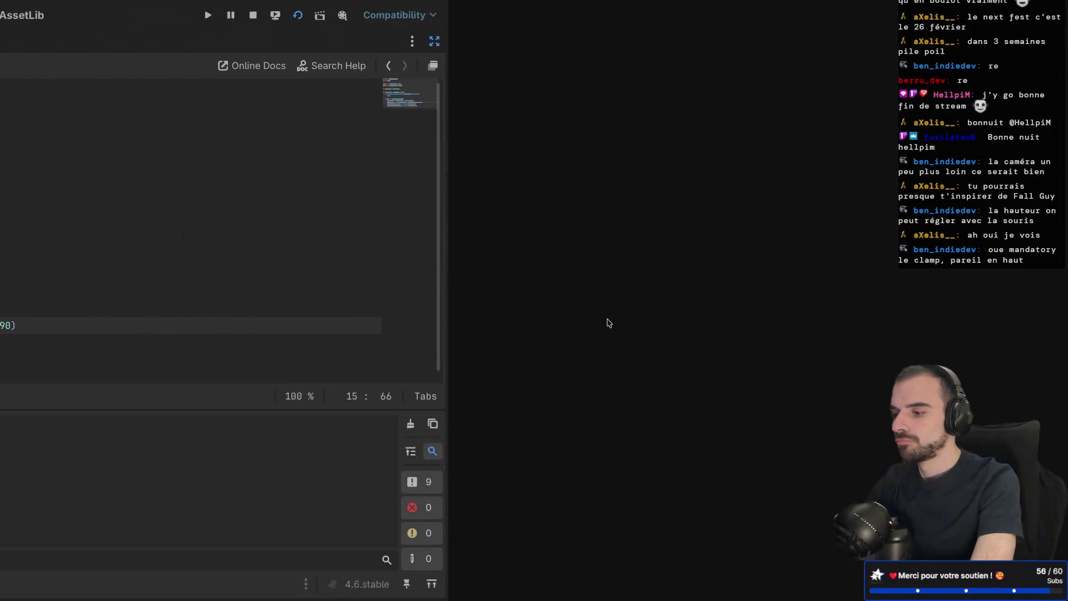
{"action": "key", "text": "ctrl"}
{"action": "key", "text": "ctrl"}
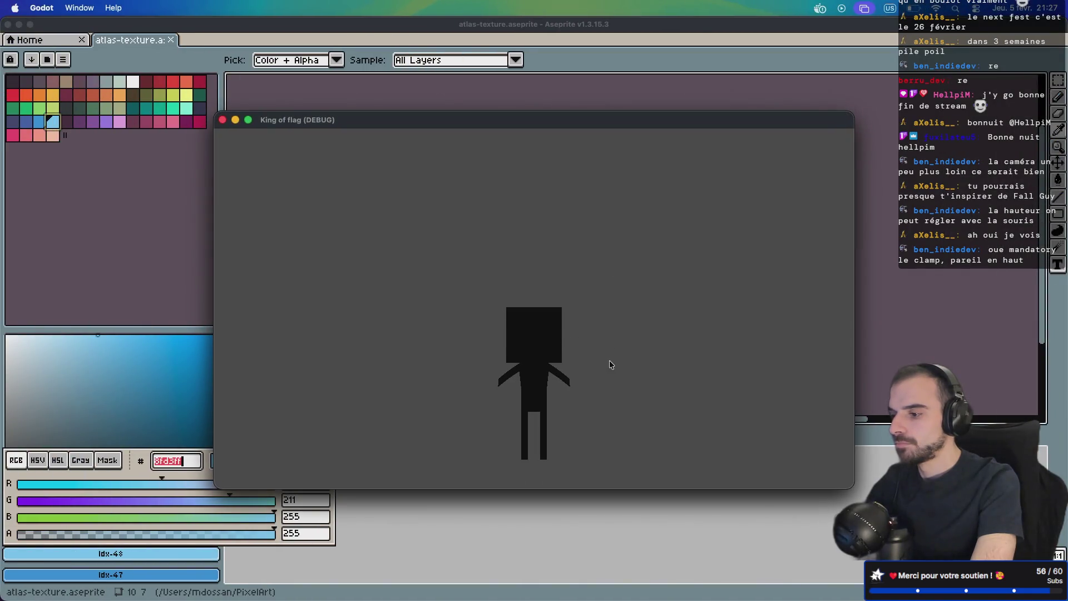
{"action": "key", "text": "super+q"}
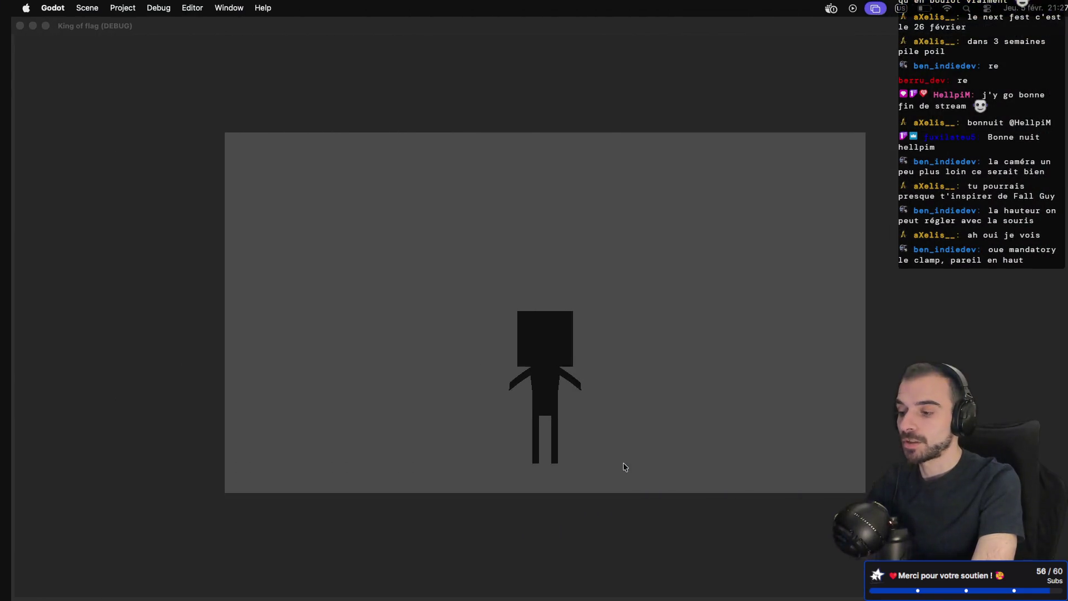
Step: Restore the clamp's lower bound to -90 and test the game again
{"action": "key", "text": "BackSpace"}
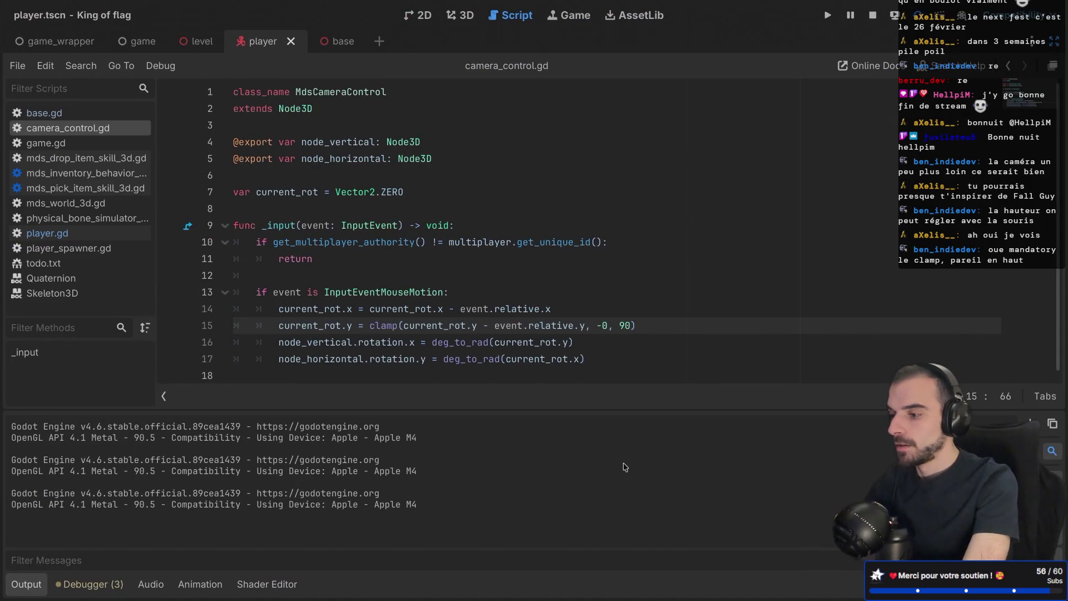
{"action": "key", "text": "BackSpace"}
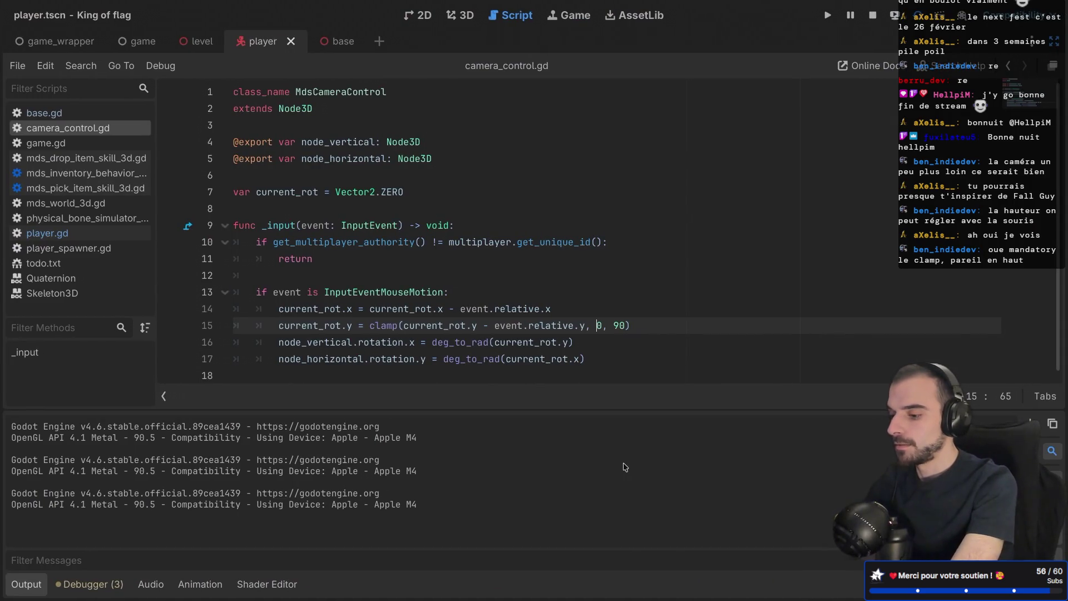
{"action": "type", "text": "-90"}
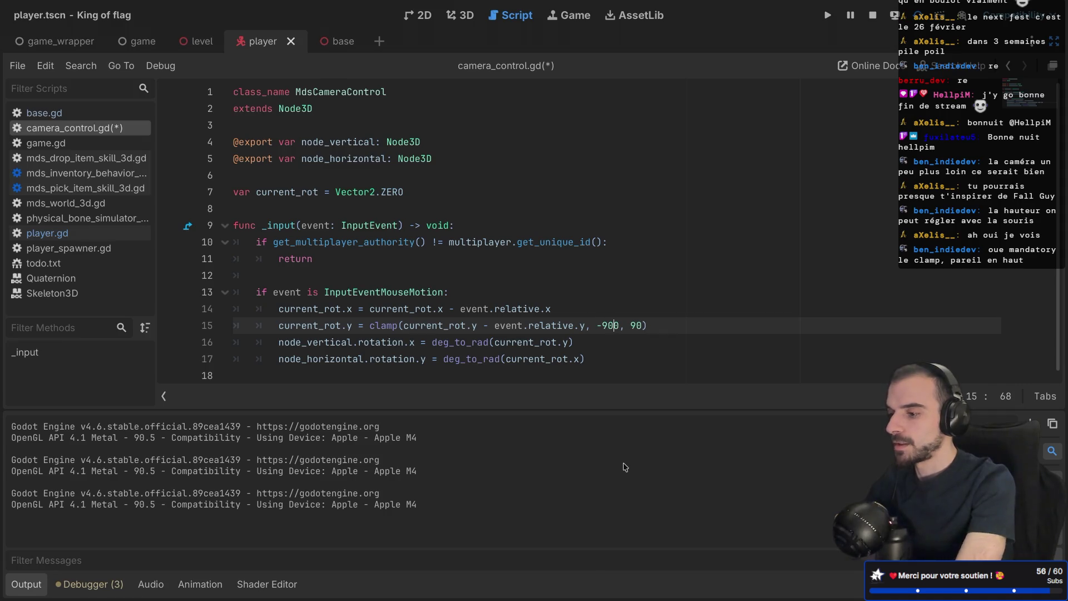
{"action": "key", "text": "BackSpace"}
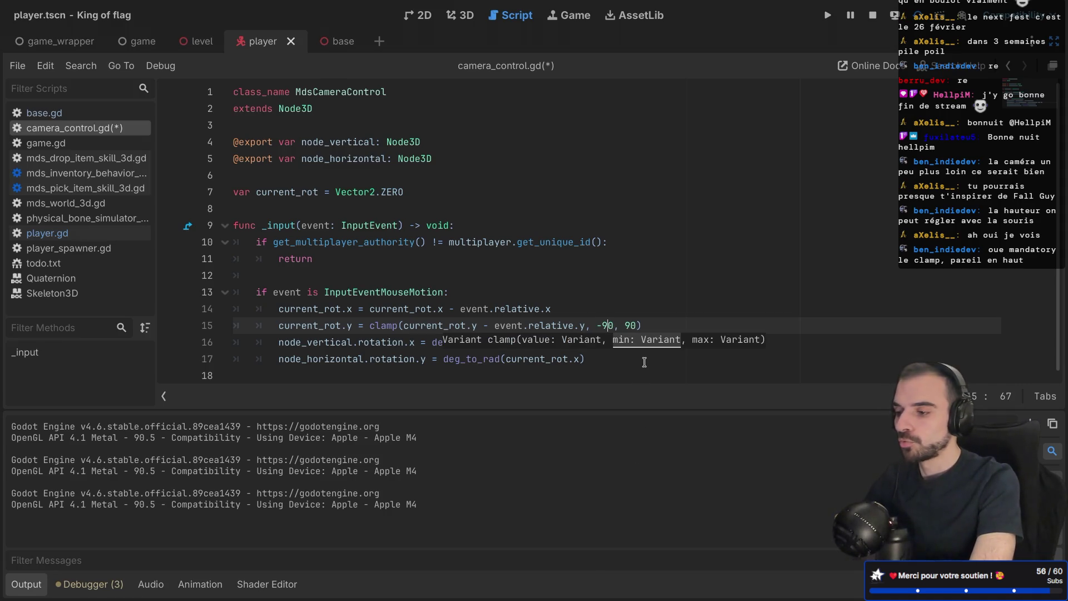
{"action": "key", "text": "Right"}
{"action": "key", "text": "Right"}
{"action": "key", "text": "Right"}
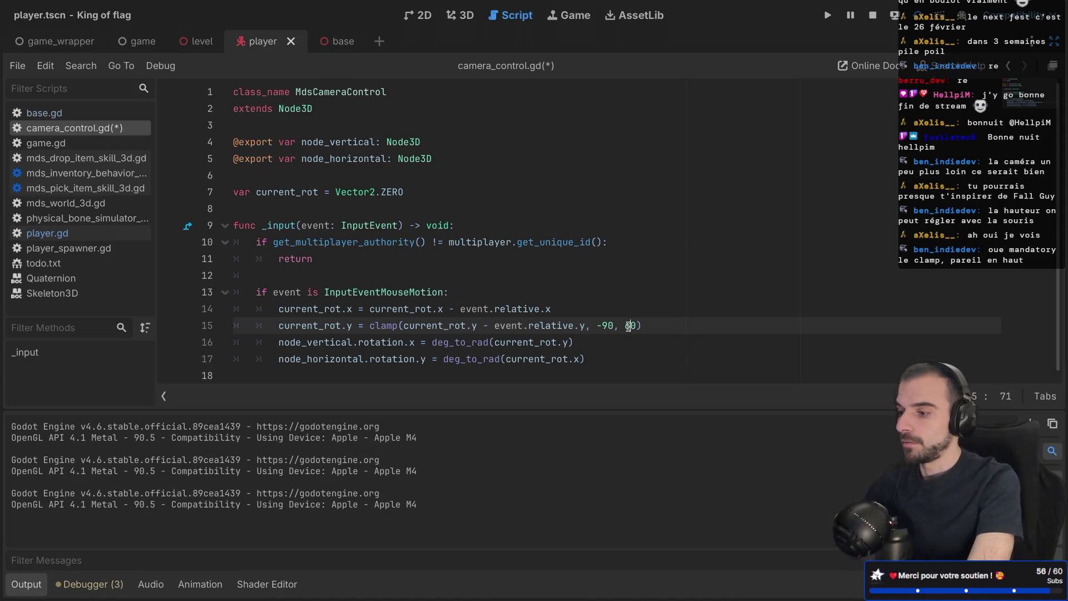
{"action": "key", "text": "super+b"}
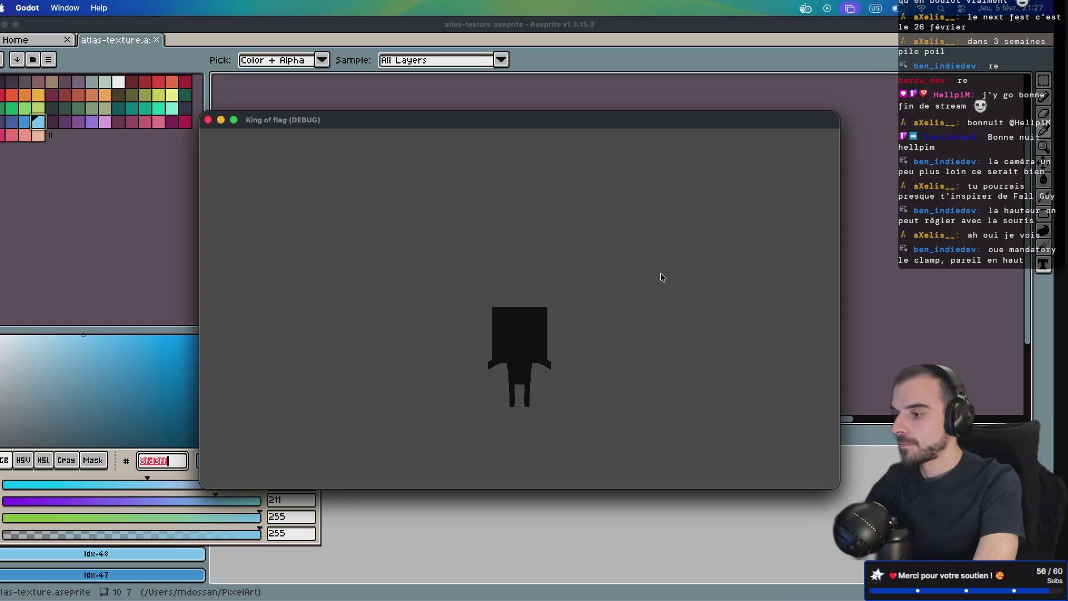
{"action": "key", "text": "super+period"}
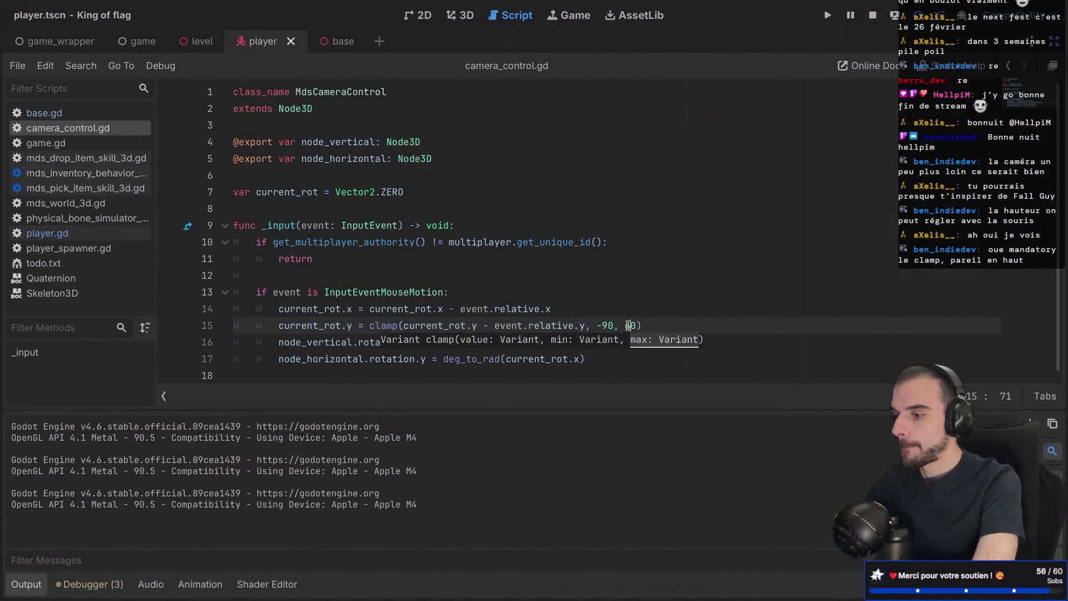
Step: Lower the clamp's upper bound from 60 to 50
{"action": "left_click", "coordinate": [627, 325]}
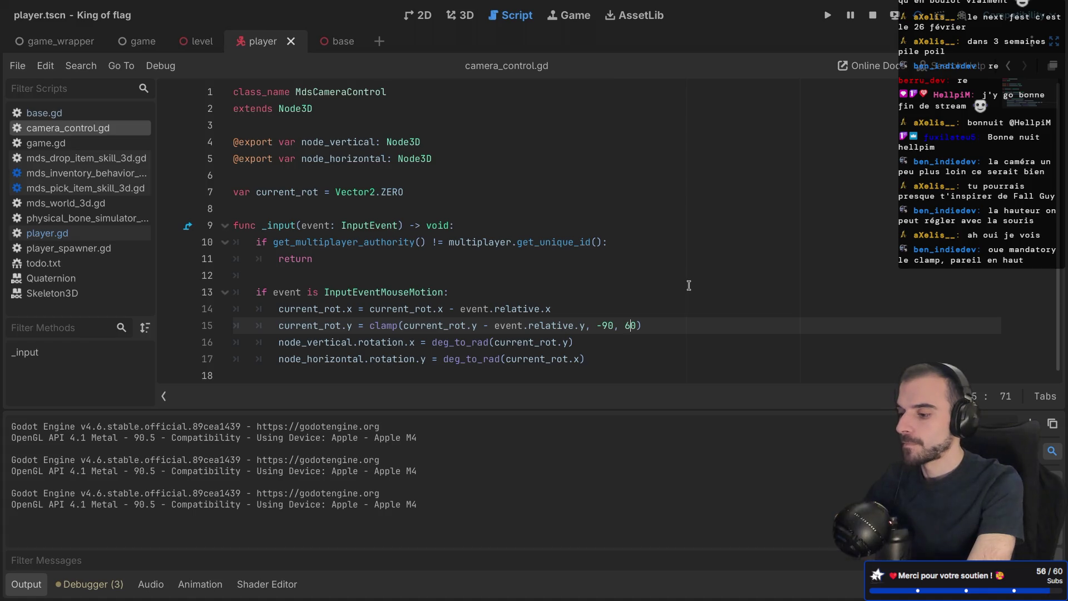
{"action": "key", "text": "BackSpace"}
{"action": "type", "text": "5"}
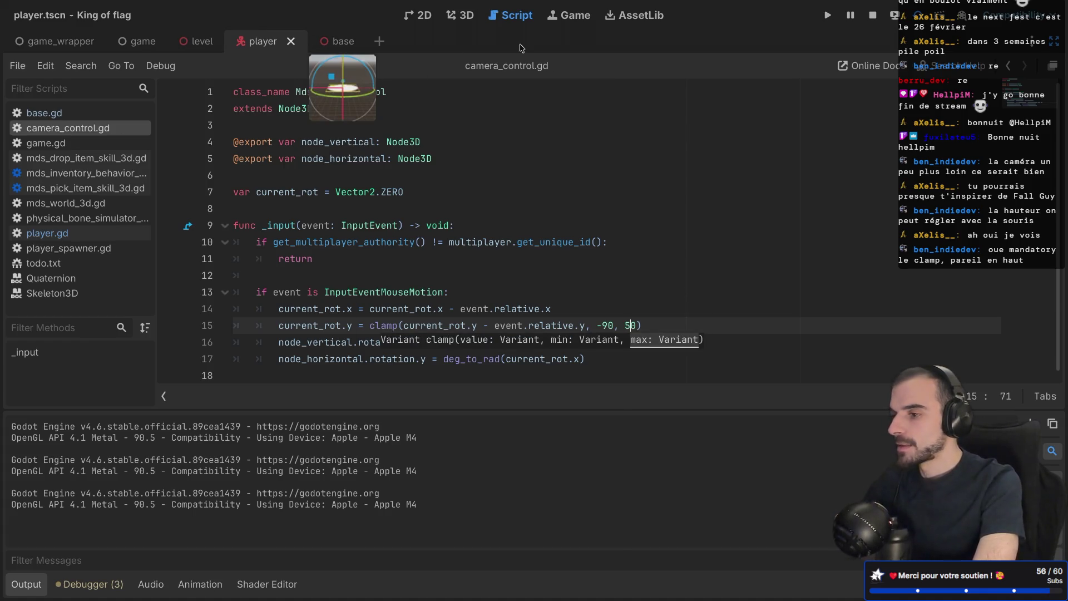
{"action": "key", "text": "ctrl+Right"}
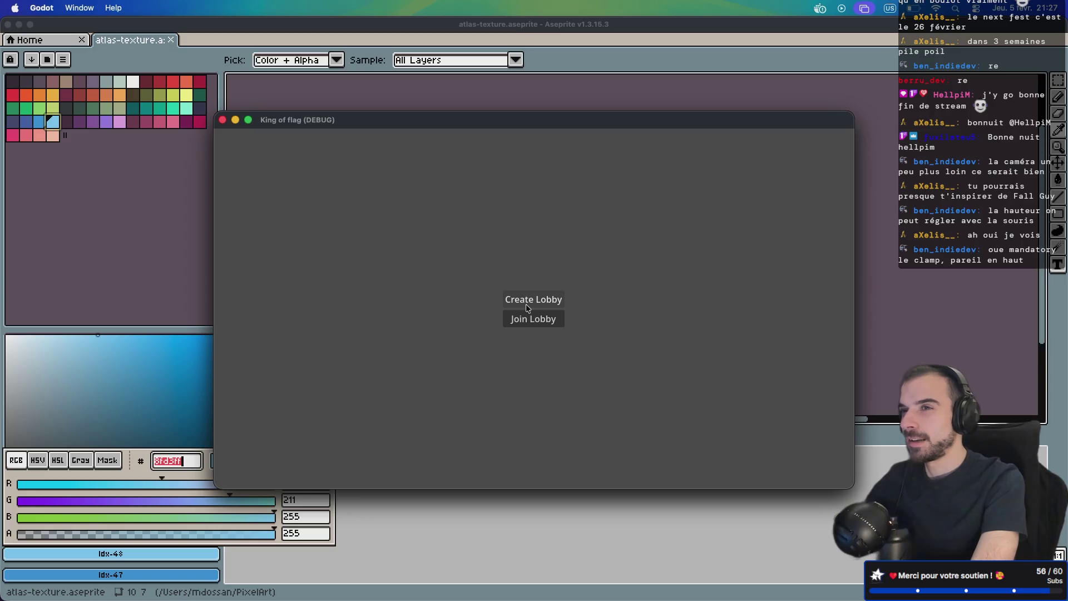
Step: Create a lobby and start the game, then go back to the script
{"action": "left_click", "coordinate": [523, 305]}
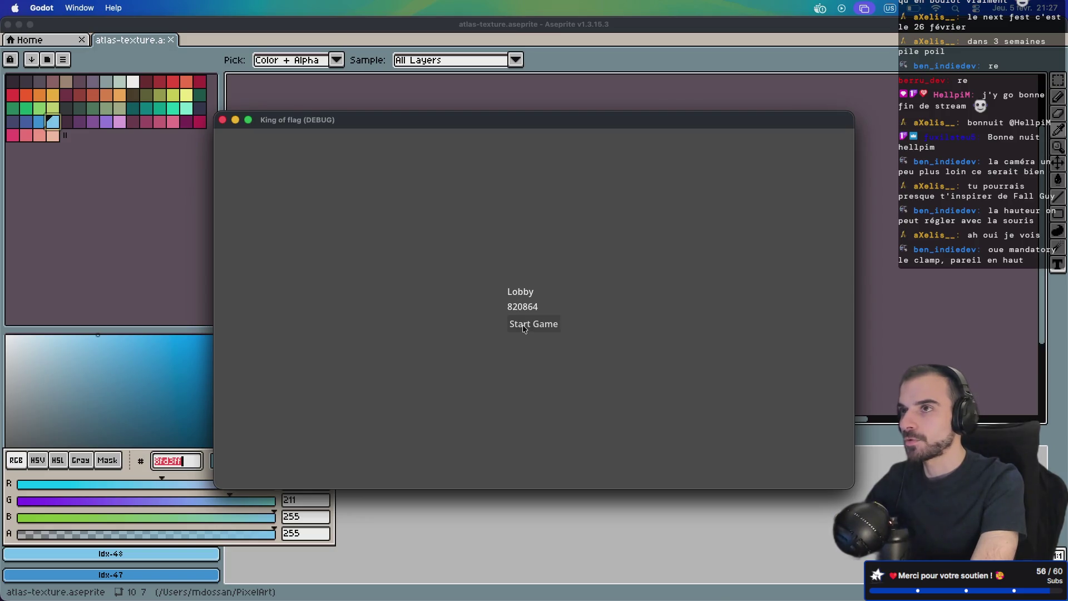
{"action": "left_click", "coordinate": [523, 324]}
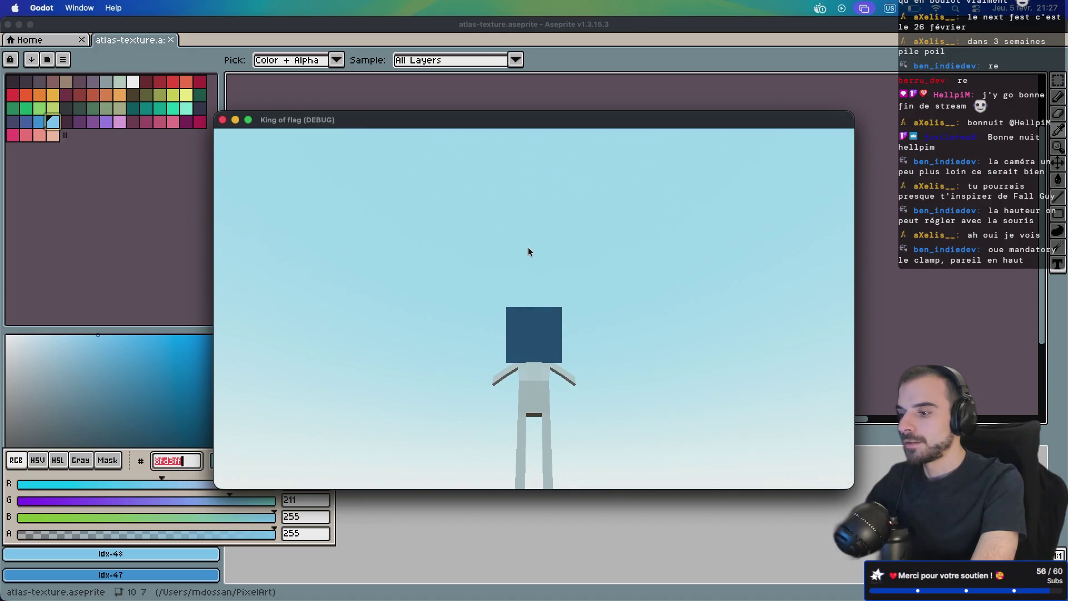
{"action": "key", "text": "super+Tab"}
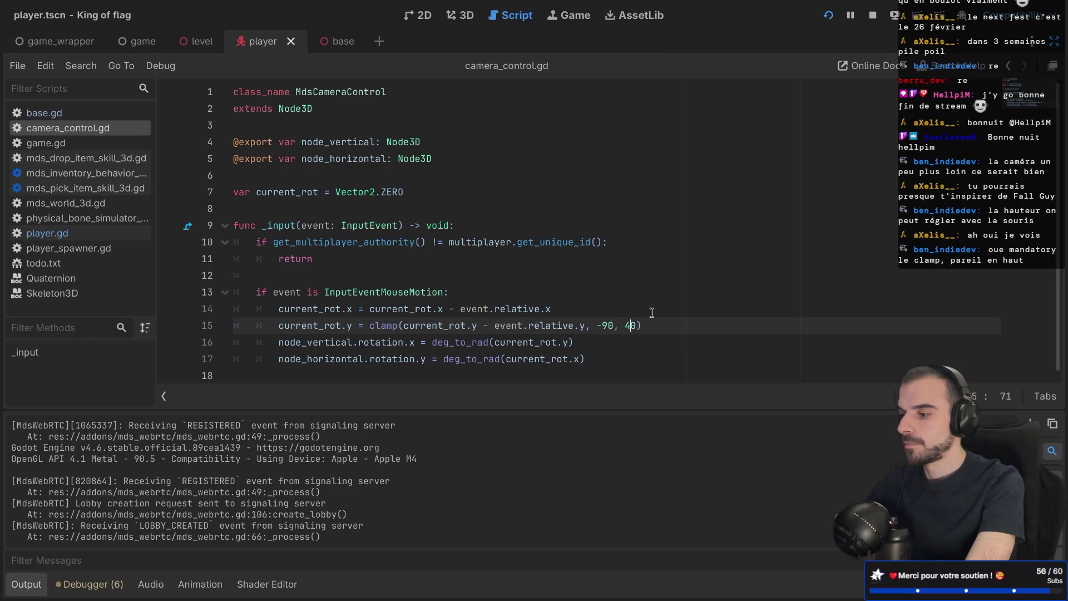
Step: Set the clamp's upper bound to 40, save, and launch the game into a lobby
{"action": "key", "text": "BackSpace"}
{"action": "type", "text": "3"}
{"action": "key", "text": "ctrl+s"}
{"action": "left_click", "coordinate": [831, 15]}
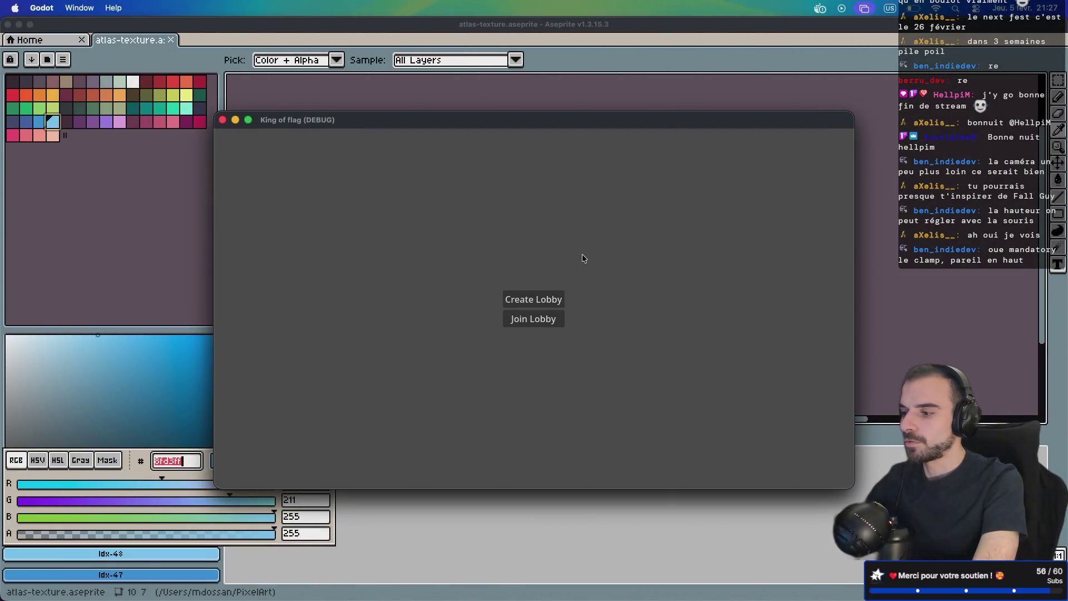
{"action": "left_click", "coordinate": [532, 299]}
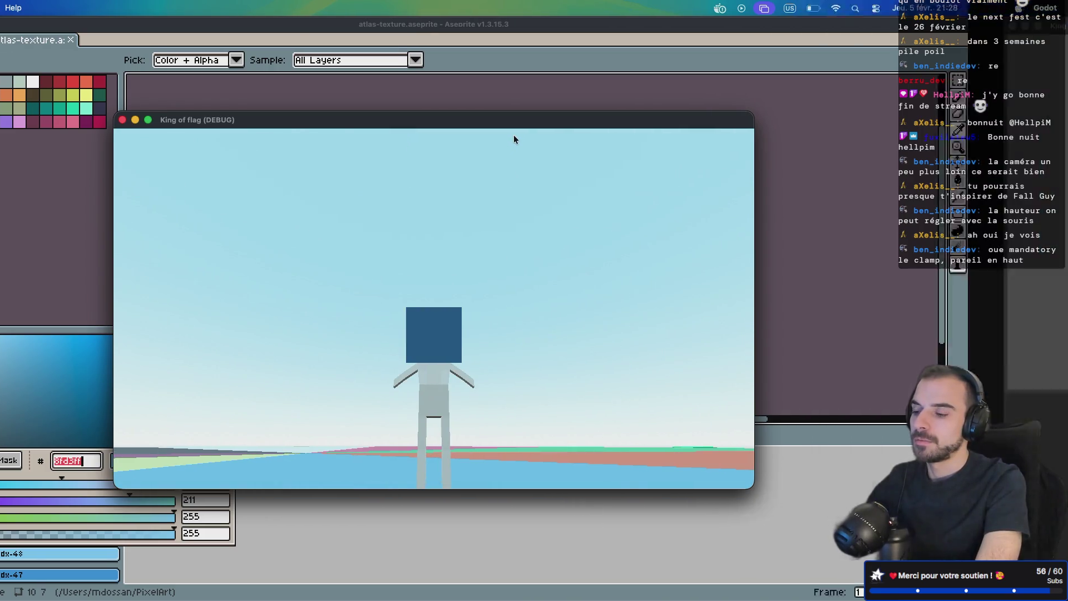
Step: Rerun the game, create a lobby and start it to check the look limit, then return to the script
{"action": "key", "text": "super+Tab"}
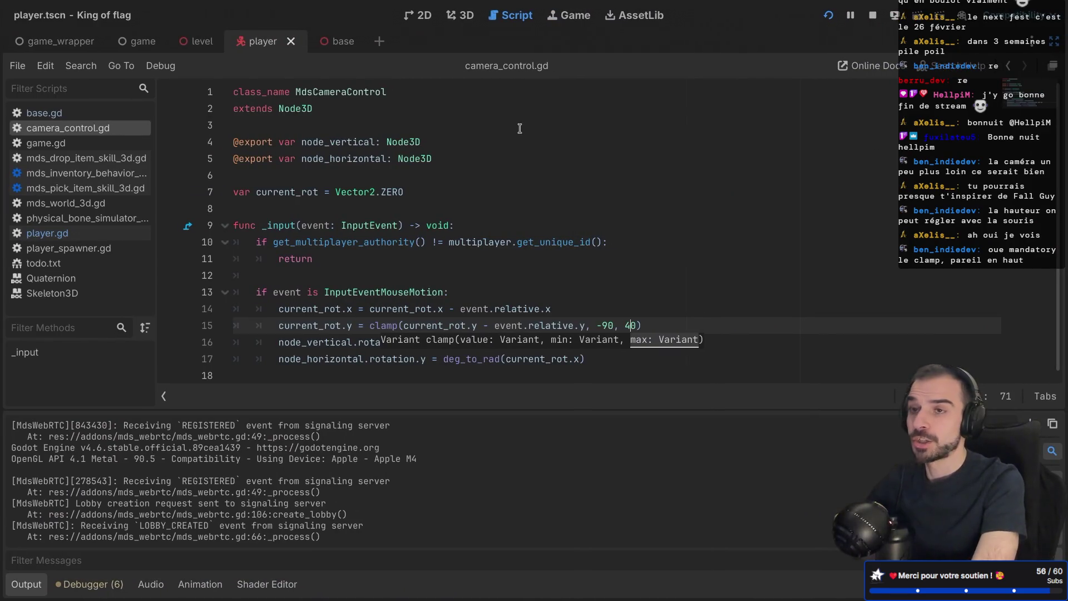
{"action": "key", "text": "super+b"}
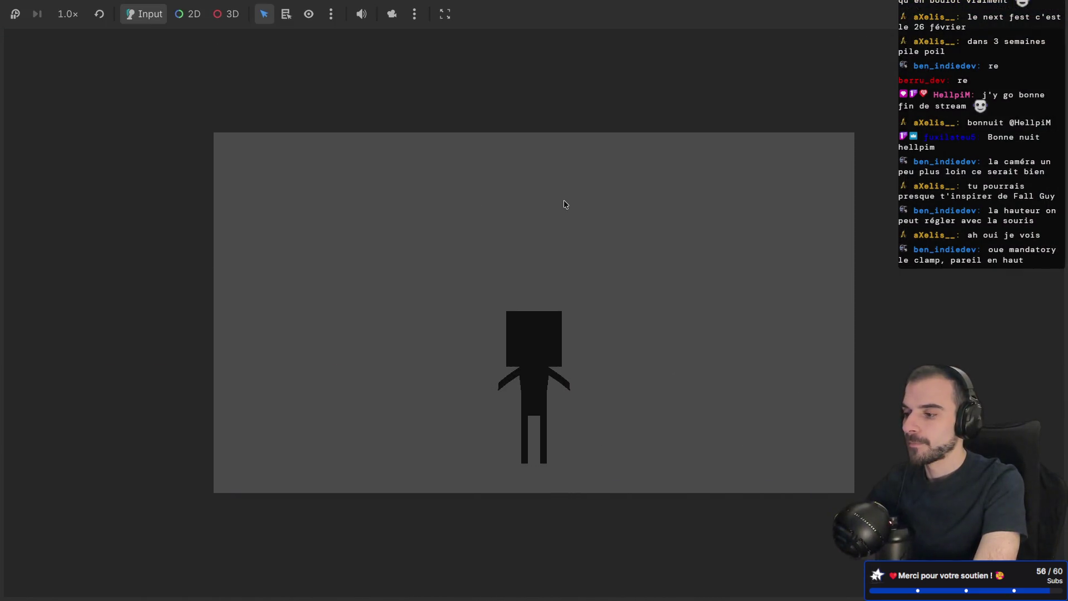
{"action": "key", "text": "F8"}
{"action": "key", "text": "F5"}
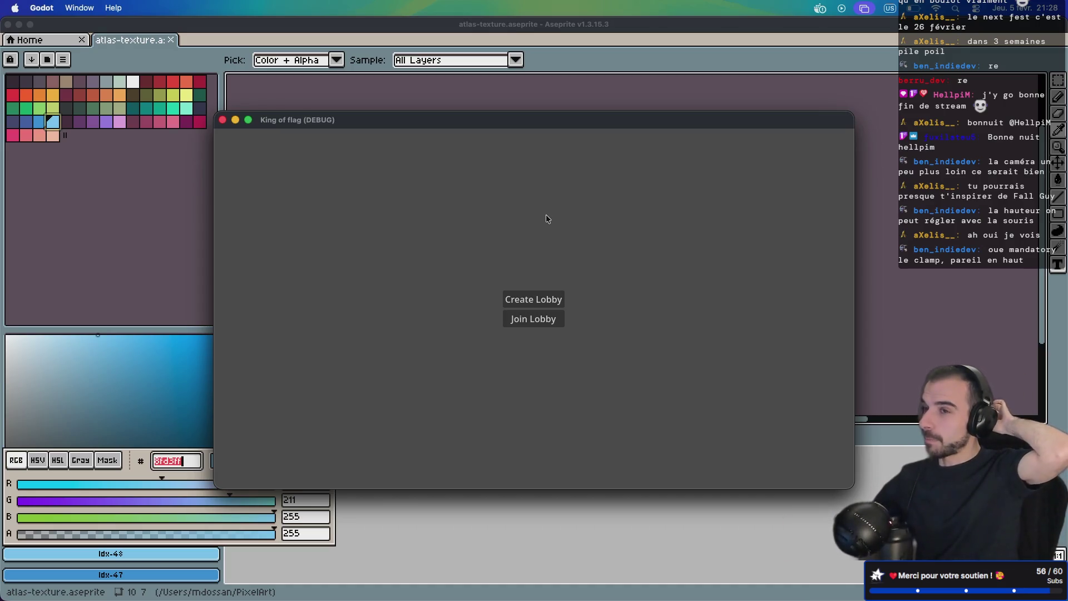
{"action": "left_click", "coordinate": [532, 299]}
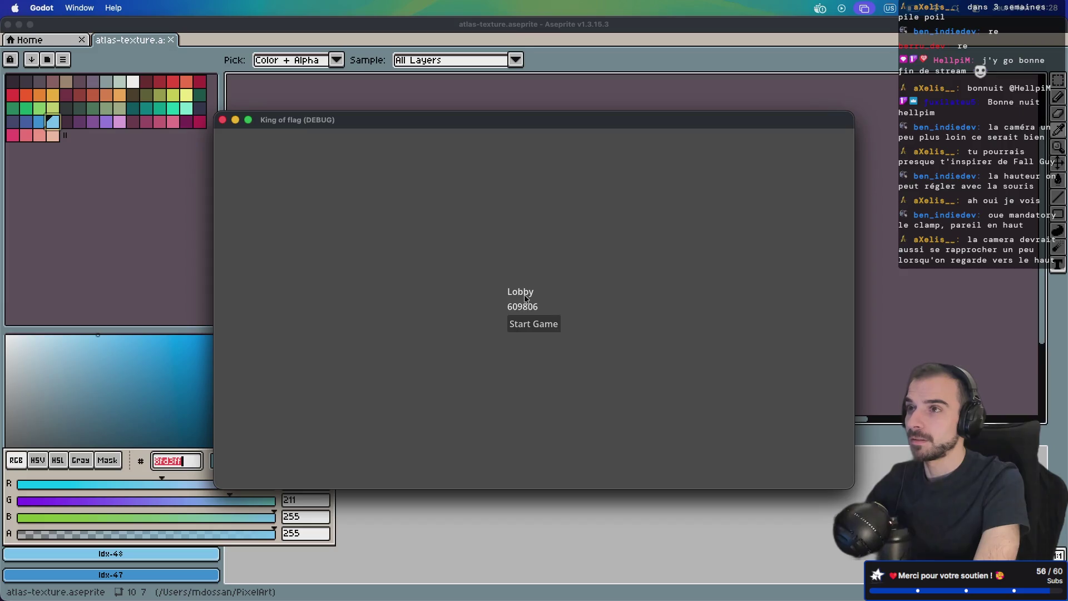
{"action": "left_click", "coordinate": [523, 322]}
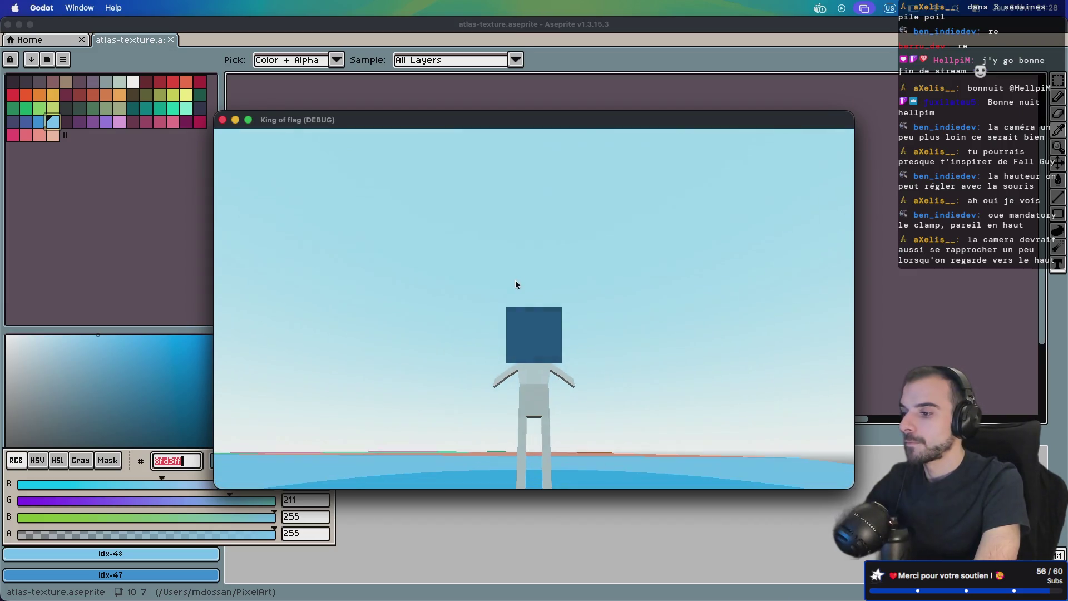
{"action": "key", "text": "ctrl+Right"}
{"action": "key", "text": "ctrl+Left"}
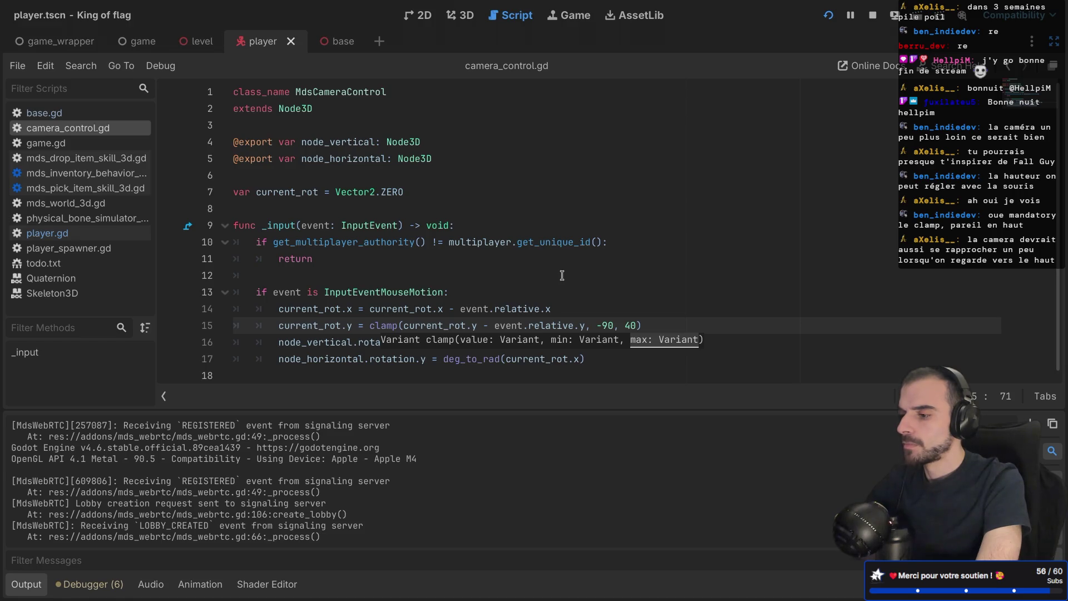
Step: Set the line 15 clamp's upper bound to 35 and save camera_control.gd
{"action": "key", "text": "ctrl+Left"}
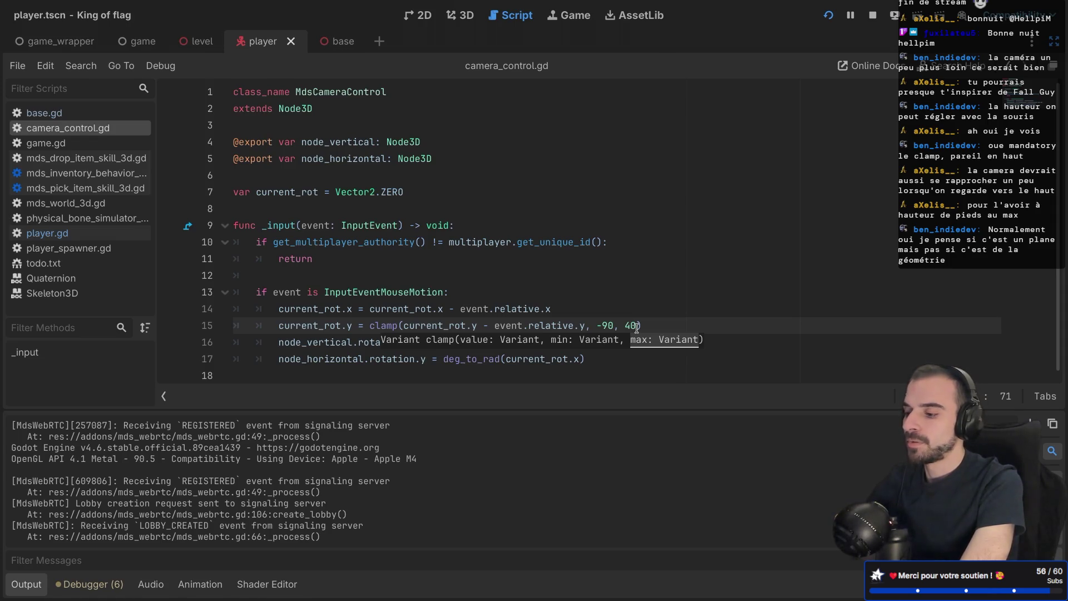
{"action": "key", "text": "ctrl+s"}
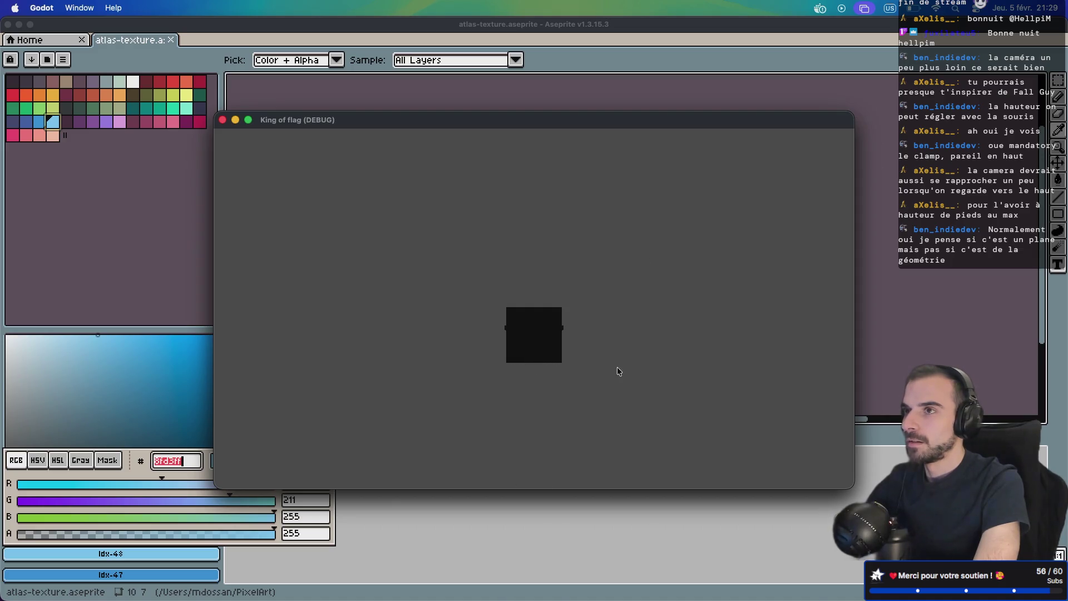
Step: Run the game again, create a lobby and start the match
{"action": "key", "text": "super+ctrl+f"}
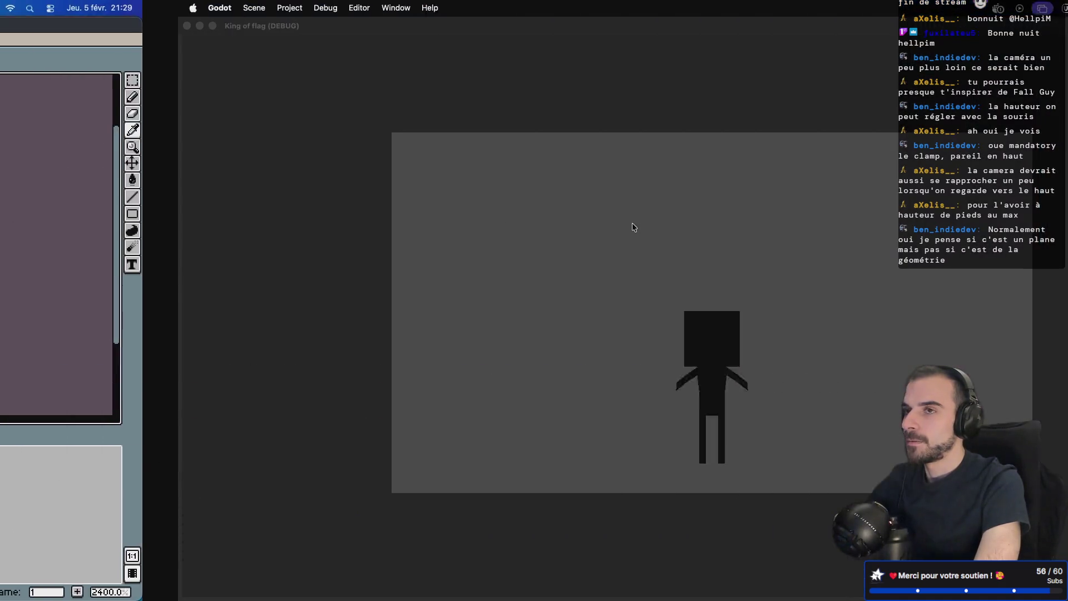
{"action": "key", "text": "ctrl+Right"}
{"action": "left_click", "coordinate": [872, 20]}
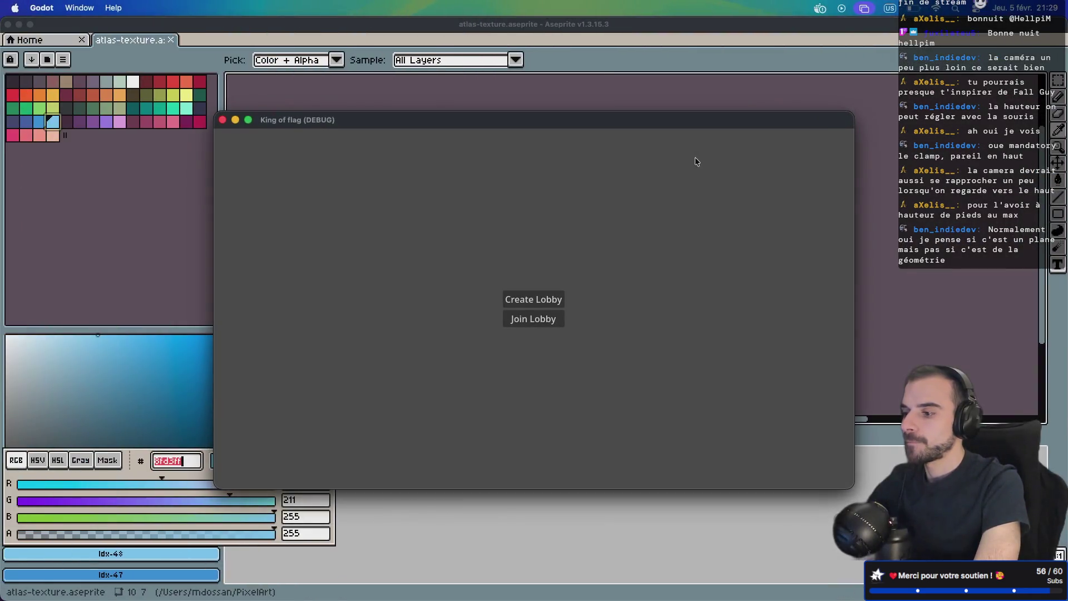
{"action": "left_click", "coordinate": [547, 299]}
{"action": "left_click", "coordinate": [532, 325]}
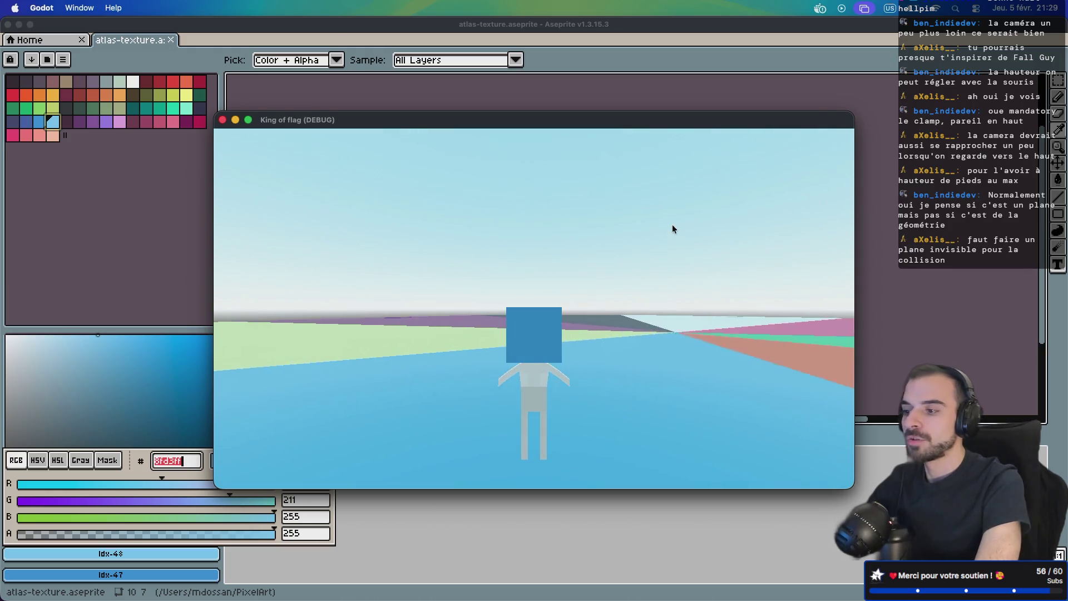
Step: Walk the character onto the orange disc, tilt the camera, and close the game
{"action": "key", "text": "w"}
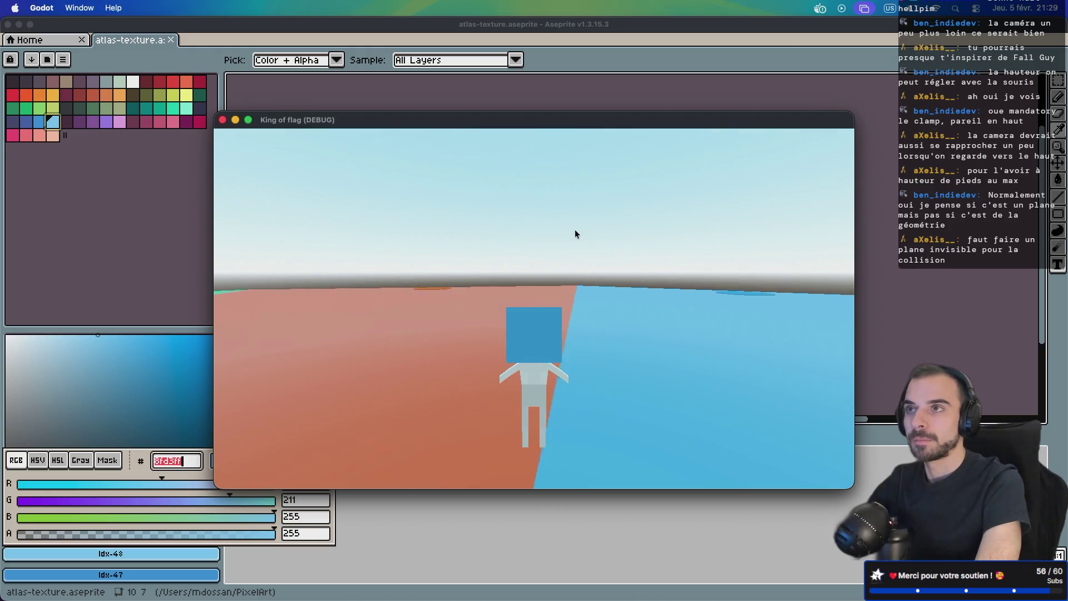
{"action": "key", "text": "a"}
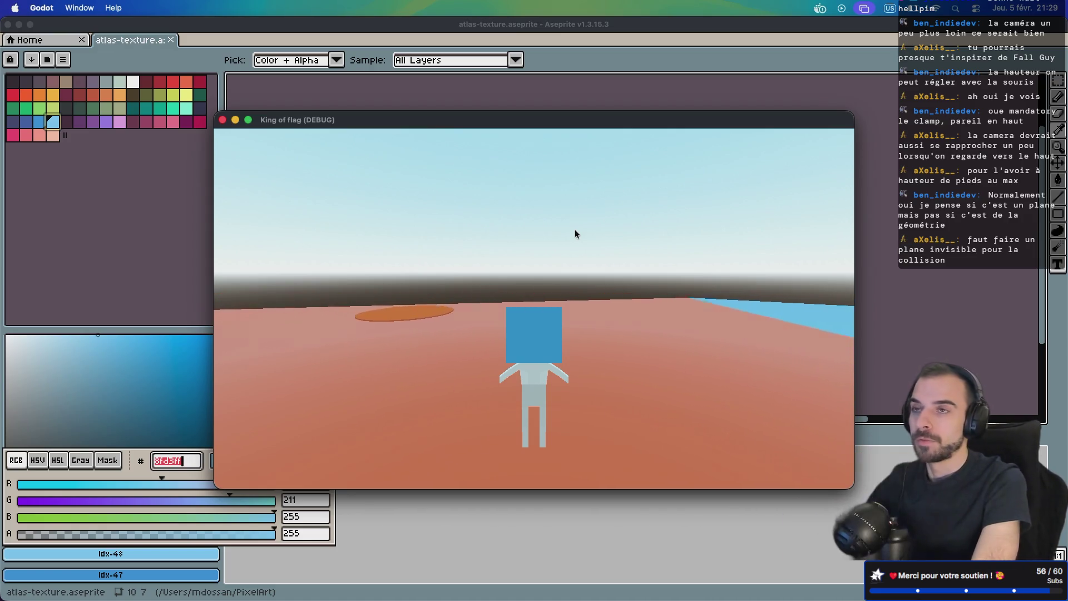
{"action": "key", "text": "w"}
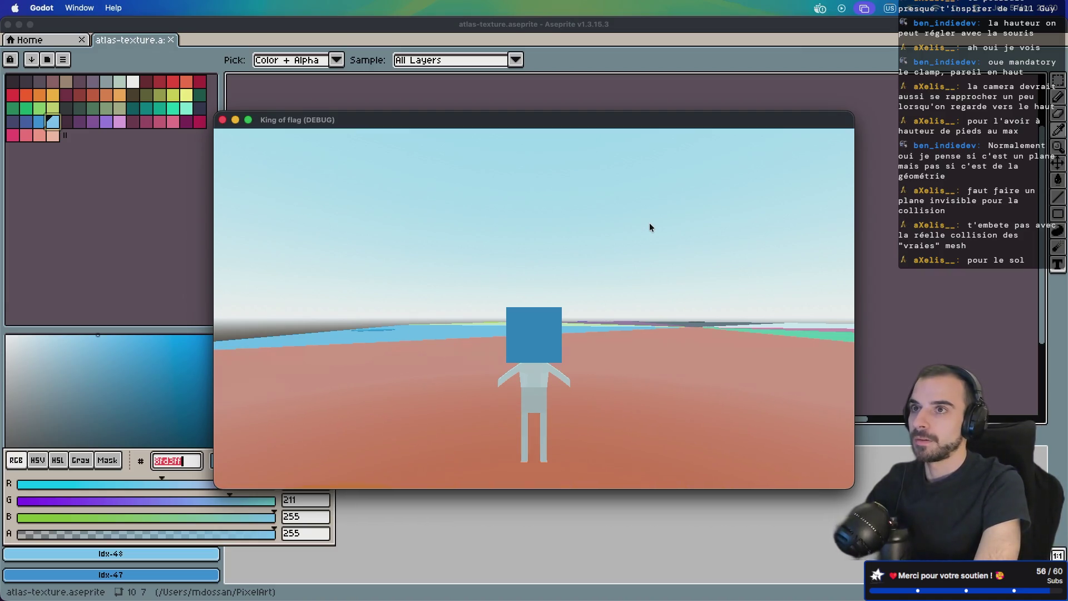
{"action": "scroll", "coordinate": [649, 222], "scroll_direction": "down", "scroll_amount": 5}
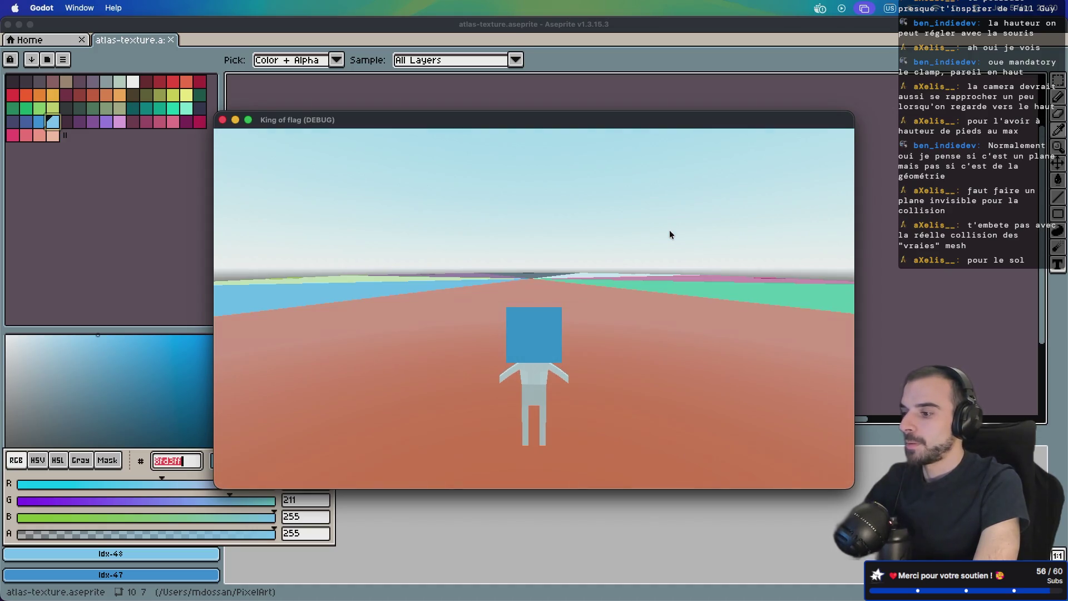
{"action": "scroll", "coordinate": [452, 185], "scroll_direction": "up", "scroll_amount": 5}
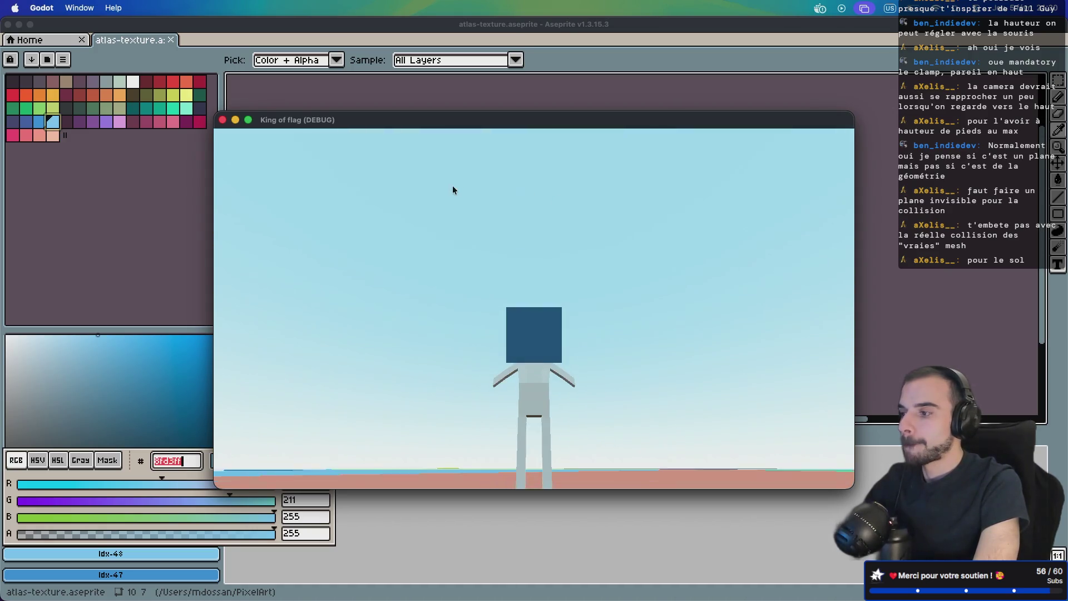
{"action": "left_click", "coordinate": [221, 121]}
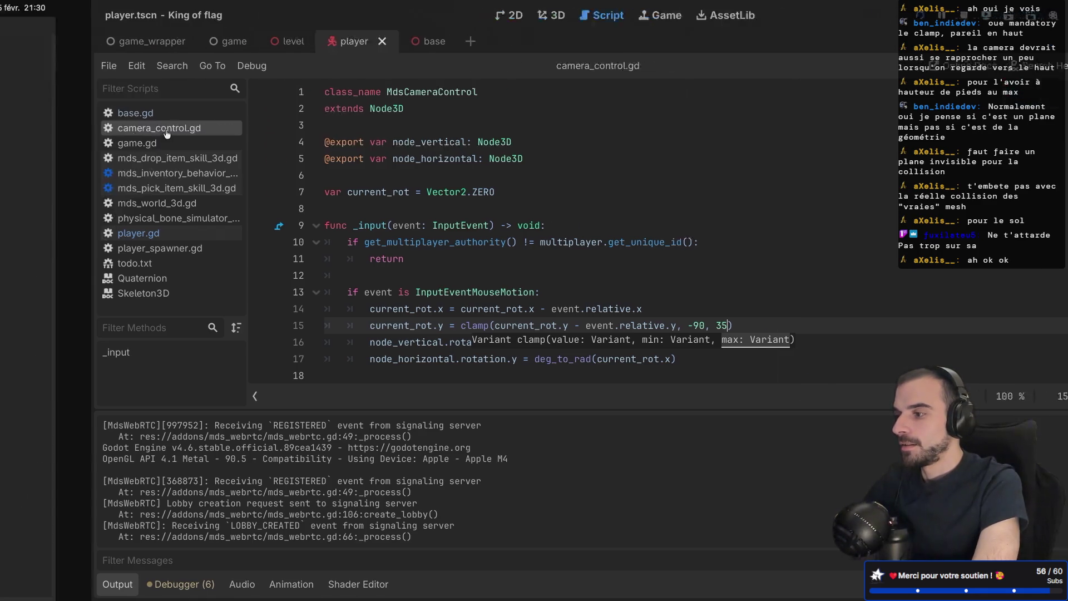
Step: Restore the scene and inspector docks, collapse the Head node, and open base.tscn
{"action": "key", "text": "ctrl+Right"}
{"action": "key", "text": "ctrl+Left"}
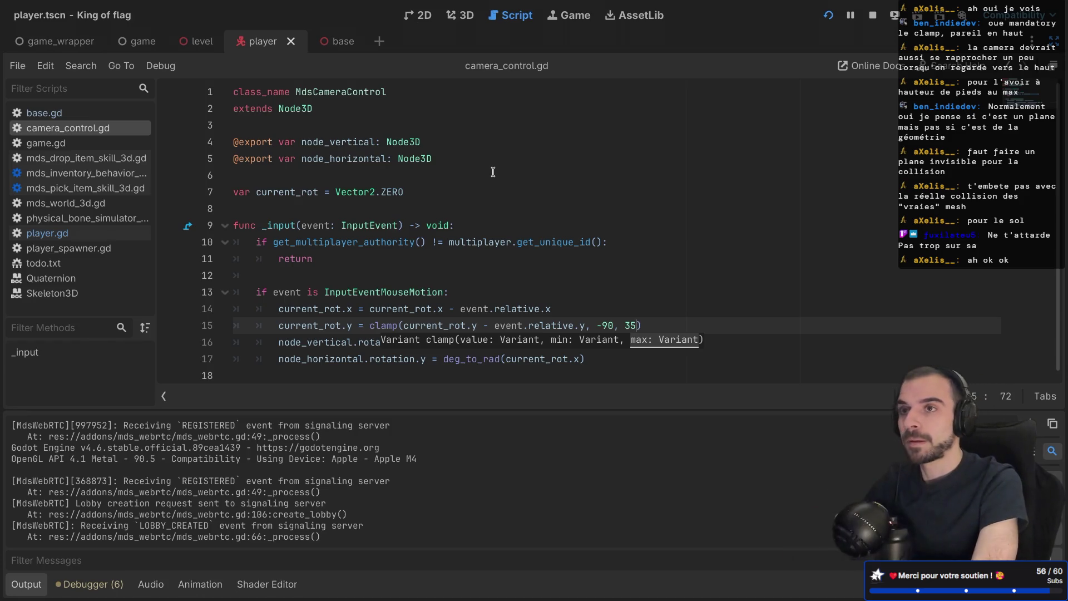
{"action": "key", "text": "ctrl+super+d"}
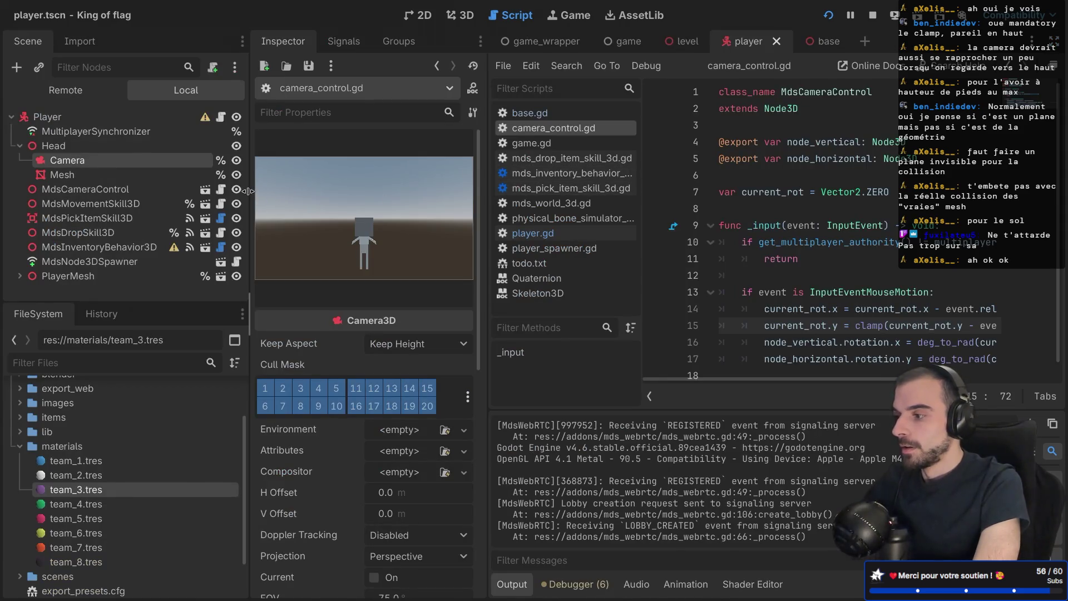
{"action": "left_click_drag", "start_coordinate": [248, 191], "coordinate": [246, 191]}
{"action": "left_click", "coordinate": [20, 145]}
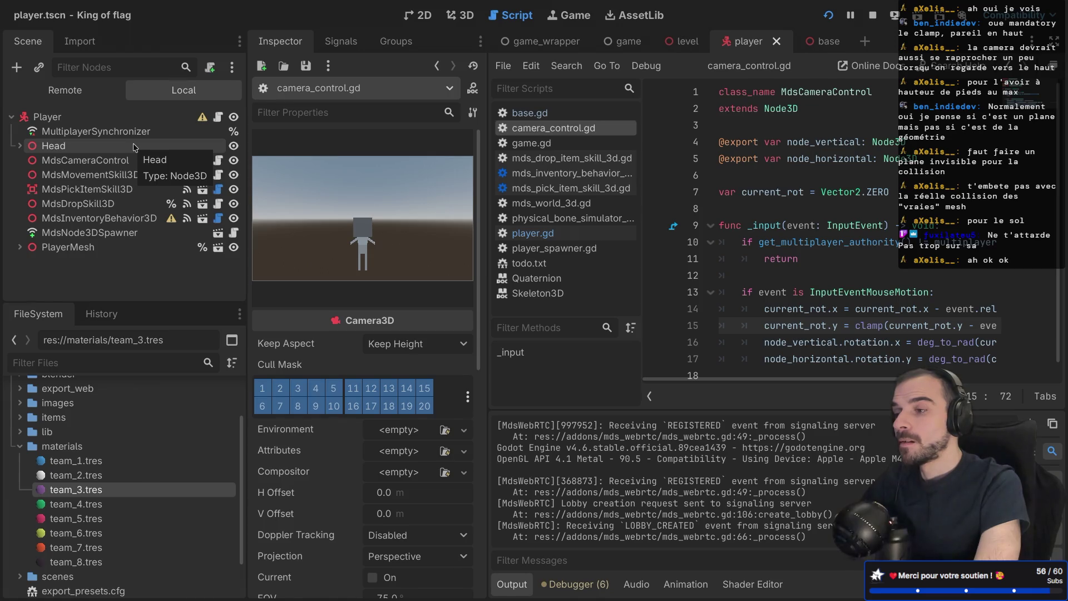
{"action": "left_click", "coordinate": [818, 42]}
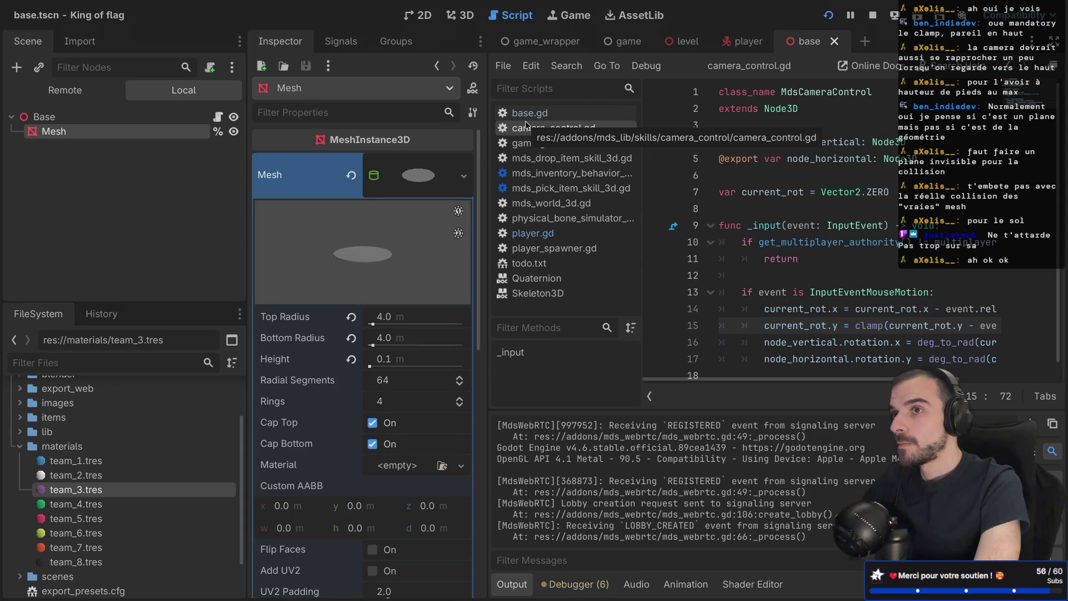
Step: Add an Area3D under the Base node with a CollisionShape3D child
{"action": "left_click", "coordinate": [465, 17]}
{"action": "scroll", "coordinate": [722, 212], "scroll_direction": "up", "scroll_amount": 3}
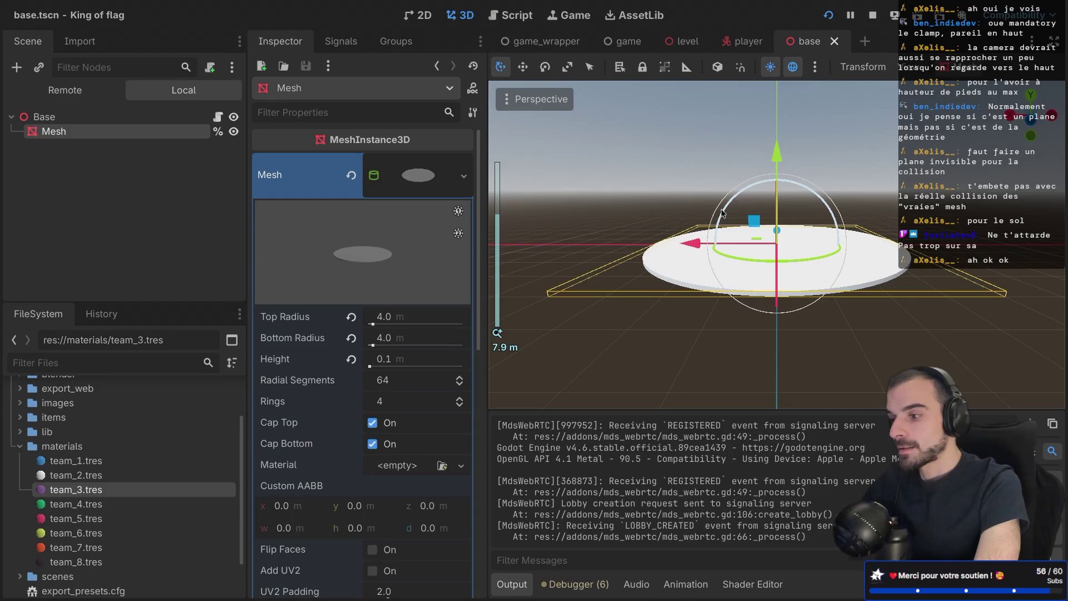
{"action": "left_click", "coordinate": [64, 118]}
{"action": "key", "text": "ctrl+a"}
{"action": "type", "text": "a"}
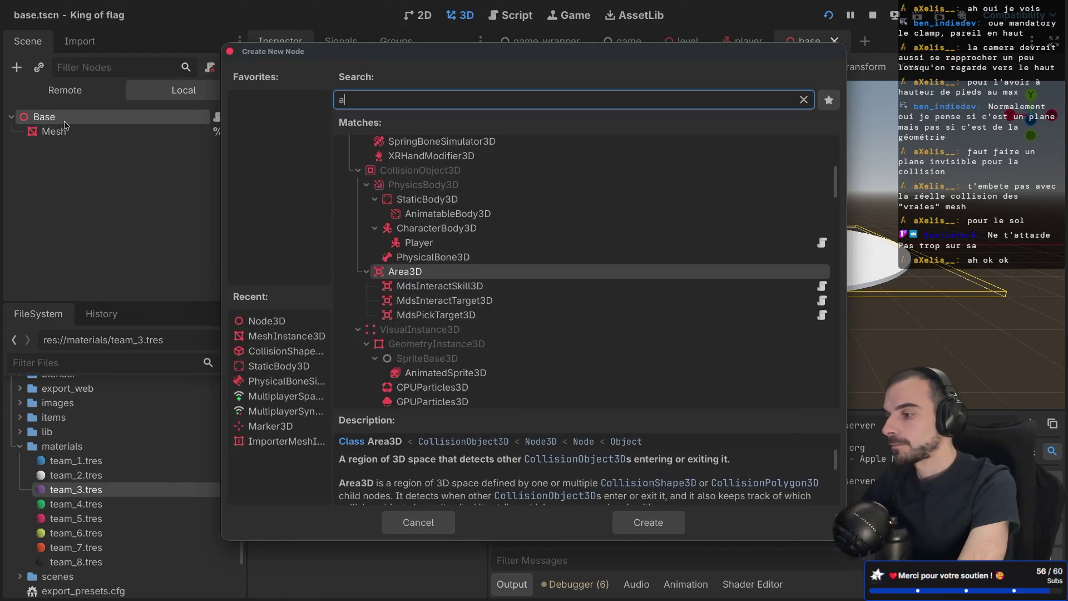
{"action": "type", "text": "rea"}
{"action": "key", "text": "Return"}
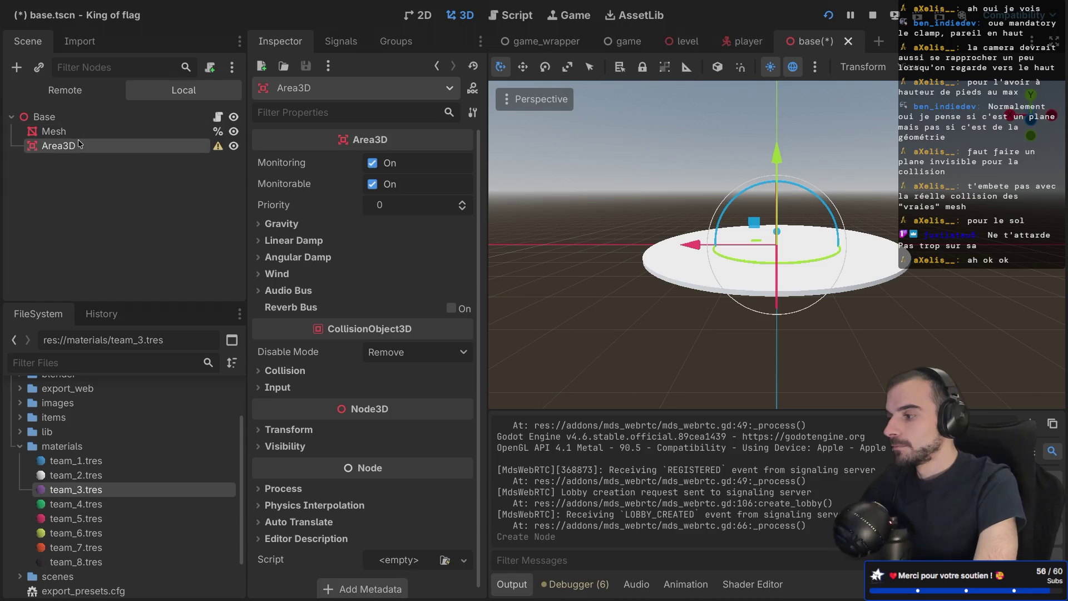
{"action": "key", "text": "ctrl+a"}
{"action": "type", "text": "coll"}
{"action": "key", "text": "Return"}
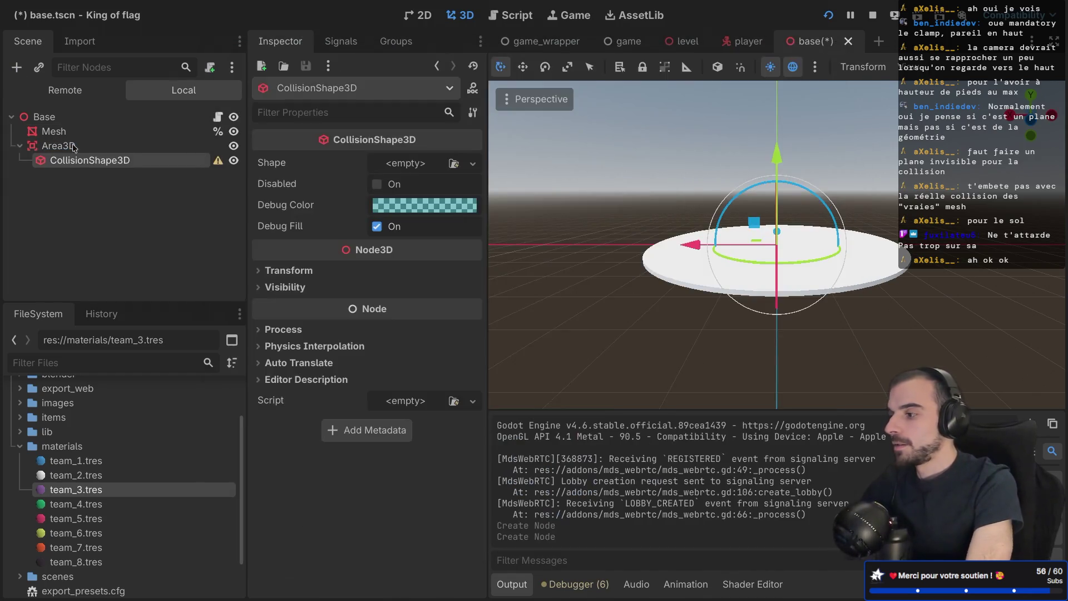
Step: Give the collision shape a new CylinderShape3D, comparing it with the disc mesh's size
{"action": "left_click", "coordinate": [374, 161]}
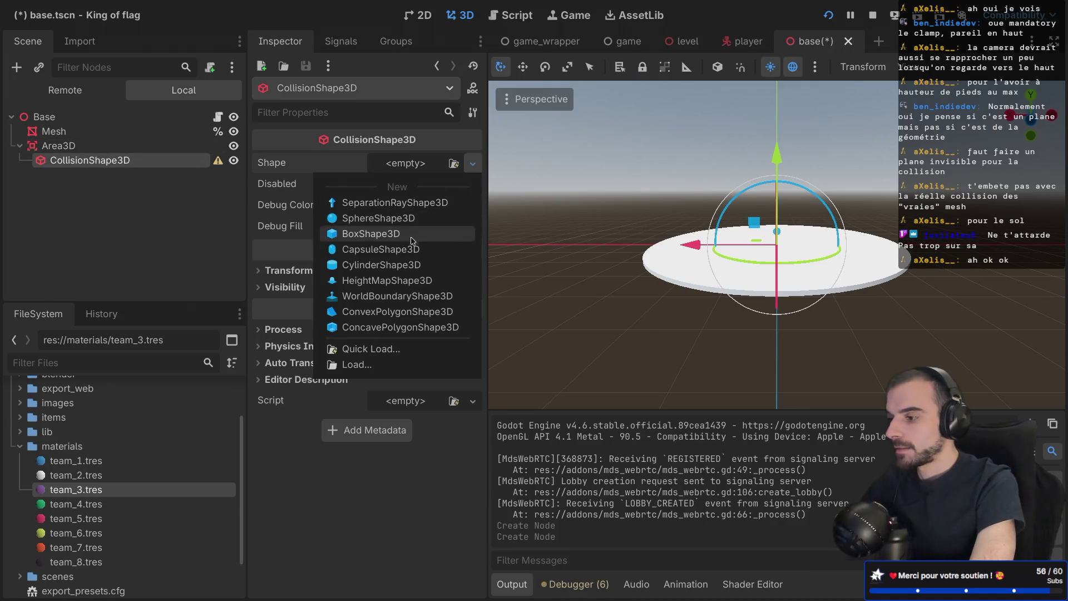
{"action": "left_click", "coordinate": [389, 248]}
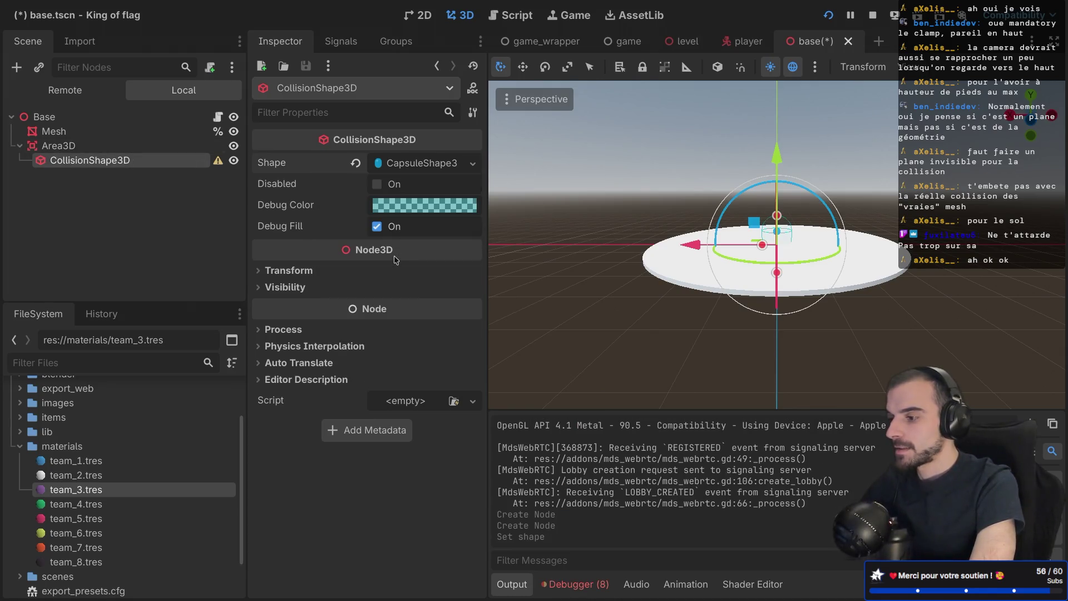
{"action": "left_click", "coordinate": [421, 163]}
{"action": "left_click", "coordinate": [356, 163]}
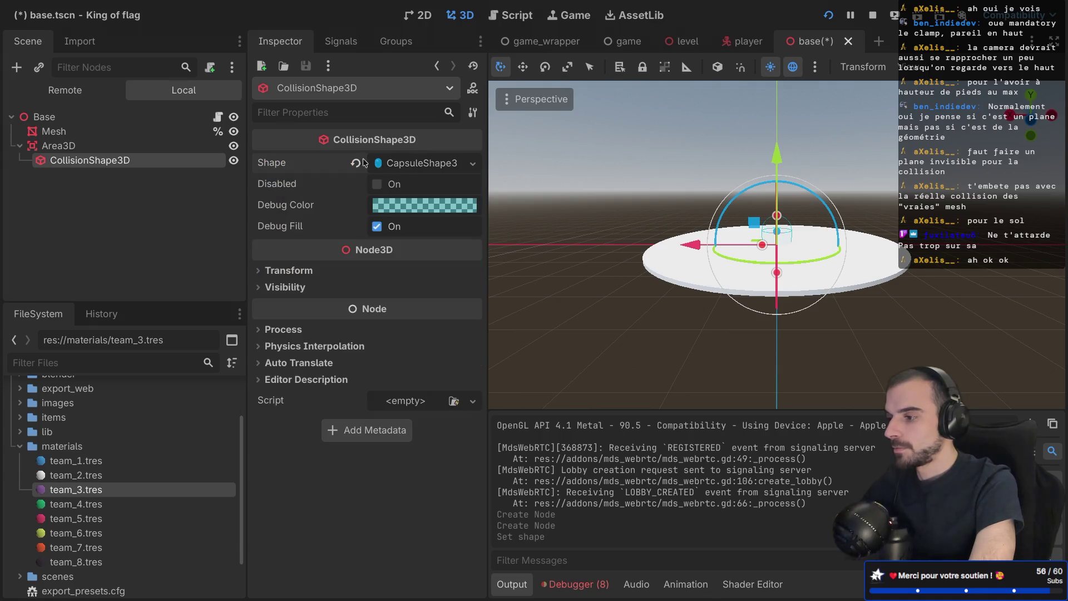
{"action": "left_click", "coordinate": [406, 163]}
{"action": "left_click", "coordinate": [383, 266]}
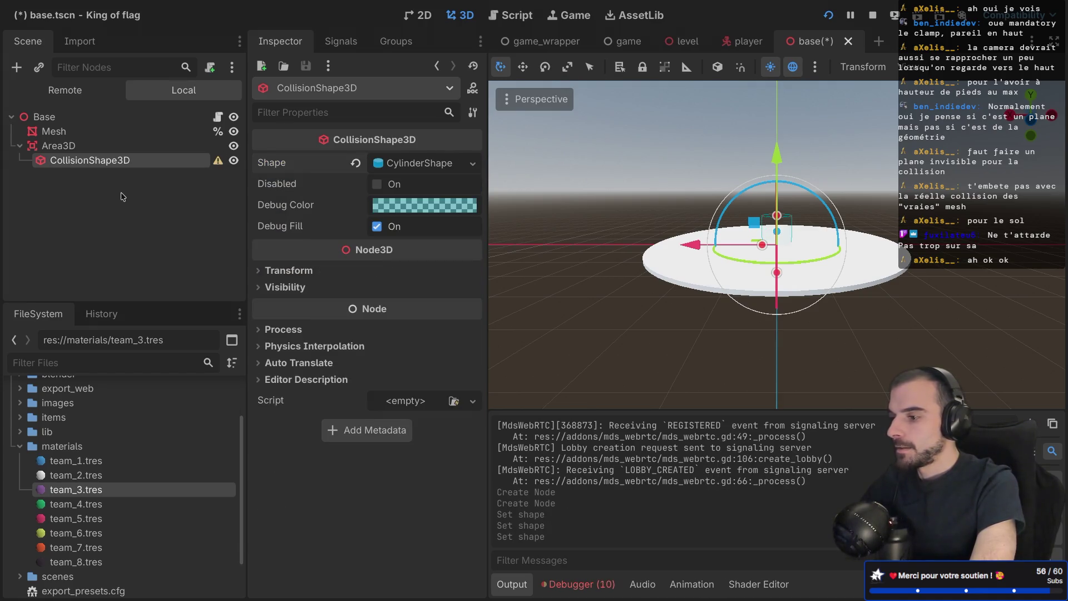
{"action": "left_click", "coordinate": [80, 137]}
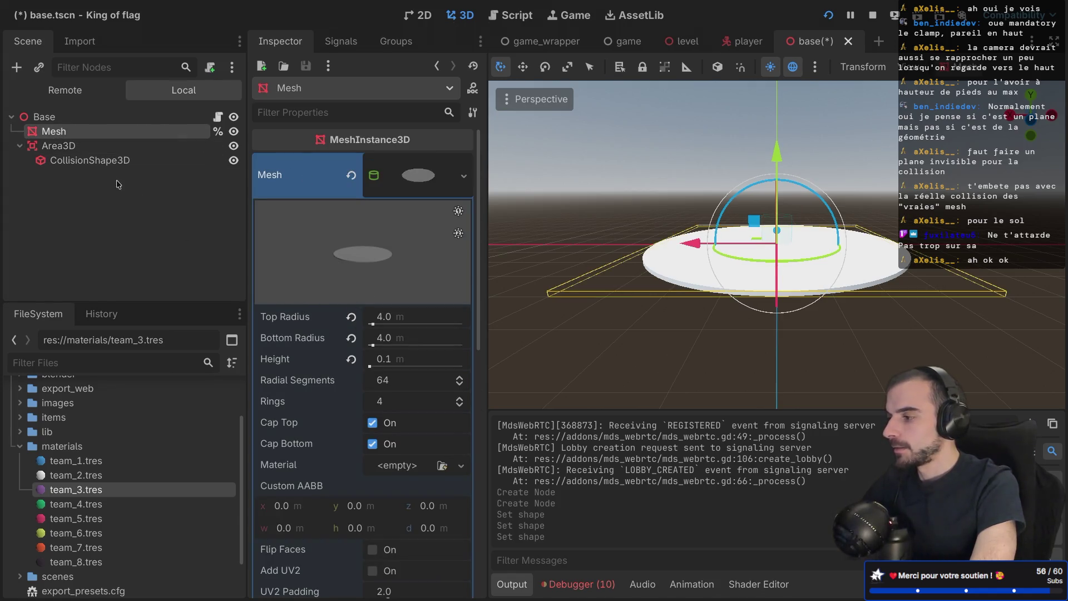
{"action": "left_click", "coordinate": [118, 162]}
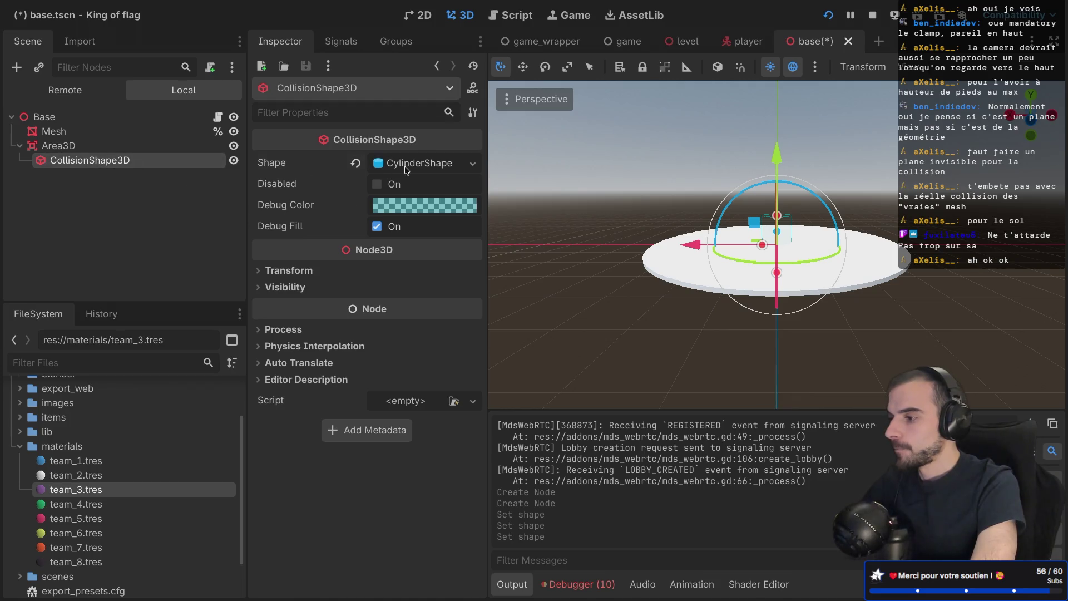
{"action": "left_click", "coordinate": [405, 170]}
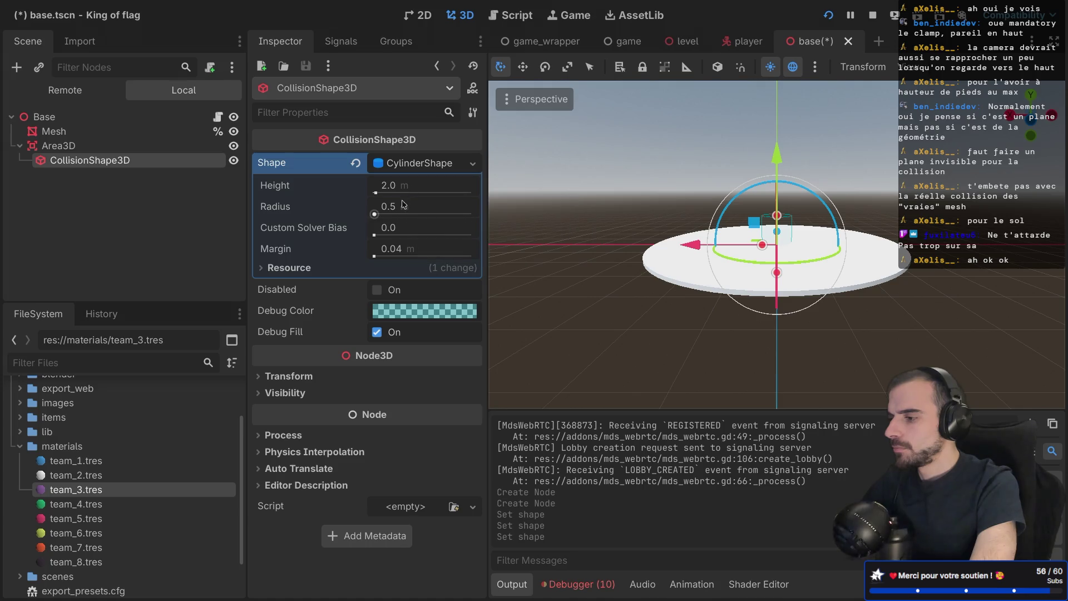
Step: Set the cylinder radius to 4 m and check it against the disc from the front
{"action": "left_click", "coordinate": [397, 209]}
{"action": "type", "text": "4"}
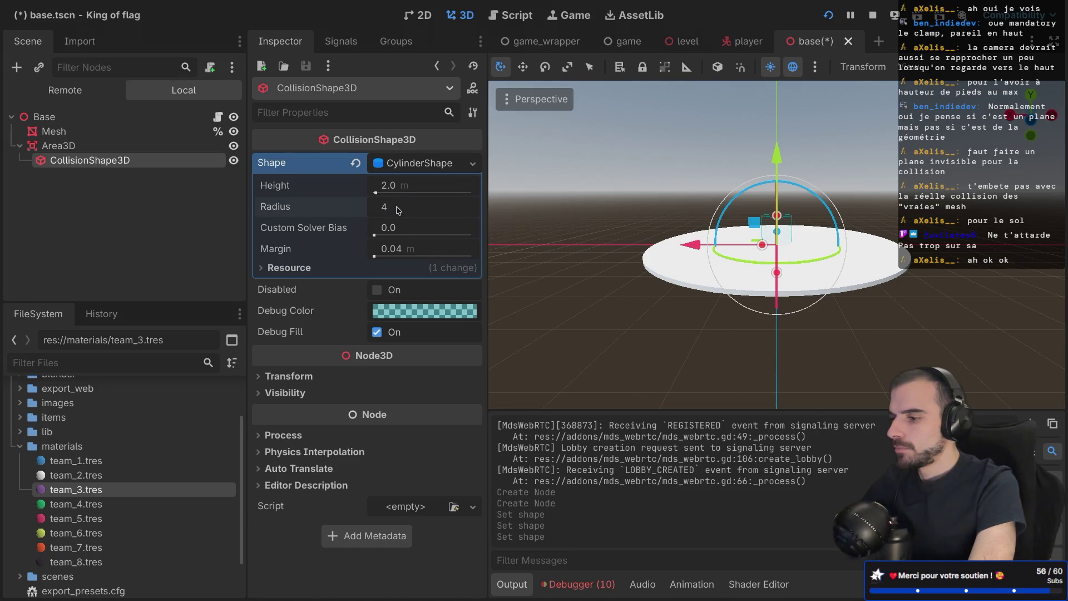
{"action": "key", "text": "Return"}
{"action": "mouse_move", "coordinate": [695, 244]}
{"action": "left_mouse_down"}
{"action": "mouse_move", "coordinate": [692, 261]}
{"action": "mouse_move", "coordinate": [688, 242]}
{"action": "left_mouse_up"}
{"action": "key", "text": "KP_1"}
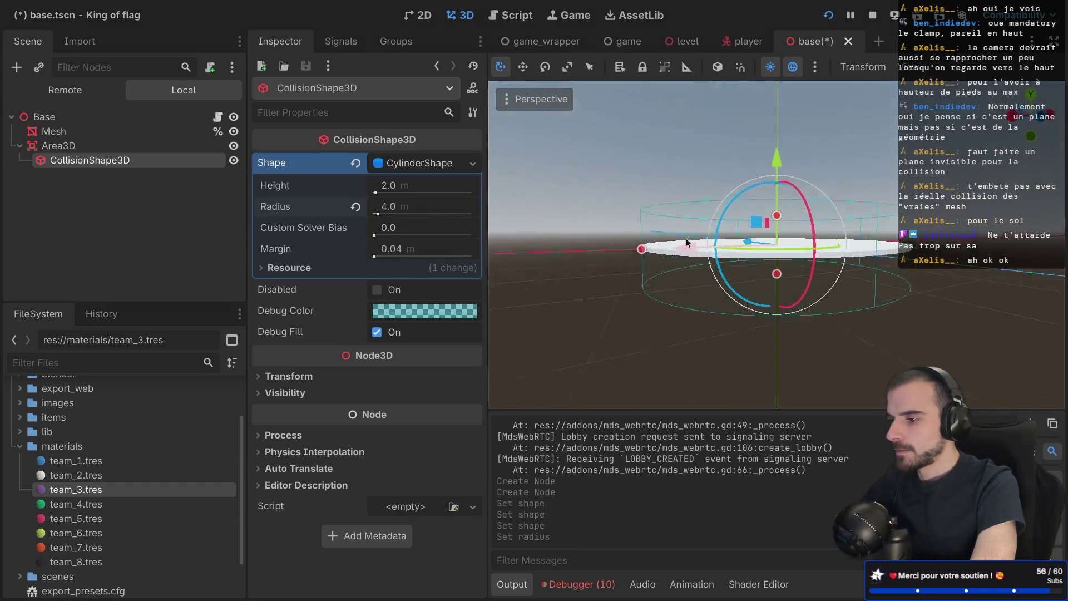
{"action": "key", "text": "KP_8"}
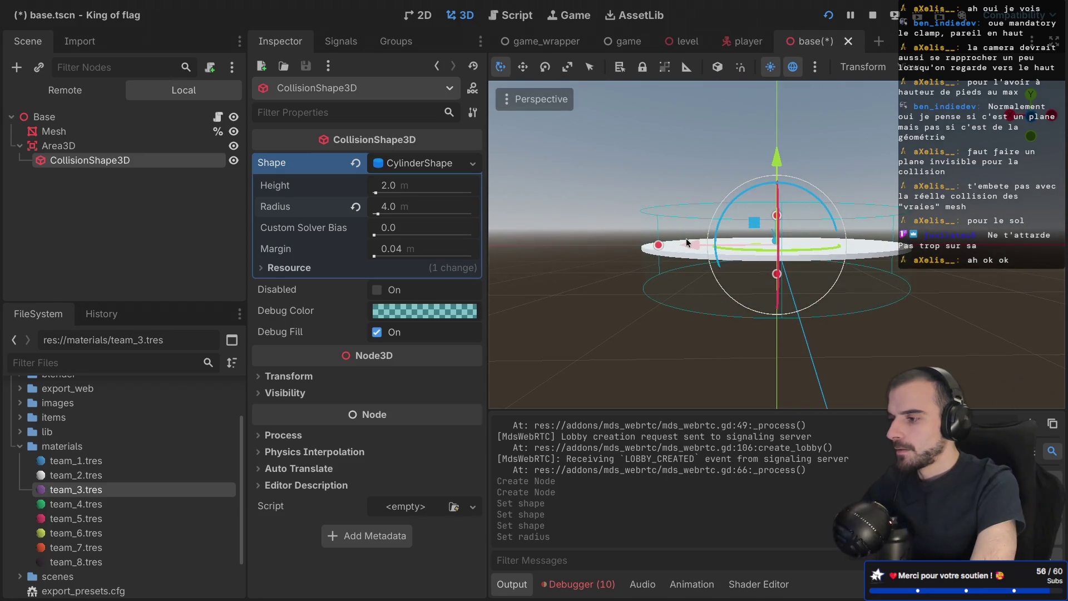
{"action": "key", "text": "KP_8"}
Step: Set the cylinder height to 4 m and orbit around the disc to inspect it
{"action": "left_click", "coordinate": [392, 188]}
{"action": "type", "text": "4"}
{"action": "key", "text": "Return"}
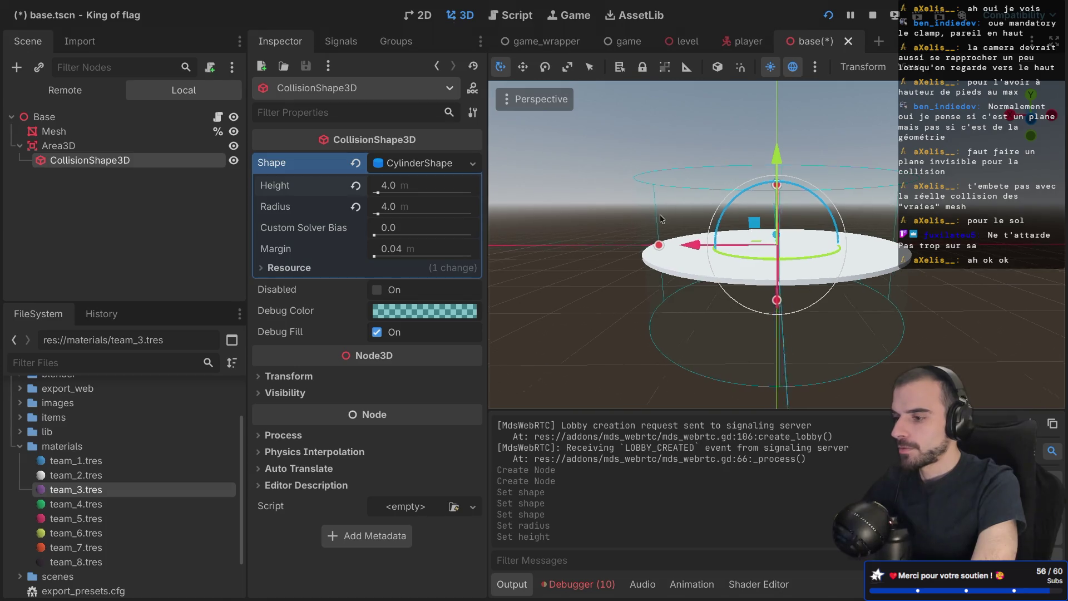
{"action": "key", "text": "KP_4"}
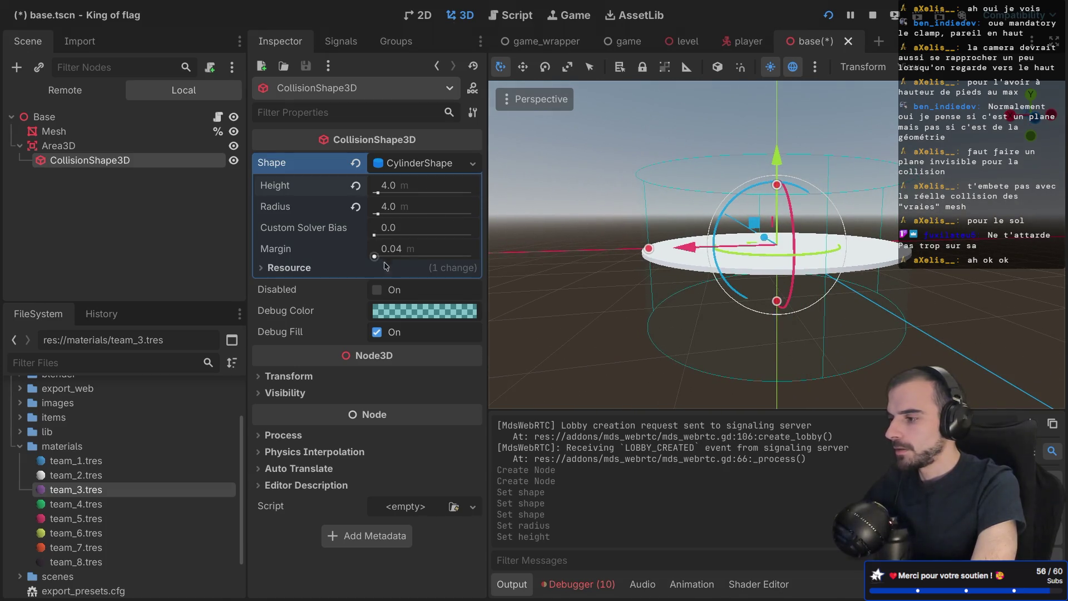
{"action": "key", "text": "KP_8"}
{"action": "key", "text": "KP_4"}
{"action": "key", "text": "KP_2"}
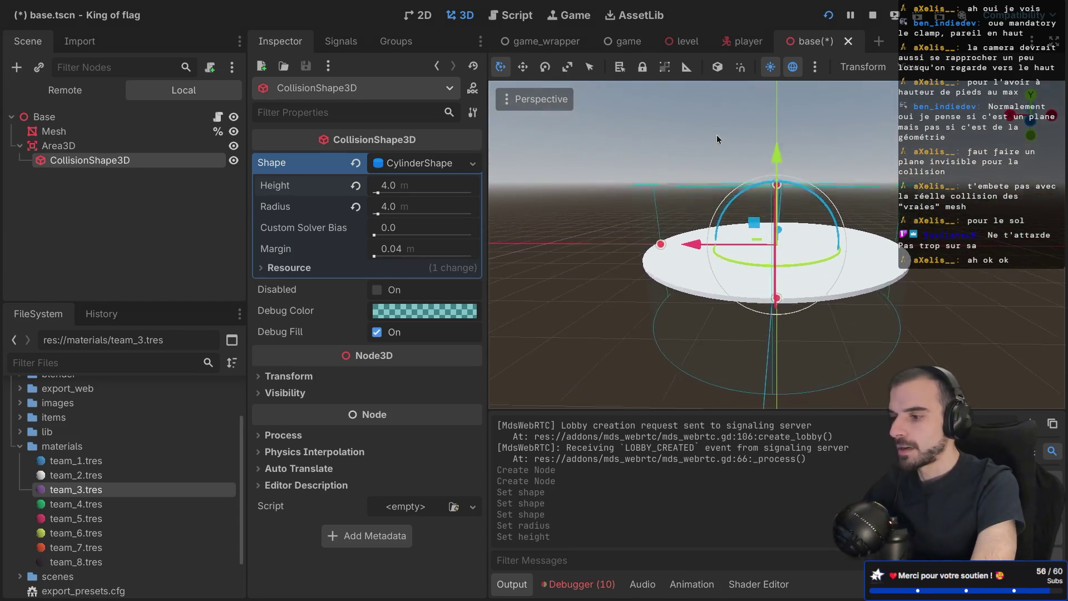
{"action": "key", "text": "KP_4"}
{"action": "key", "text": "KP_4"}
{"action": "key", "text": "KP_4"}
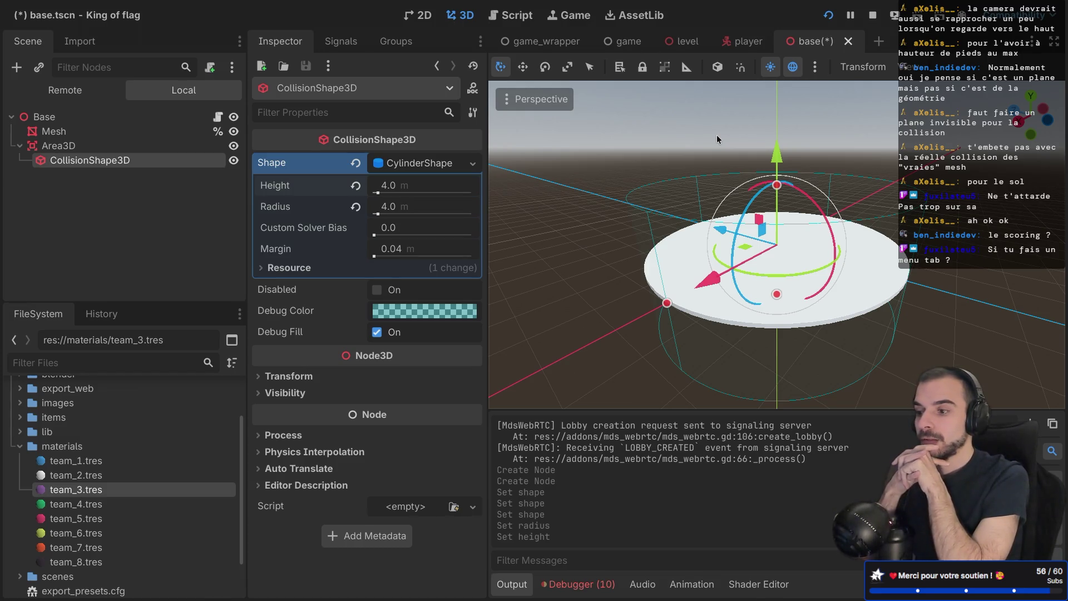
Step: Switch to the browser showing the King of Flag devlog post on itch.io
{"action": "key", "text": "super+2"}
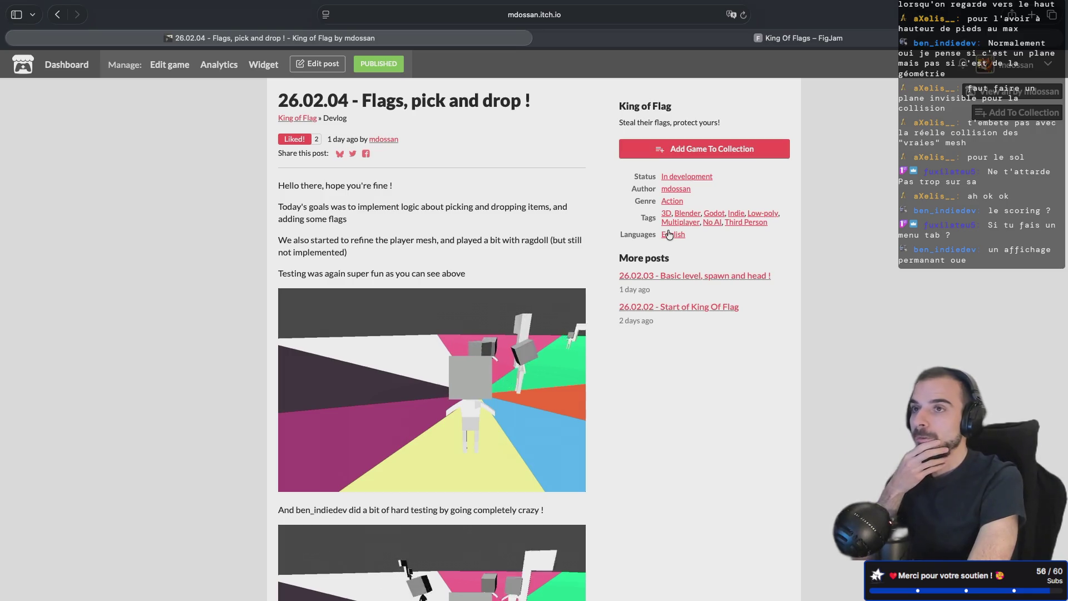
Step: Switch back to the Godot editor with the base scene
{"action": "key", "text": "ctrl+Left"}
{"action": "key", "text": "ctrl+Left"}
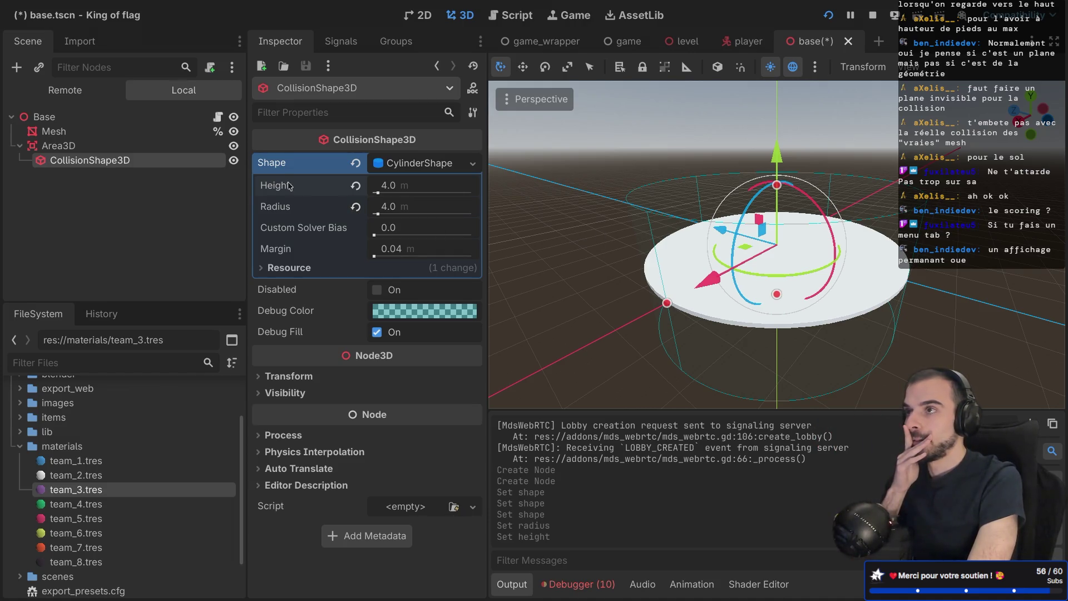
Step: Select the base's Area3D and list its signals, reading the area_entered description
{"action": "left_click", "coordinate": [118, 152]}
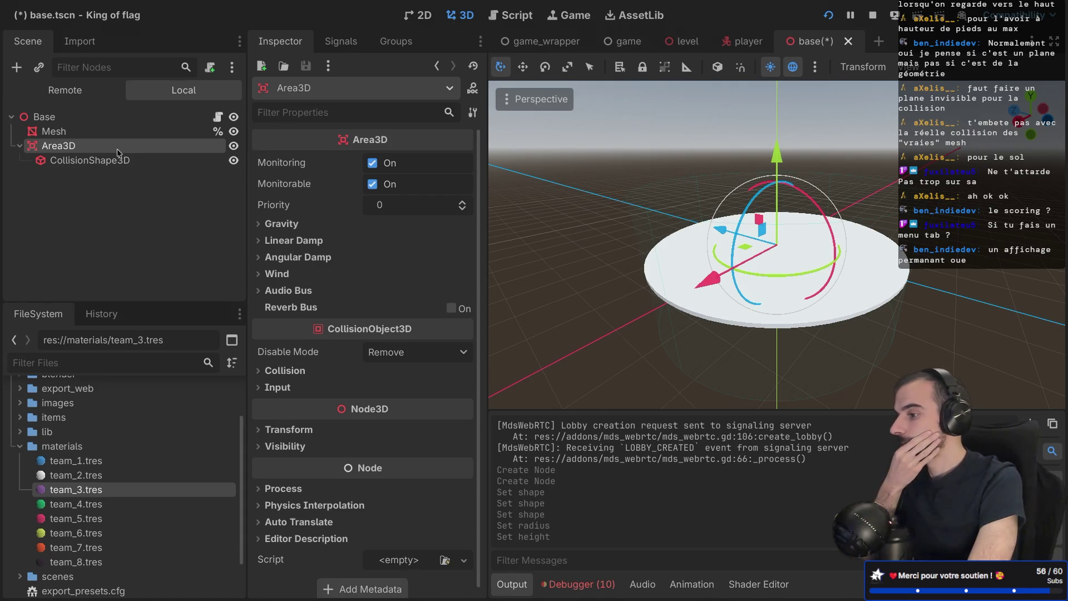
{"action": "left_click", "coordinate": [348, 42]}
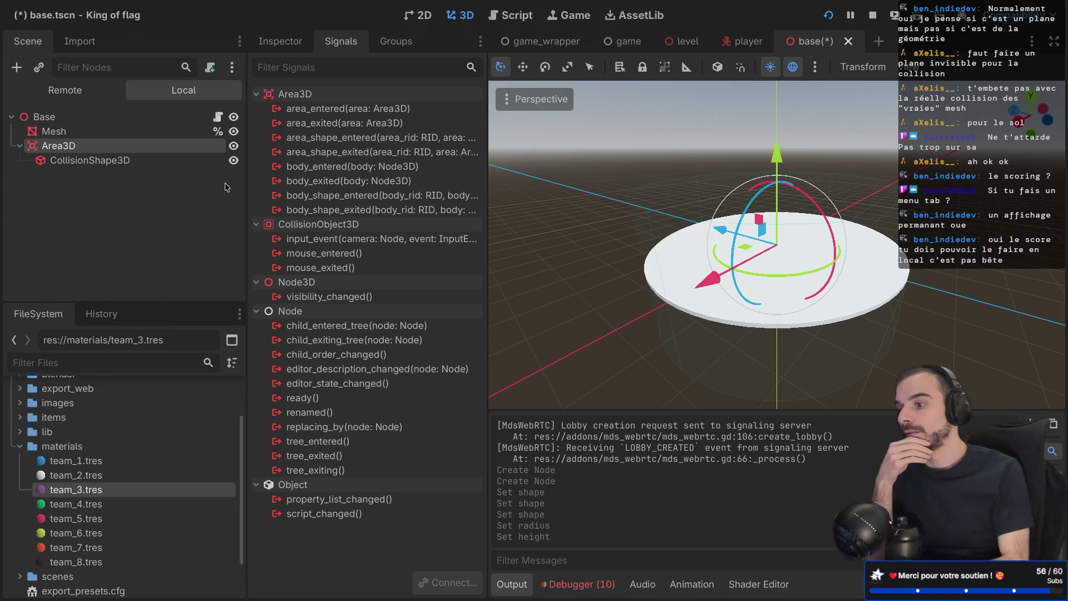
{"action": "mouse_move", "coordinate": [378, 109]}
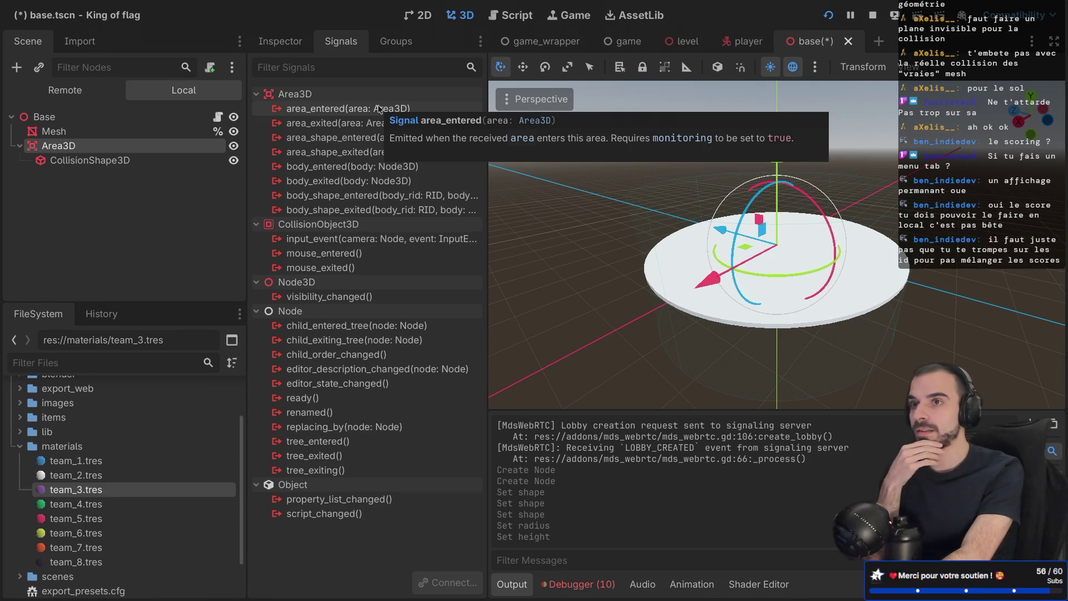
Step: Run the project, create a multiplayer lobby and start the match
{"action": "left_click", "coordinate": [828, 15]}
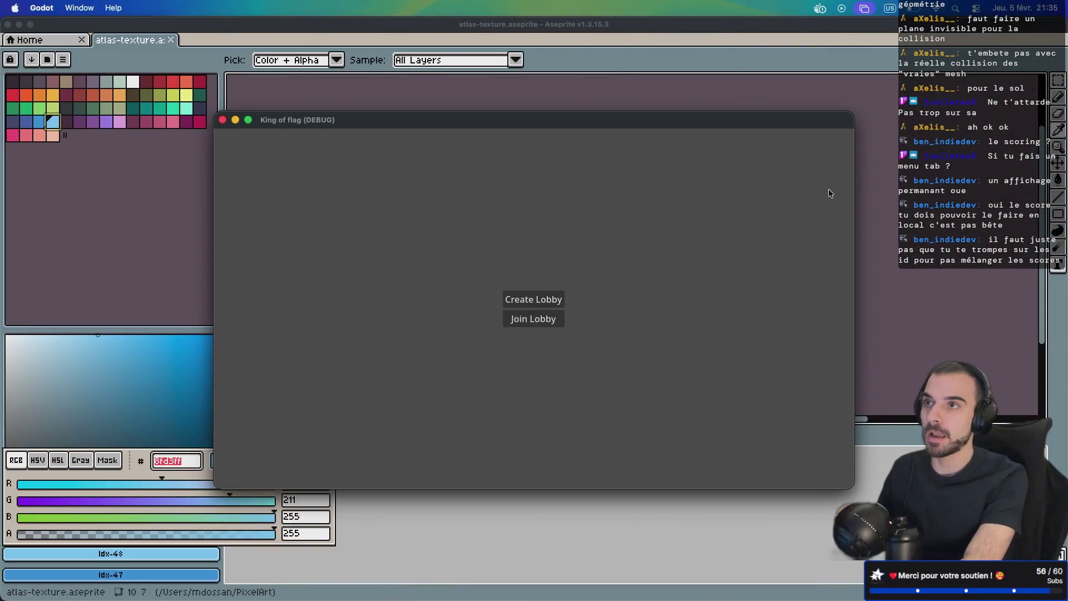
{"action": "left_click", "coordinate": [533, 299]}
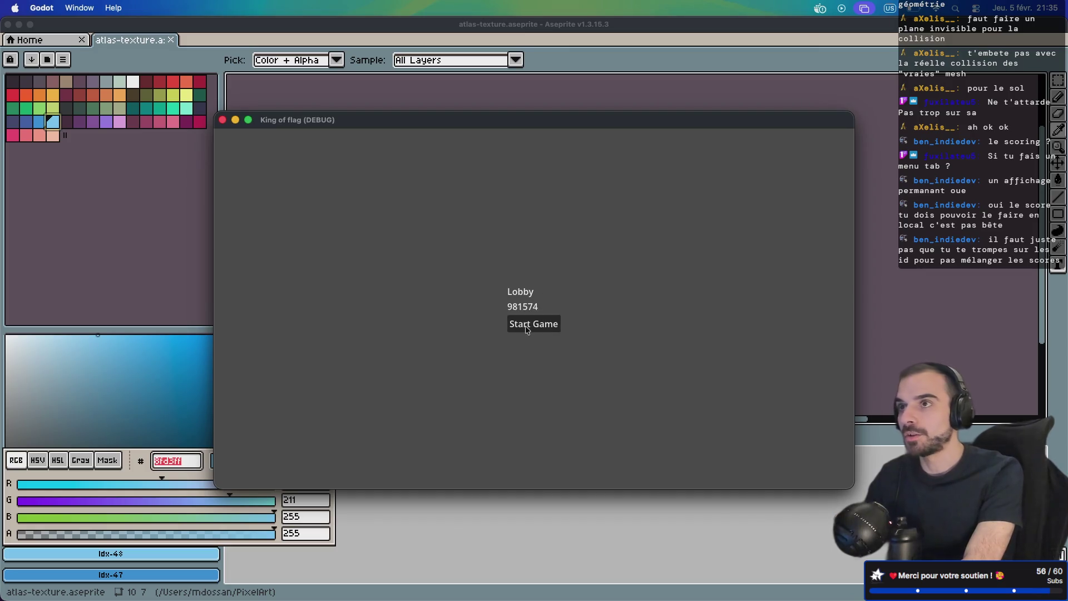
{"action": "left_click", "coordinate": [527, 330]}
Step: Back in the editor, show the running game's live Remote scene tree
{"action": "key", "text": "ctrl+Right"}
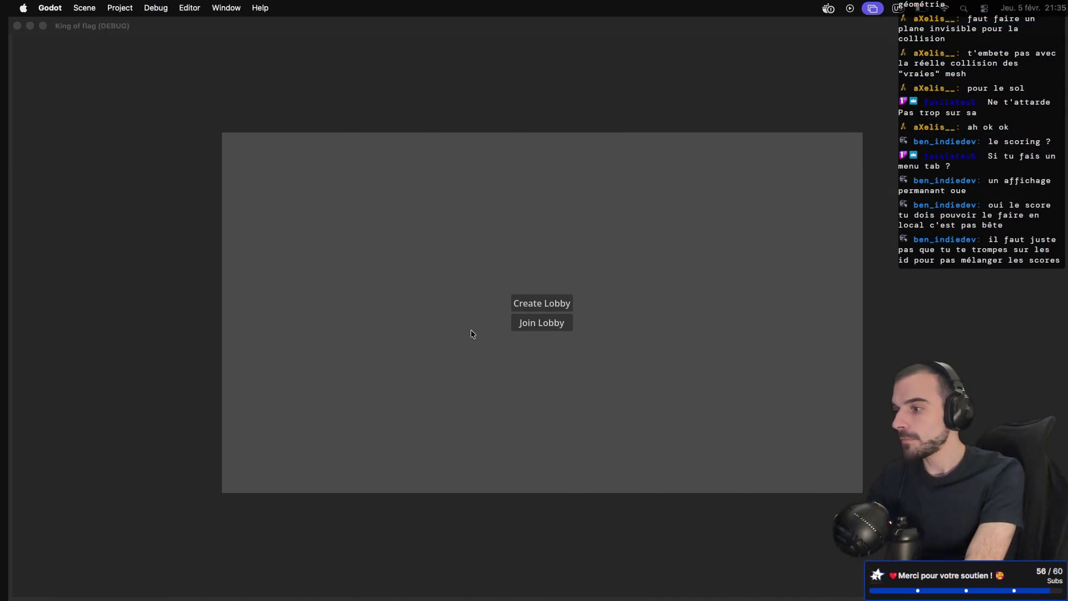
{"action": "key", "text": "ctrl+Right"}
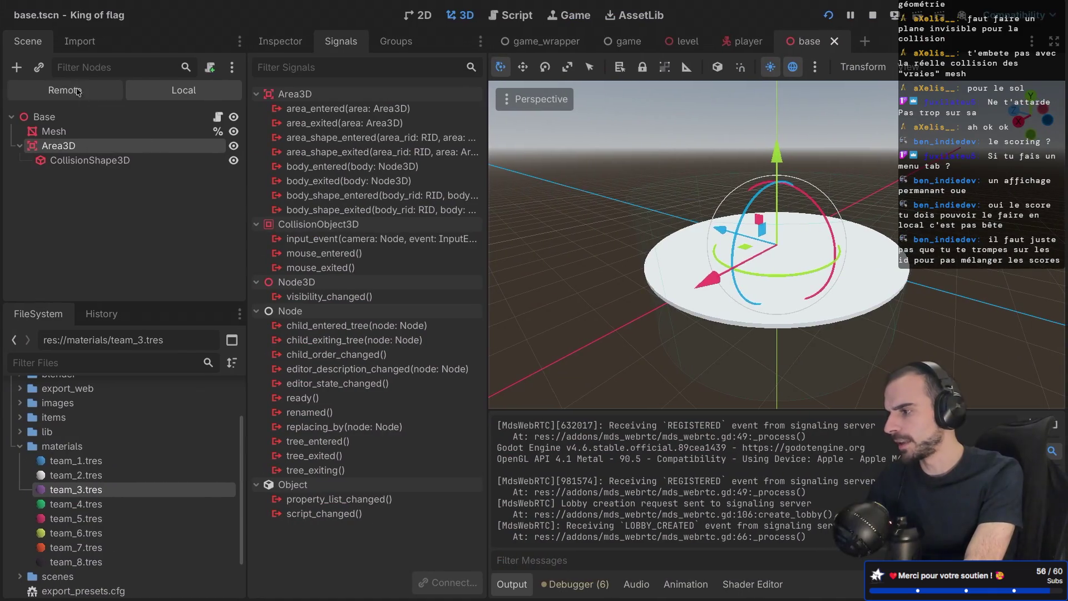
{"action": "left_click", "coordinate": [78, 92]}
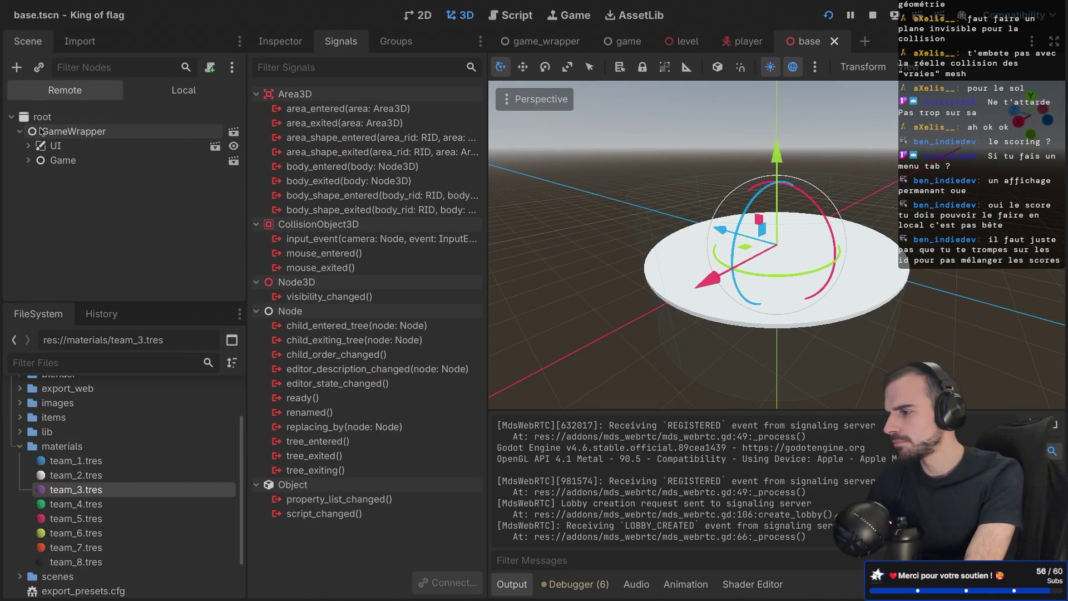
Step: In the Remote tree, expand Game, Players, Level, the inner Level and Bases
{"action": "left_click", "coordinate": [27, 160]}
{"action": "left_click", "coordinate": [36, 204]}
{"action": "left_click", "coordinate": [36, 247]}
{"action": "left_click", "coordinate": [45, 257]}
{"action": "scroll", "coordinate": [61, 250], "scroll_direction": "down", "scroll_amount": 2}
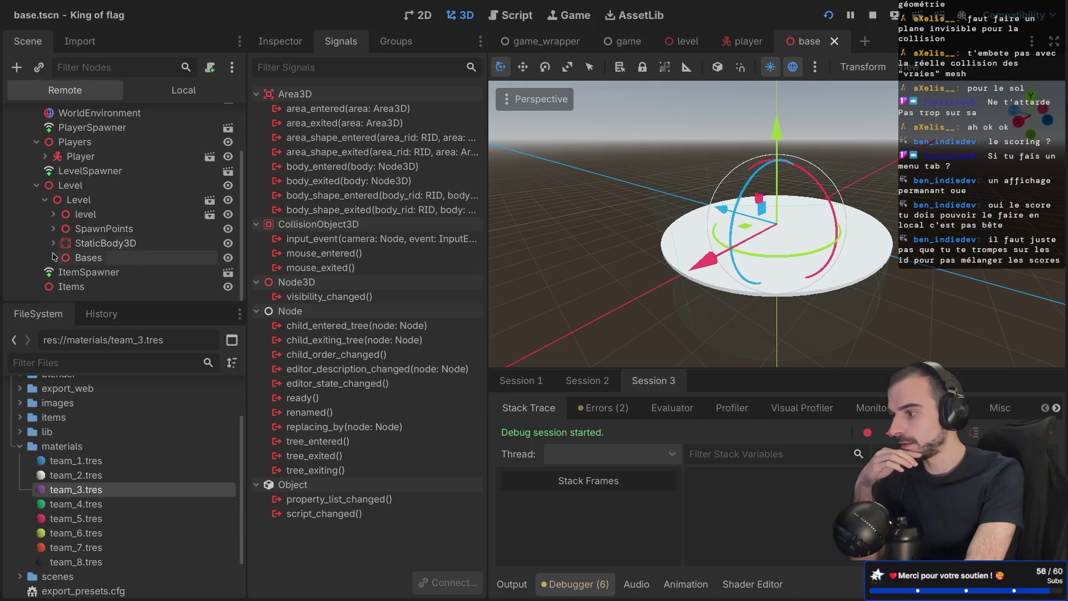
{"action": "left_click", "coordinate": [53, 258]}
{"action": "scroll", "coordinate": [94, 265], "scroll_direction": "down", "scroll_amount": 2}
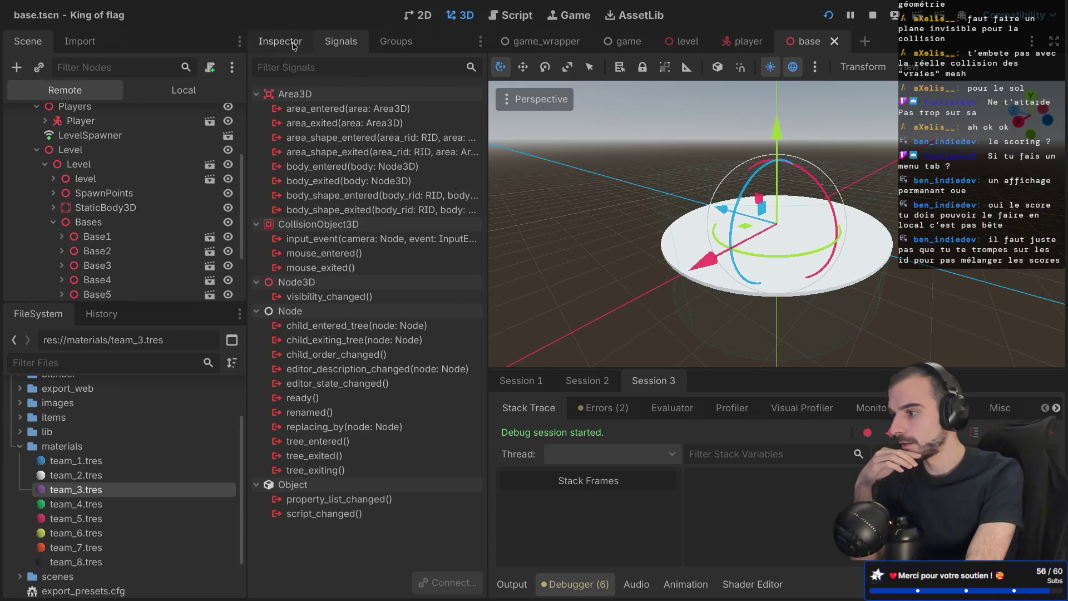
Step: Show the Inspector and check the Team ID of Base1 through Base4
{"action": "left_click", "coordinate": [280, 41]}
{"action": "left_click", "coordinate": [166, 236]}
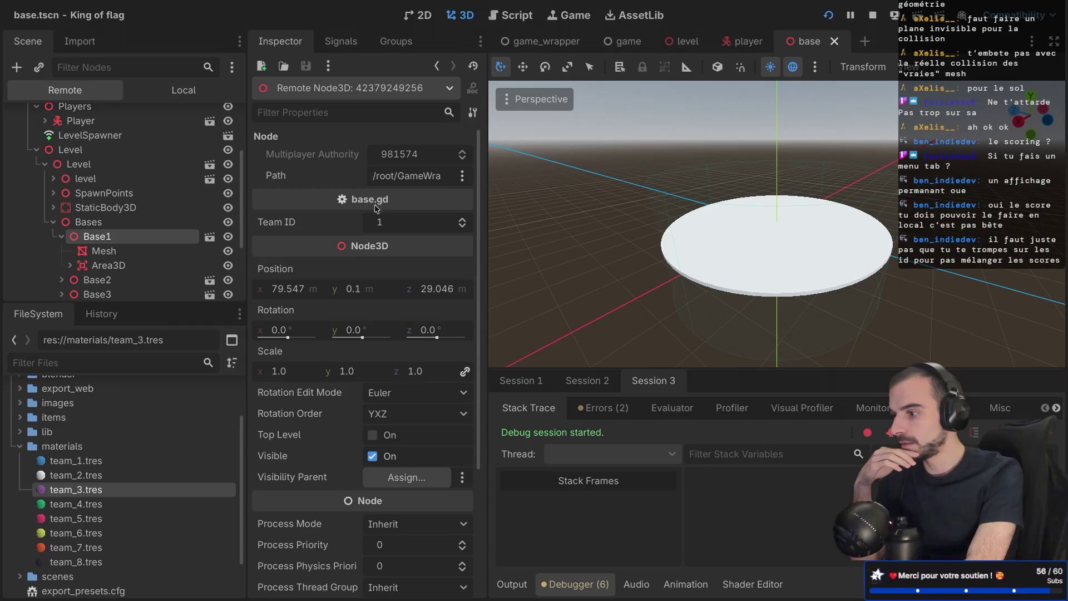
{"action": "left_click", "coordinate": [162, 280]}
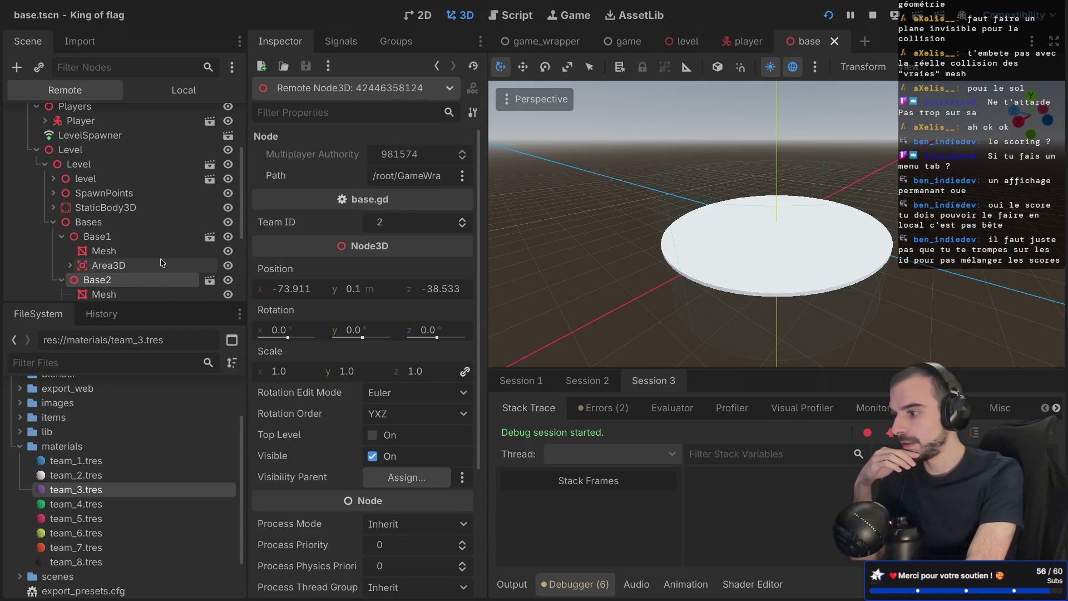
{"action": "scroll", "coordinate": [161, 258], "scroll_direction": "down", "scroll_amount": 5}
{"action": "left_click", "coordinate": [118, 201]}
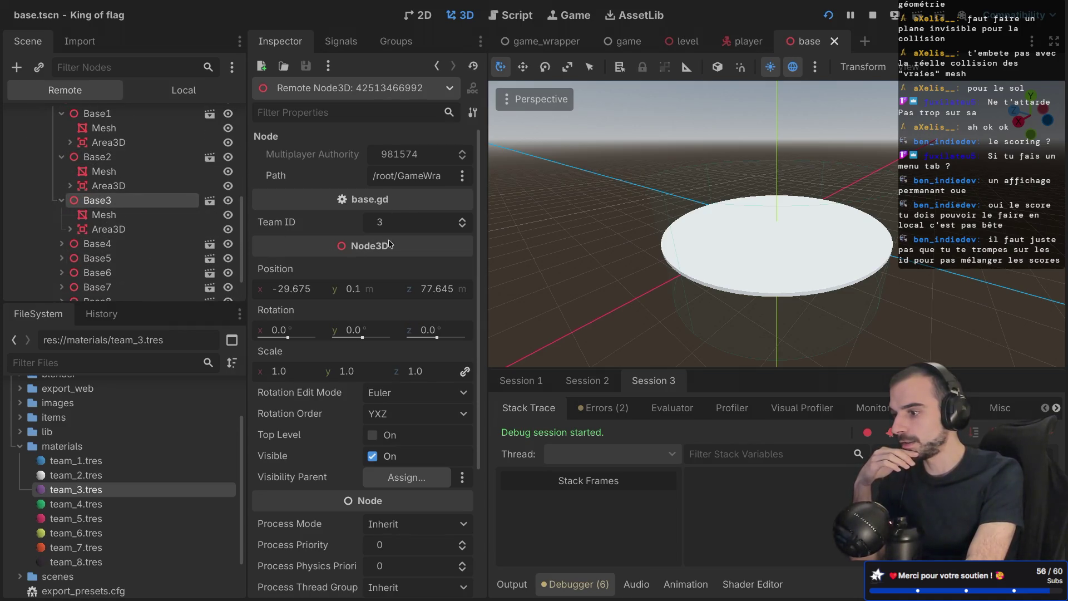
{"action": "scroll", "coordinate": [81, 207], "scroll_direction": "down", "scroll_amount": 2}
{"action": "left_click", "coordinate": [92, 201]}
{"action": "scroll", "coordinate": [112, 245], "scroll_direction": "down", "scroll_amount": 2}
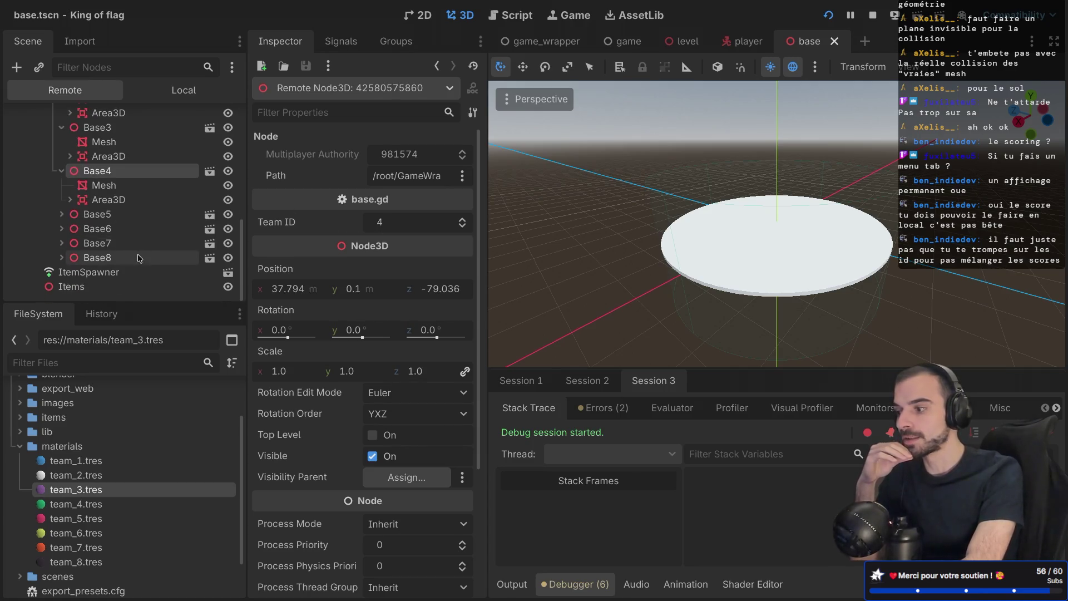
Step: Check the Team ID of Base5 through Base8, then return to the game window
{"action": "left_click", "coordinate": [110, 216]}
{"action": "left_click", "coordinate": [110, 257]}
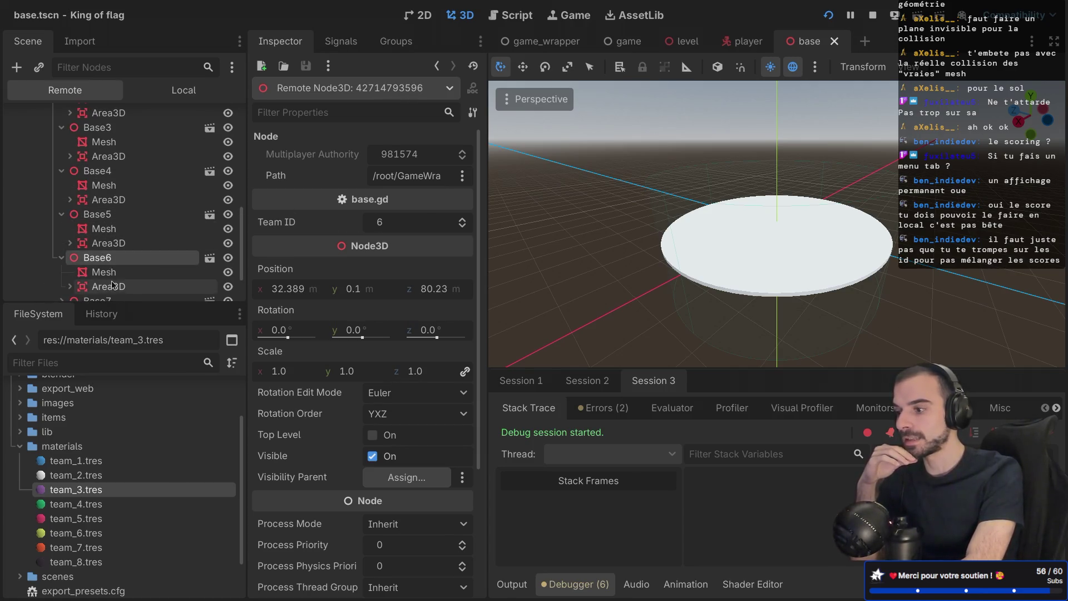
{"action": "scroll", "coordinate": [109, 250], "scroll_direction": "down", "scroll_amount": 3}
{"action": "left_click", "coordinate": [108, 244]}
{"action": "left_click", "coordinate": [110, 286]}
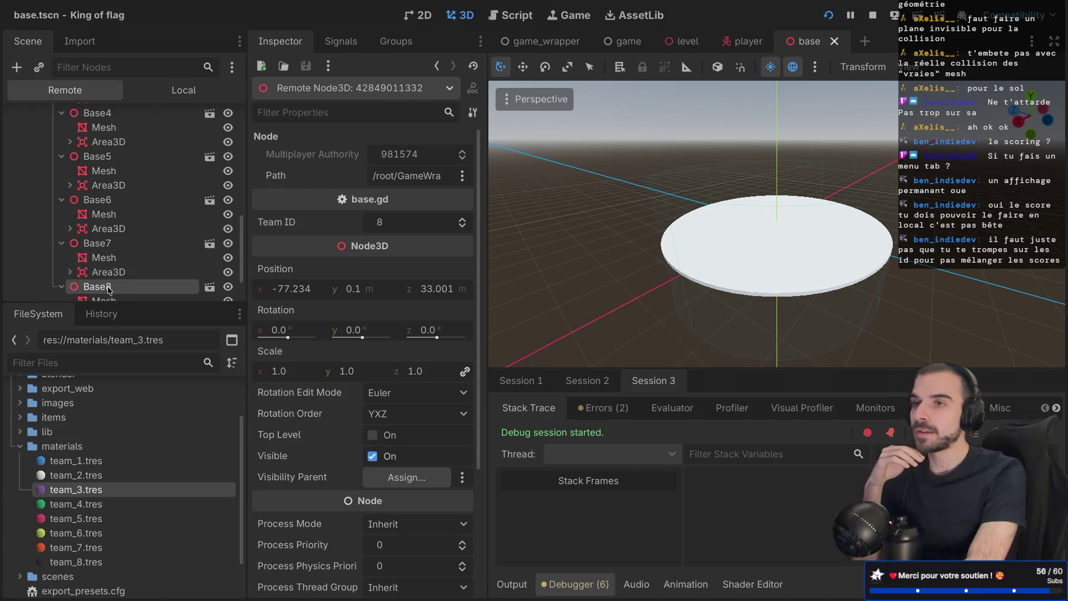
{"action": "key", "text": "ctrl+Left"}
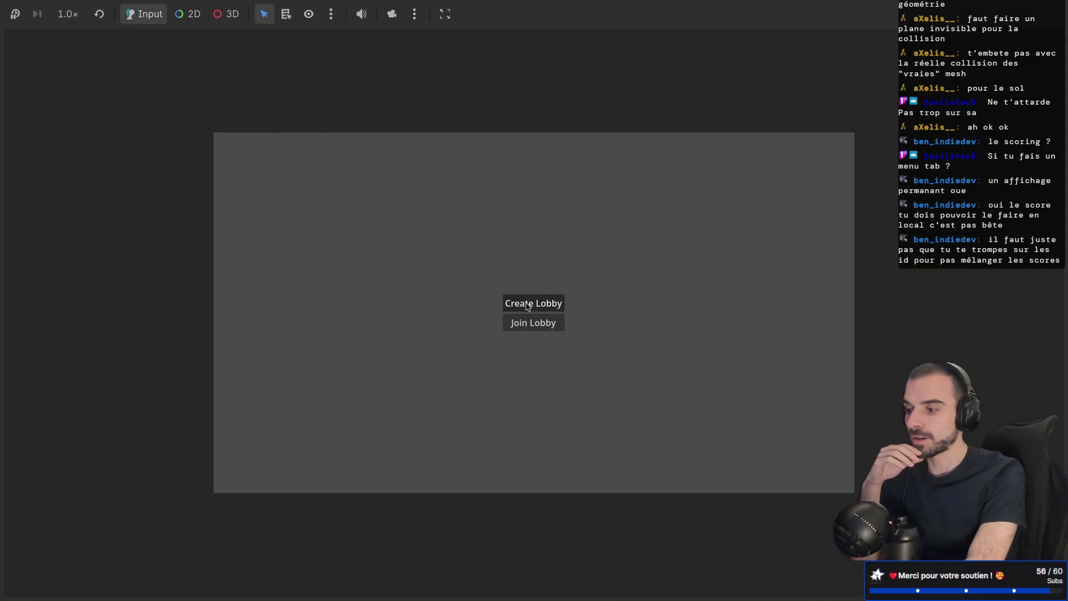
{"action": "left_click", "coordinate": [551, 303]}
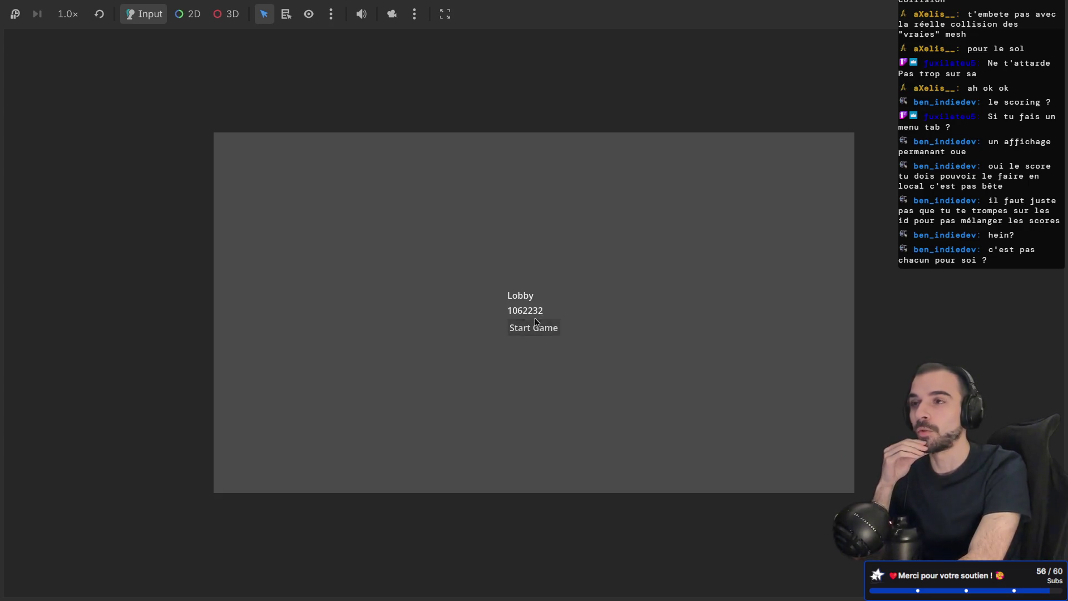
{"action": "key", "text": "ctrl+Right"}
{"action": "key", "text": "ctrl+Right"}
{"action": "key", "text": "ctrl+Left"}
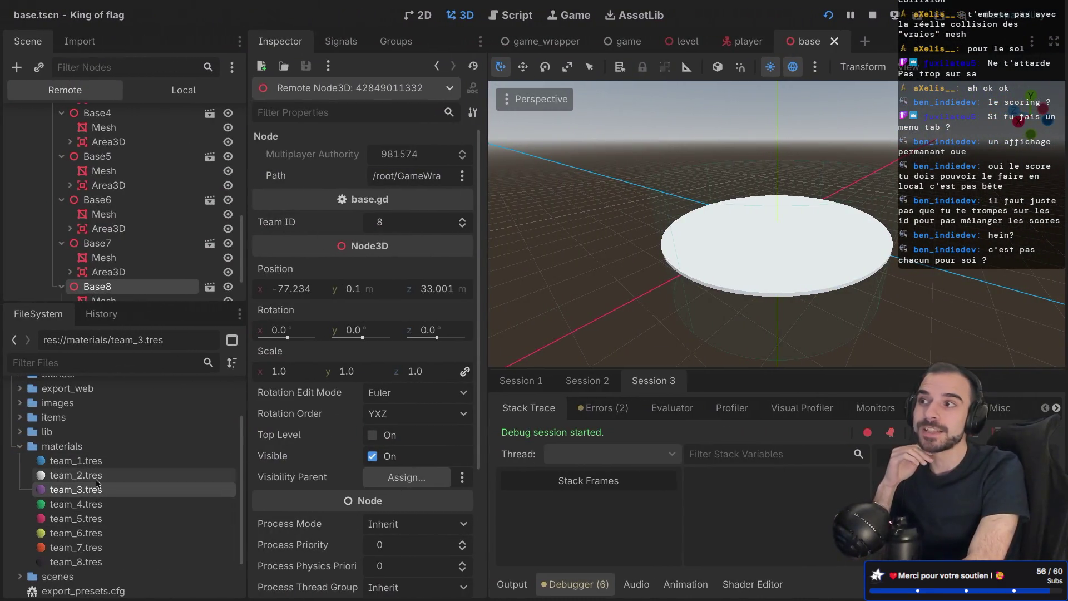
{"action": "key", "text": "ctrl+Left"}
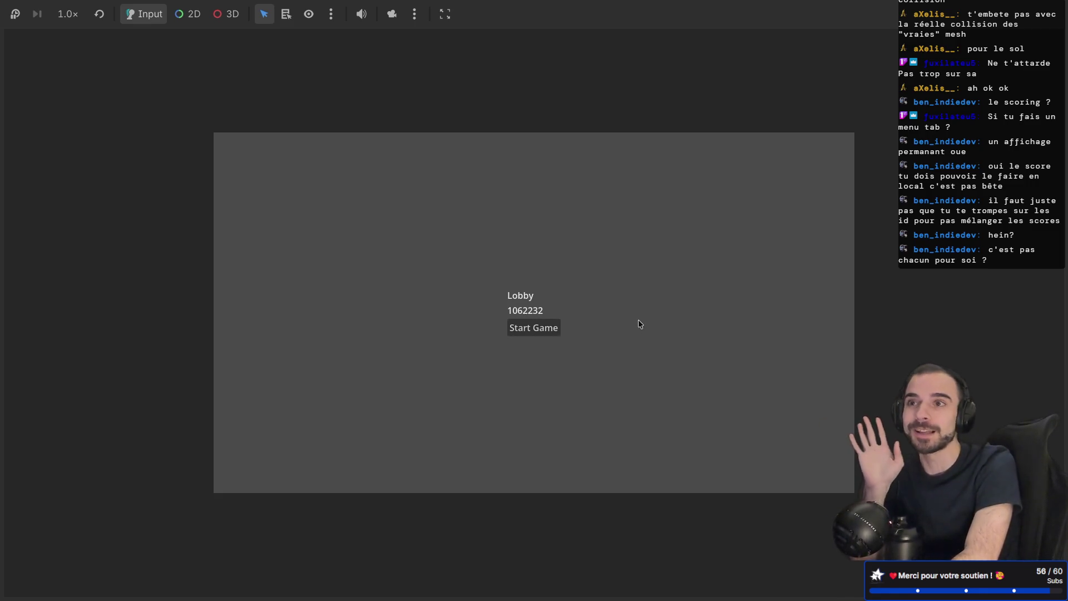
{"action": "key", "text": "ctrl+Right"}
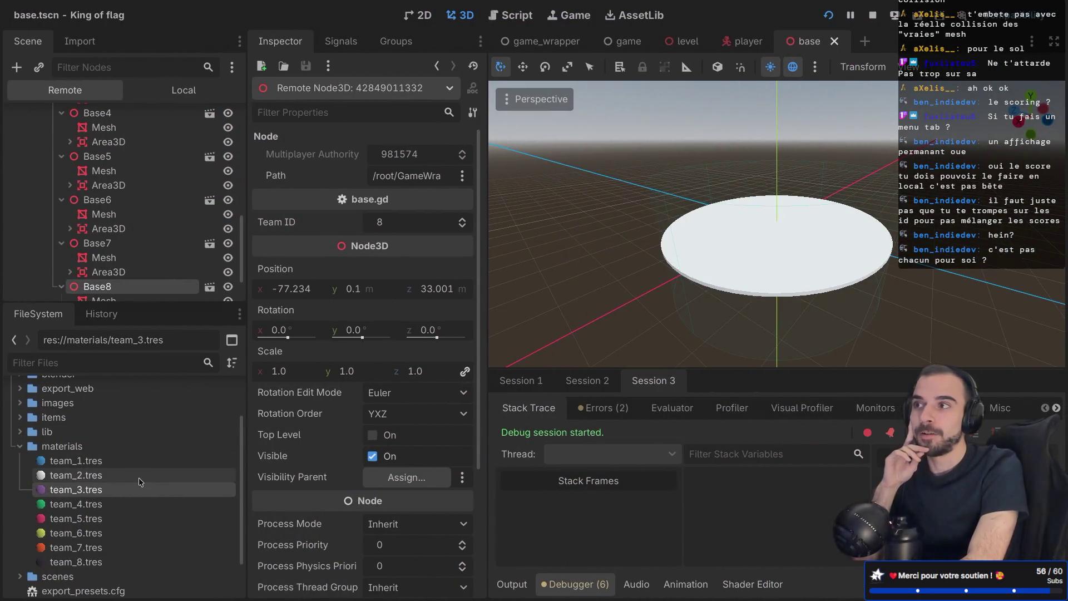
{"action": "left_click", "coordinate": [77, 461]}
{"action": "left_click", "coordinate": [89, 476]}
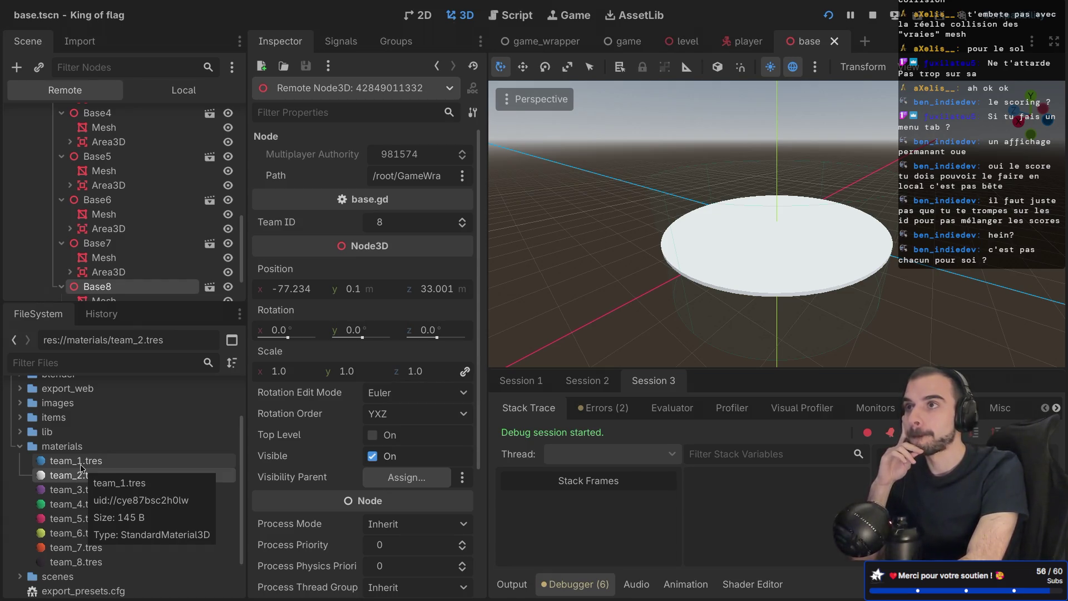
{"action": "left_click", "coordinate": [81, 465]}
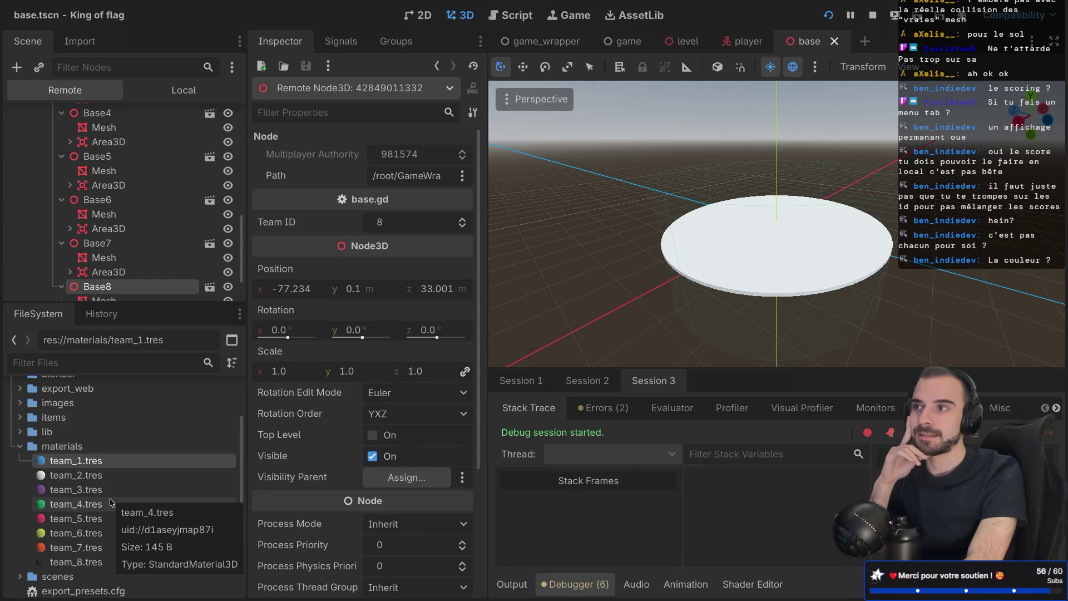
{"action": "left_click", "coordinate": [83, 475]}
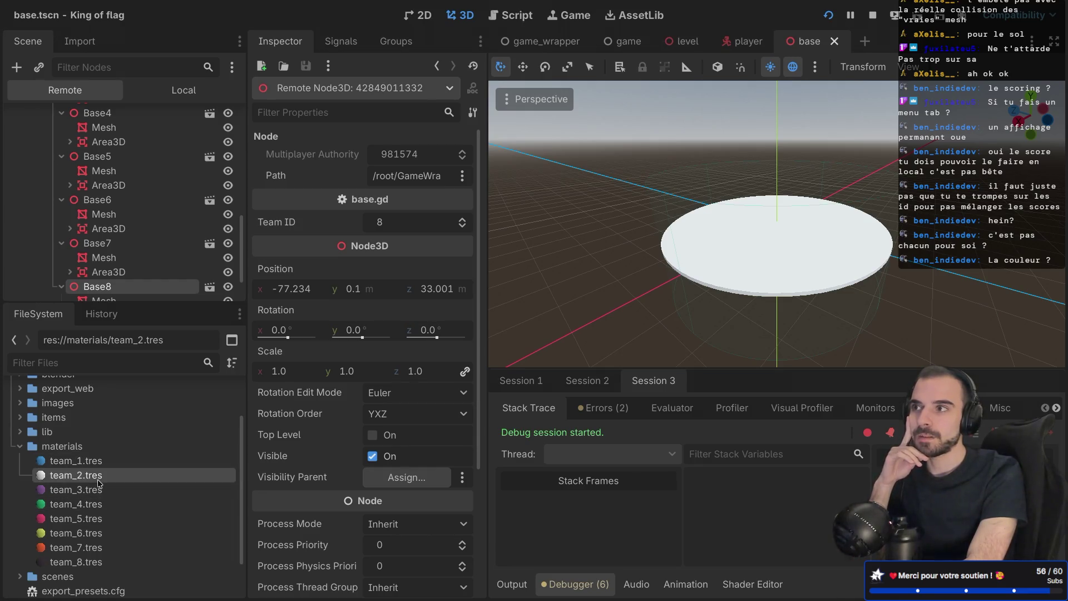
{"action": "left_click", "coordinate": [94, 489]}
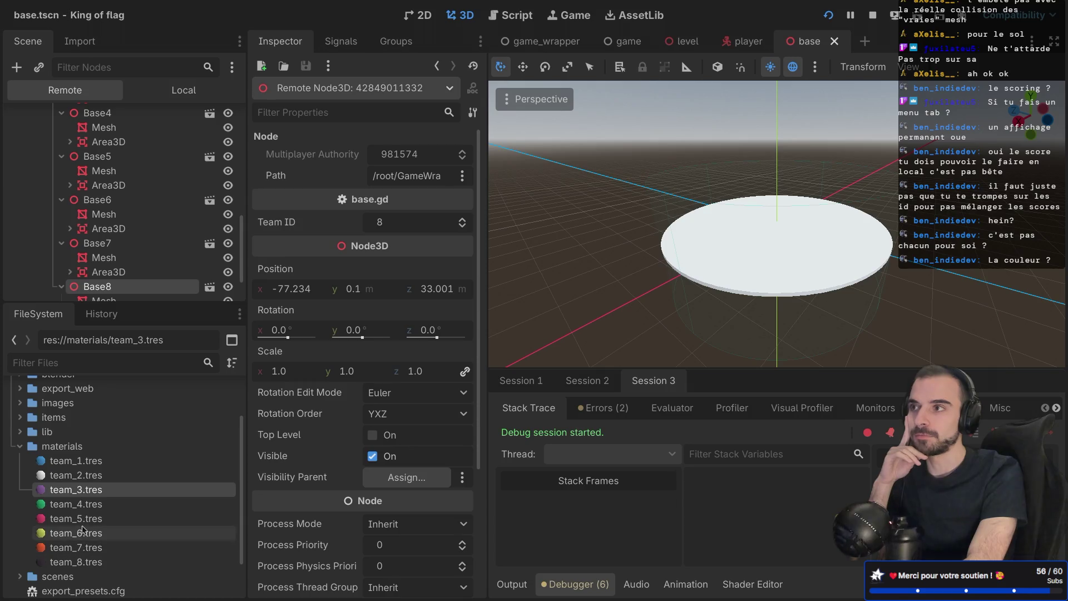
{"action": "left_click", "coordinate": [76, 460]}
{"action": "left_click", "coordinate": [76, 475]}
{"action": "left_click", "coordinate": [76, 489]}
{"action": "left_click", "coordinate": [76, 504]}
{"action": "left_click", "coordinate": [76, 519]}
{"action": "left_click", "coordinate": [75, 533]}
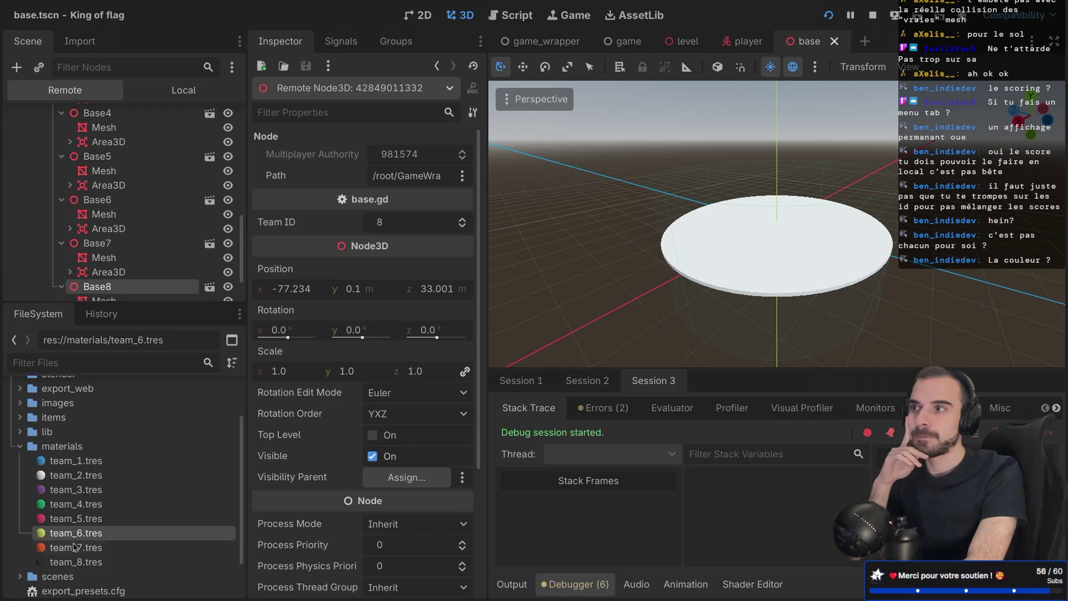
{"action": "left_click", "coordinate": [75, 548]}
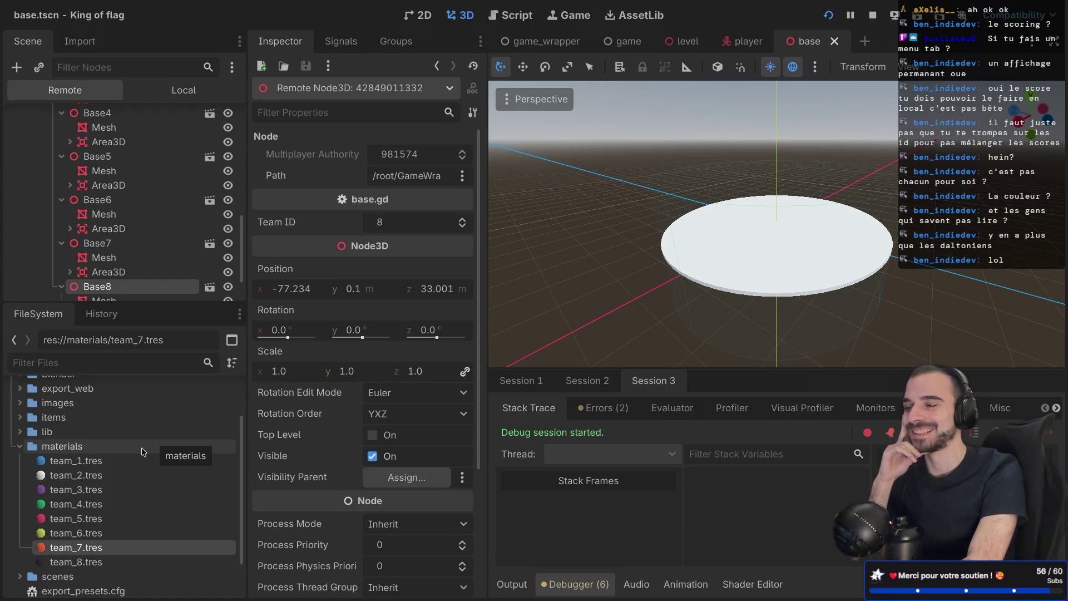
Step: Reselect team_1.tres in FileSystem, then switch to the running game's lobby window
{"action": "left_click", "coordinate": [111, 461]}
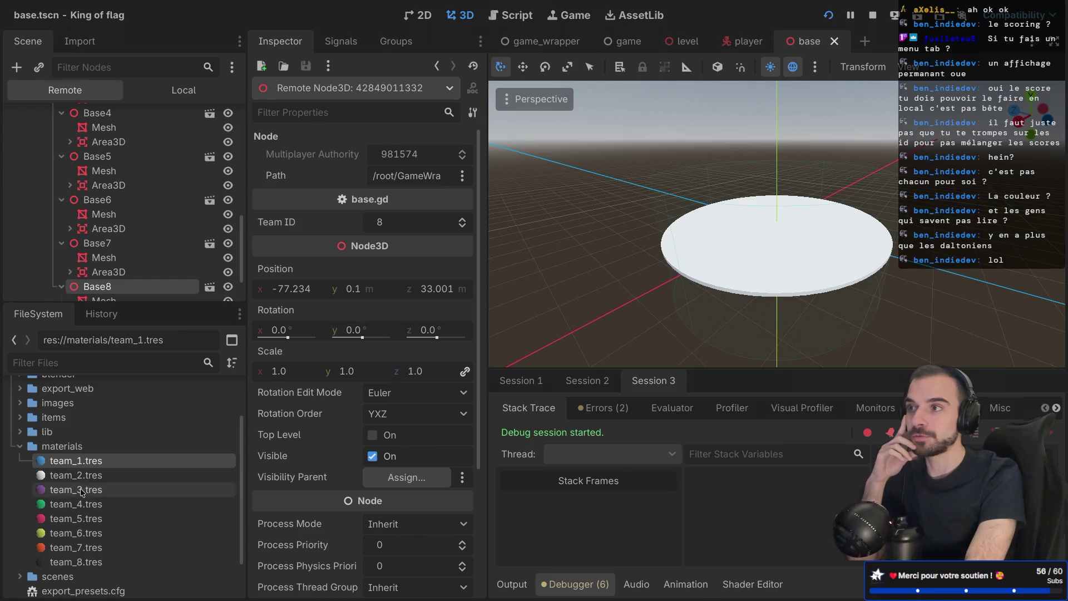
{"action": "mouse_move", "coordinate": [94, 554]}
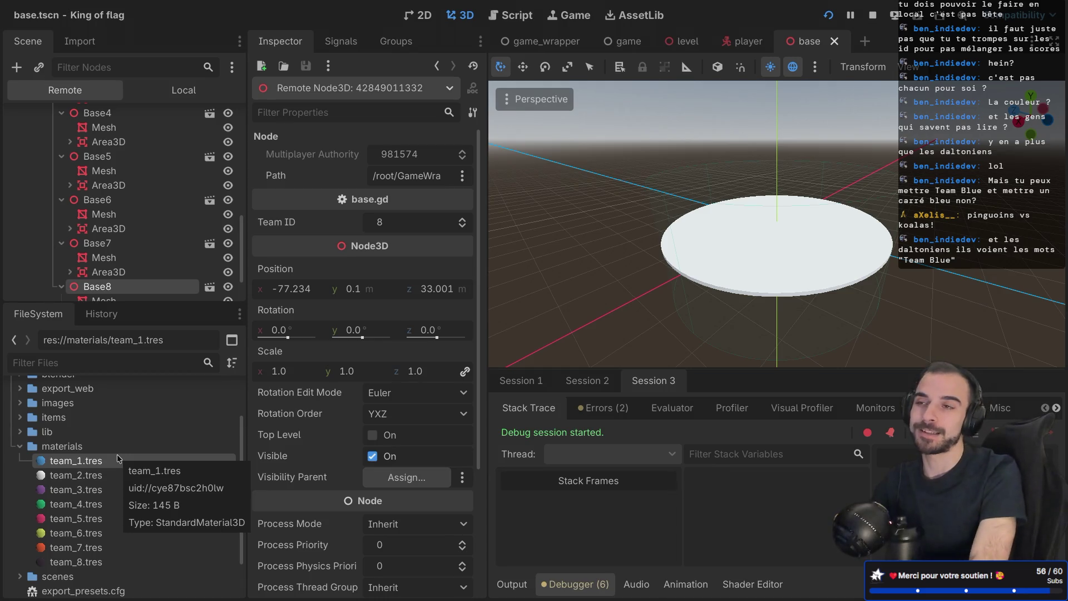
{"action": "key", "text": "alt+Tab"}
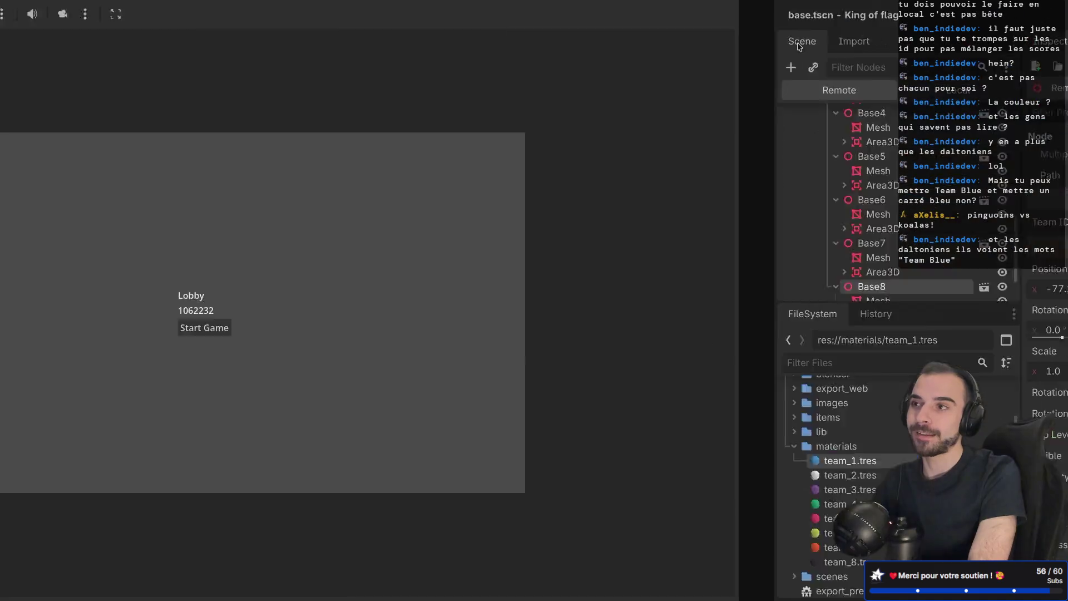
Step: Start the match, walk the character forward onto its blue base, and return to the editor
{"action": "left_click", "coordinate": [524, 334]}
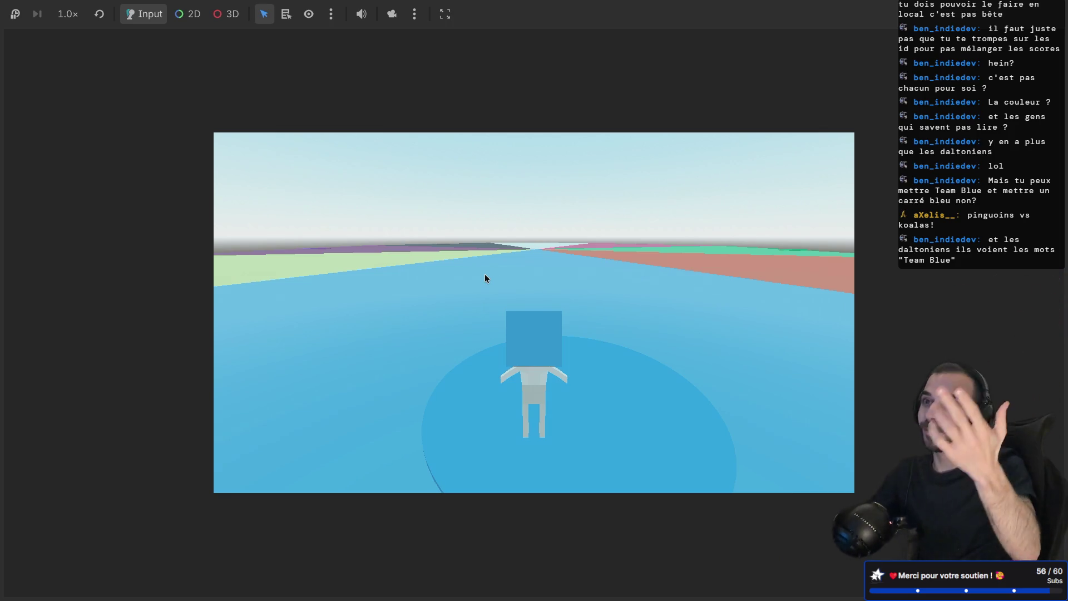
{"action": "key", "text": "w"}
{"action": "key", "text": "alt+Tab"}
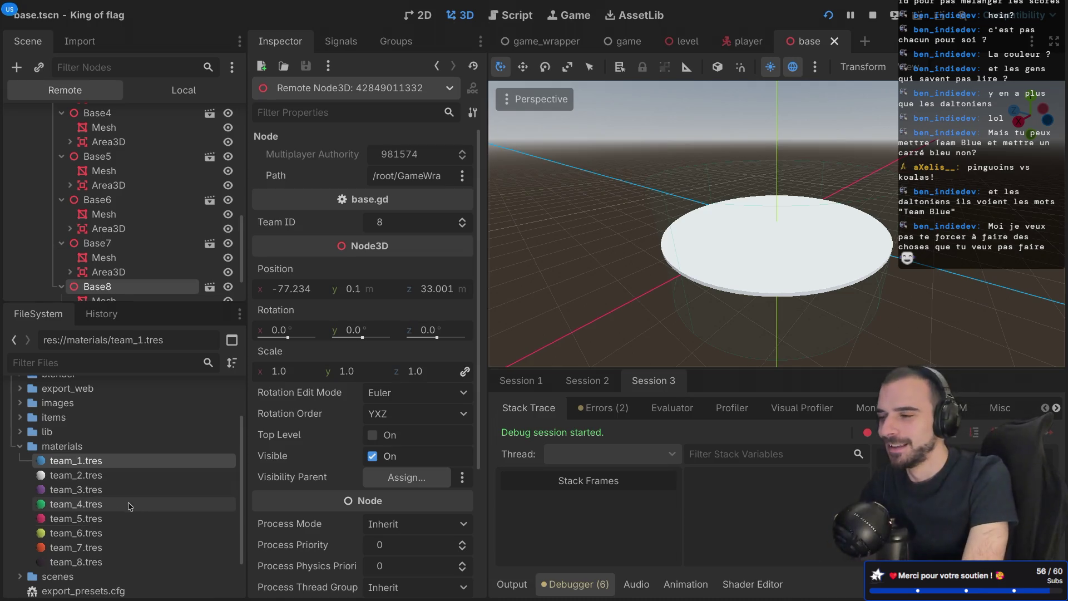
{"action": "scroll", "coordinate": [158, 234], "scroll_direction": "up", "scroll_amount": 10}
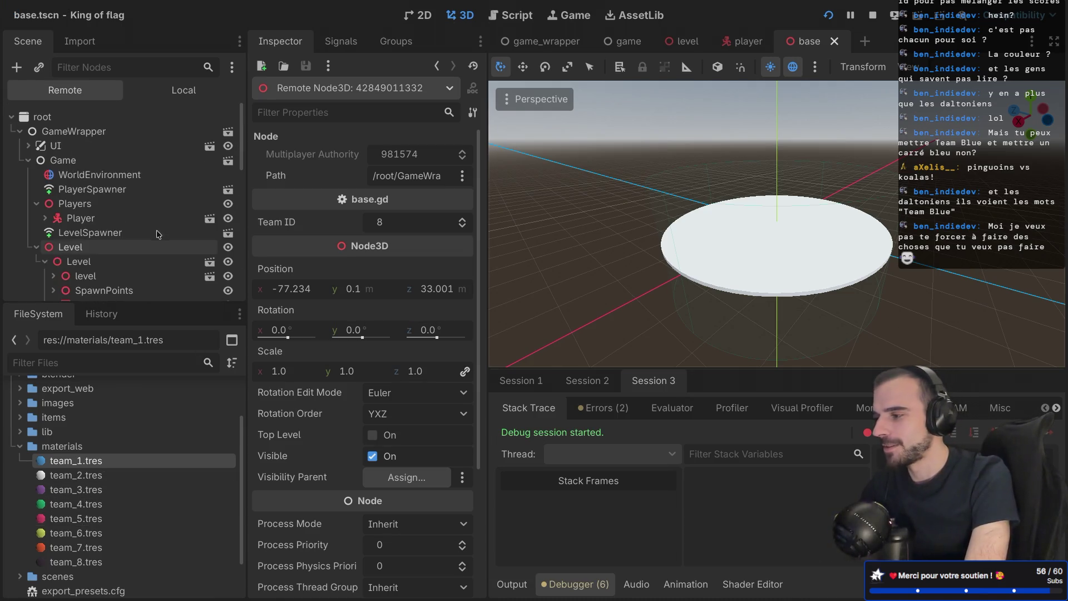
{"action": "left_click", "coordinate": [36, 246]}
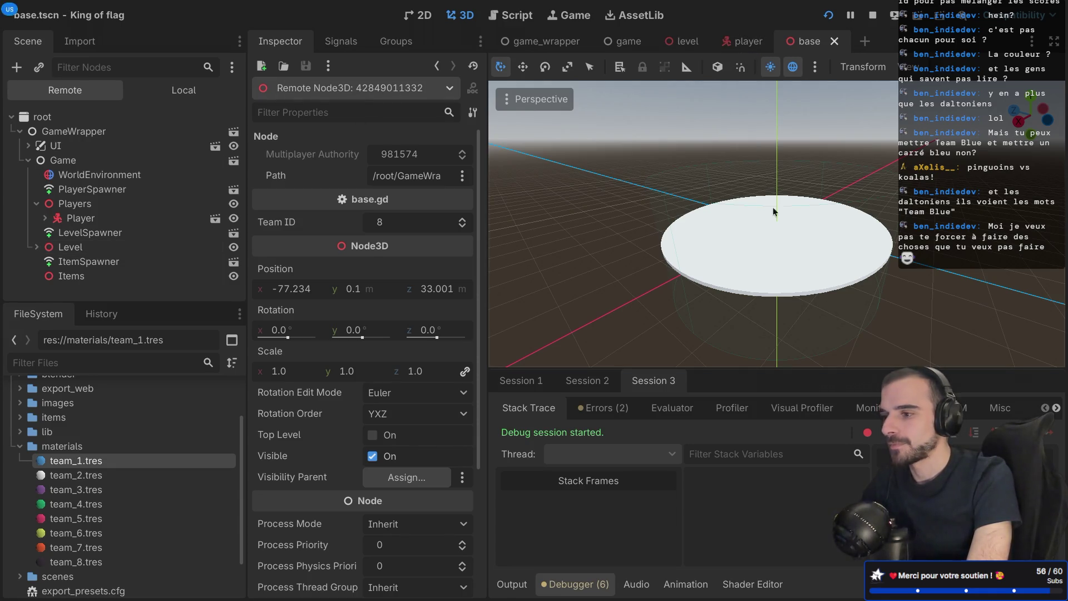
{"action": "left_click", "coordinate": [743, 42]}
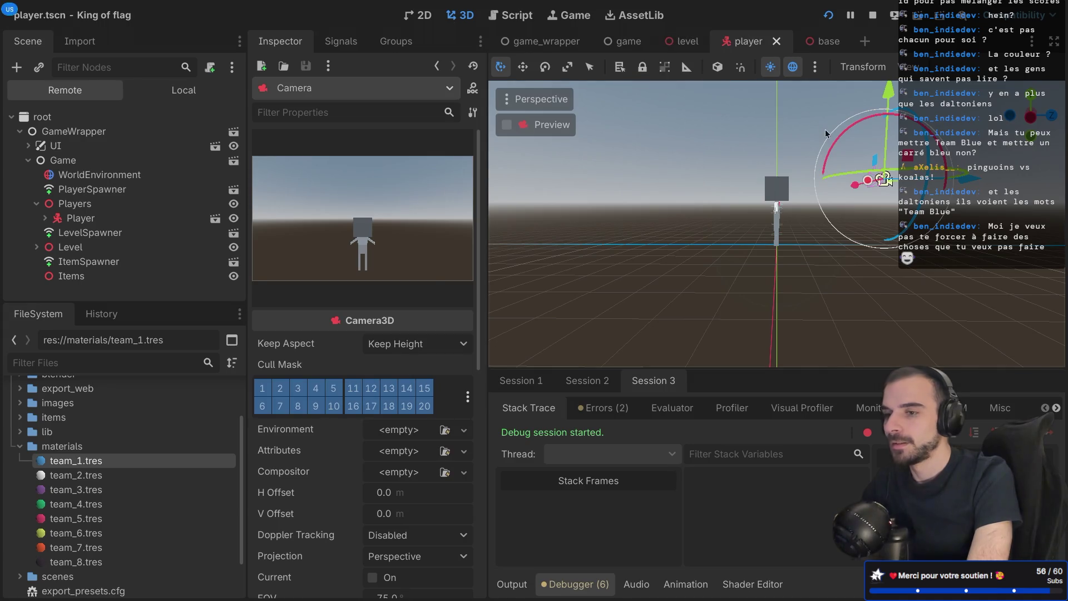
{"action": "left_click_drag", "start_coordinate": [825, 133], "coordinate": [818, 200]}
{"action": "left_click", "coordinate": [819, 43]}
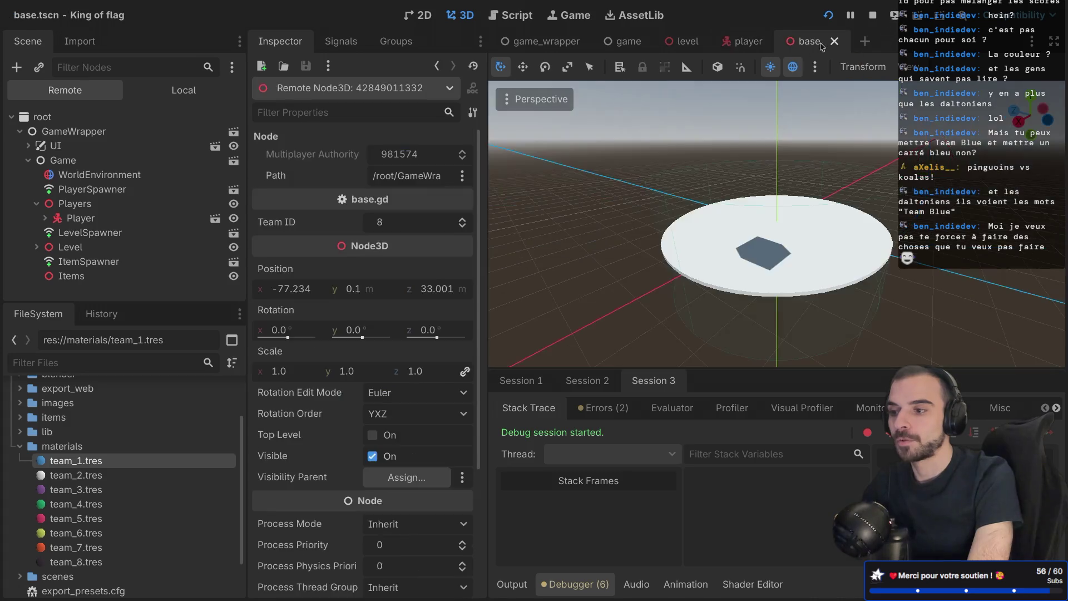
{"action": "mouse_move", "coordinate": [781, 190]}
{"action": "left_mouse_down"}
{"action": "mouse_move", "coordinate": [832, 162]}
{"action": "mouse_move", "coordinate": [781, 191]}
{"action": "left_mouse_up"}
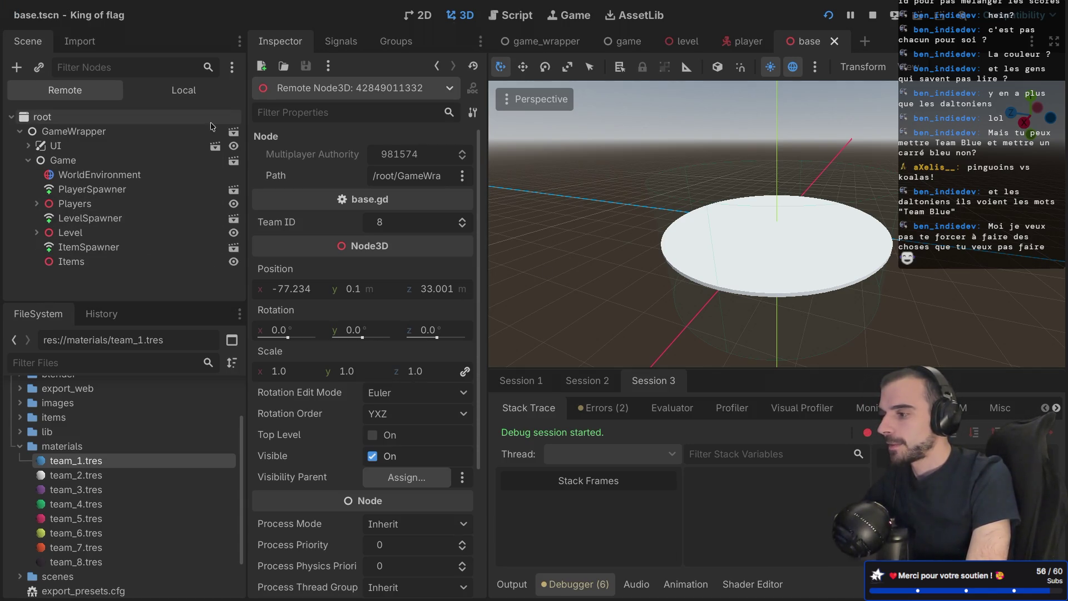
{"action": "left_click", "coordinate": [184, 90]}
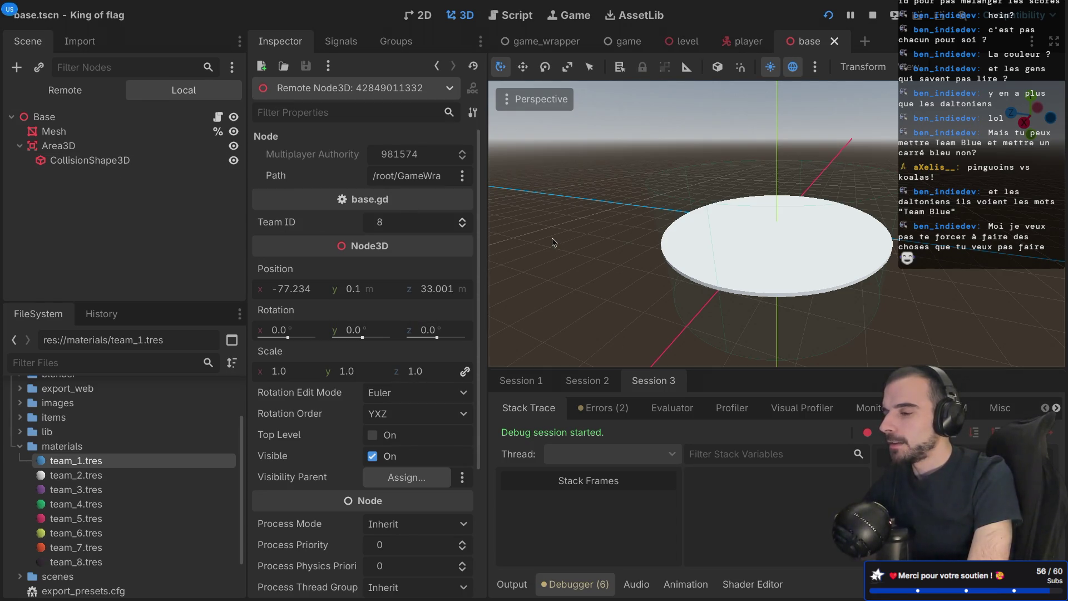
Step: Switch the Scene dock to the Local tree and select the base's Area3D
{"action": "left_click", "coordinate": [745, 41]}
{"action": "left_click", "coordinate": [807, 41]}
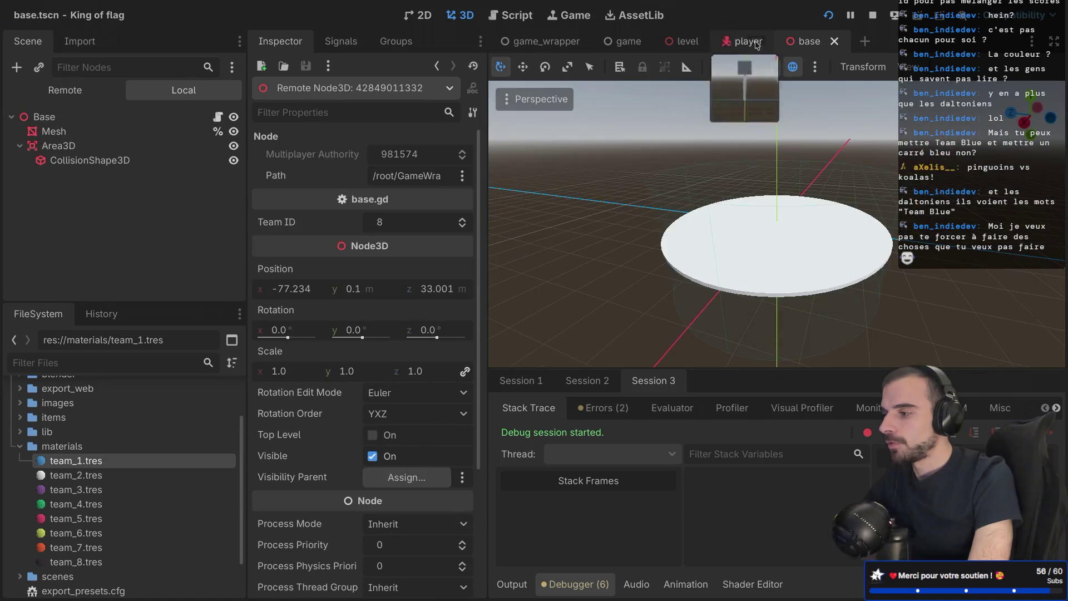
{"action": "left_click", "coordinate": [124, 160]}
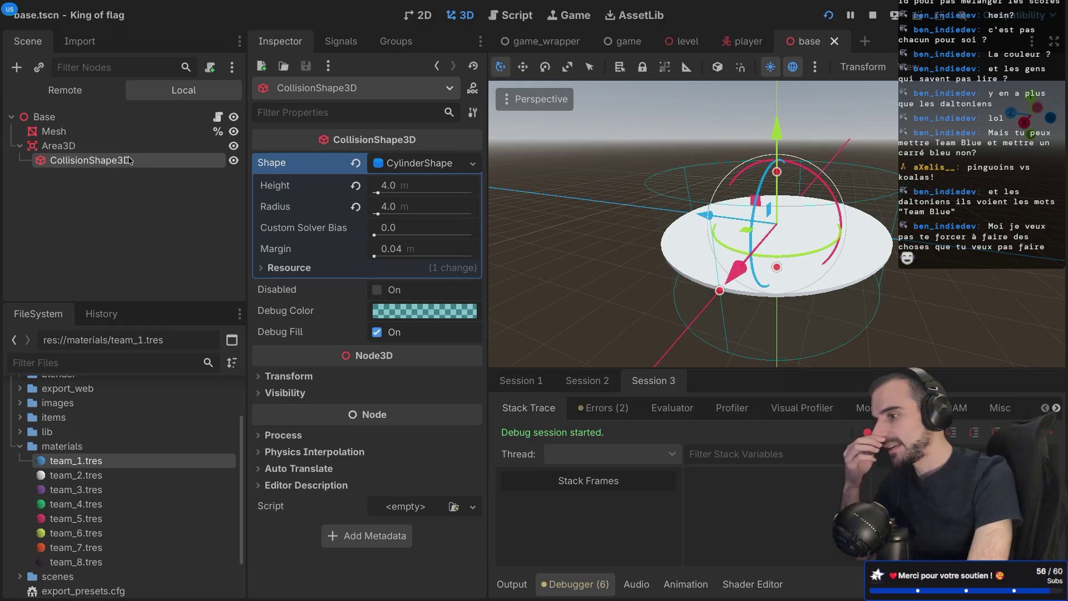
{"action": "left_click", "coordinate": [125, 146]}
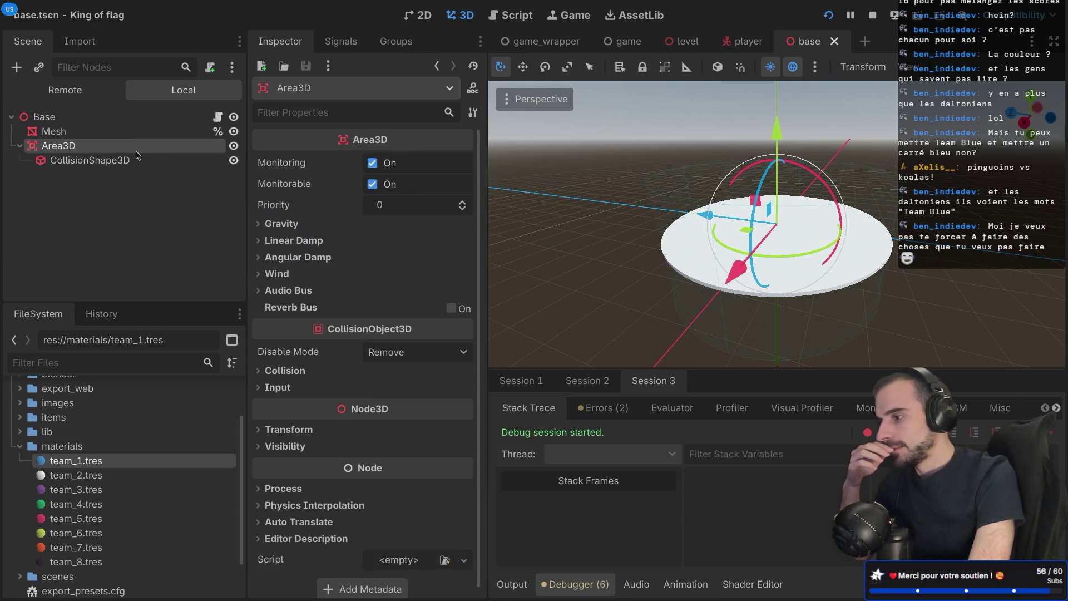
{"action": "left_click", "coordinate": [106, 145]}
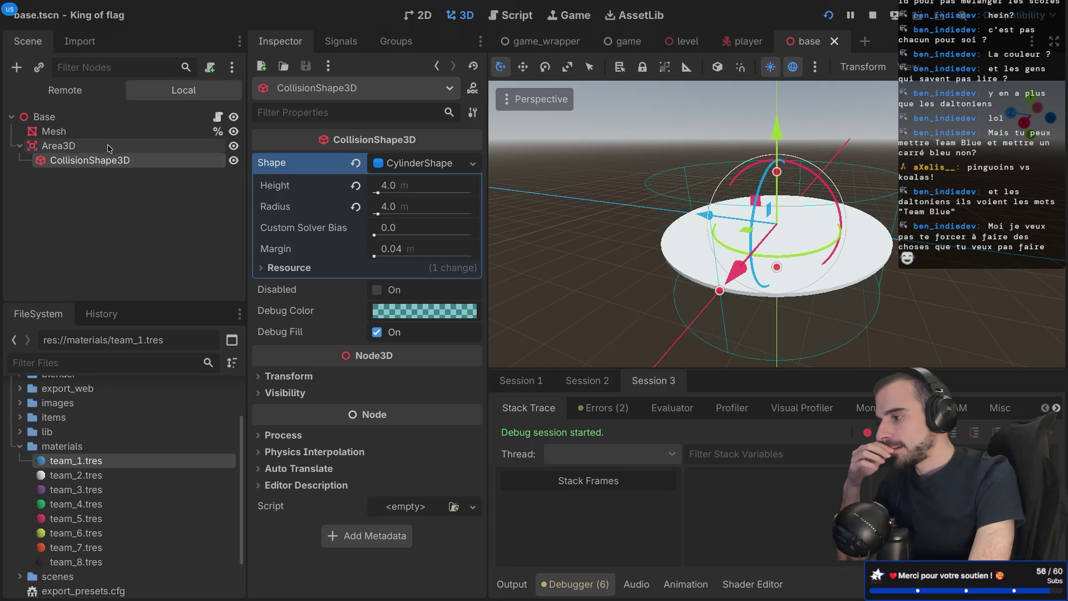
Step: List the Area3D's signals and open the connect dialog for area_entered
{"action": "left_click", "coordinate": [341, 43]}
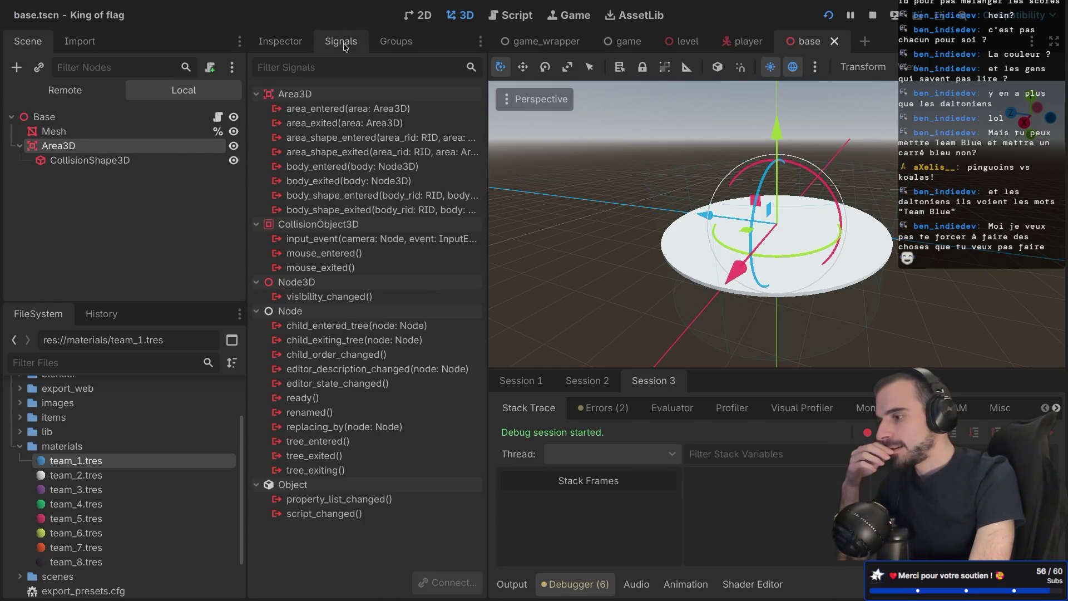
{"action": "mouse_move", "coordinate": [362, 112]}
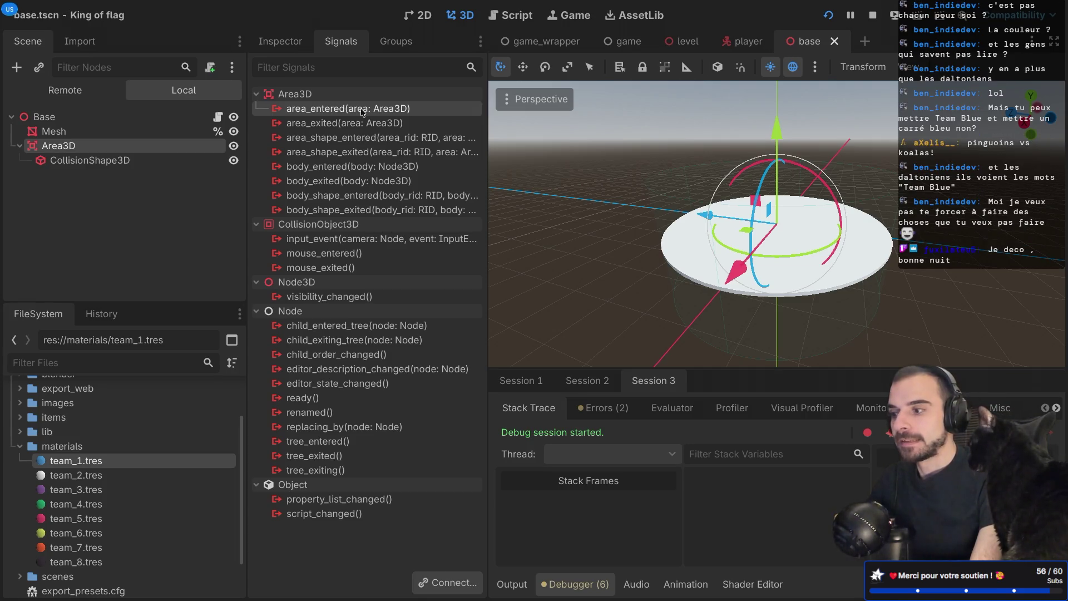
{"action": "double_click", "coordinate": [362, 111]}
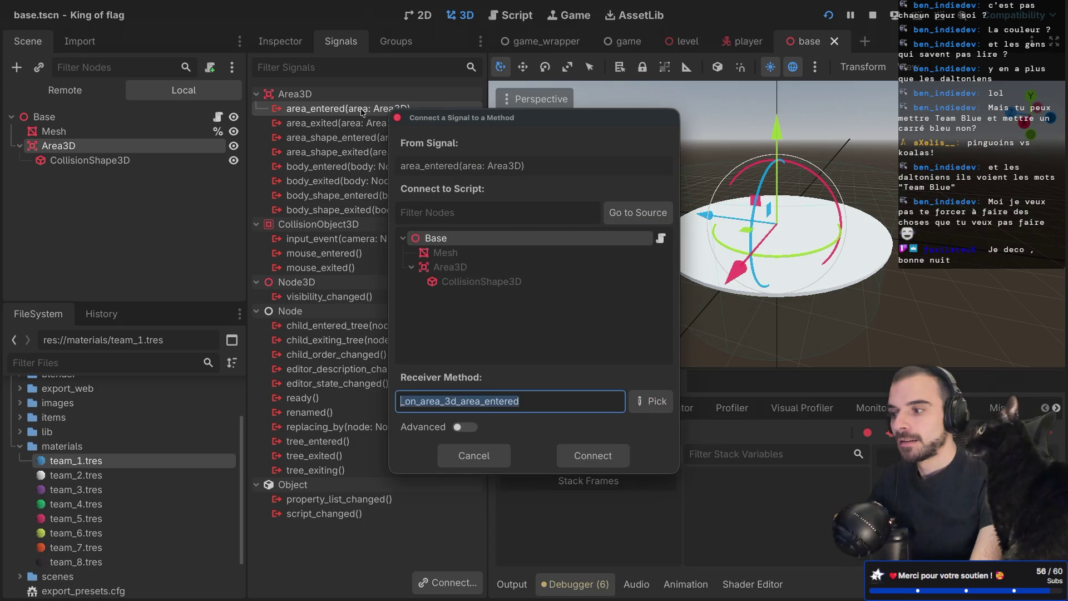
Step: Connect area_entered to a receiver method named _on_area_entered and save the base scene
{"action": "left_click", "coordinate": [516, 410]}
{"action": "left_click_drag", "start_coordinate": [460, 401], "coordinate": [417, 401]}
{"action": "key", "text": "BackSpace"}
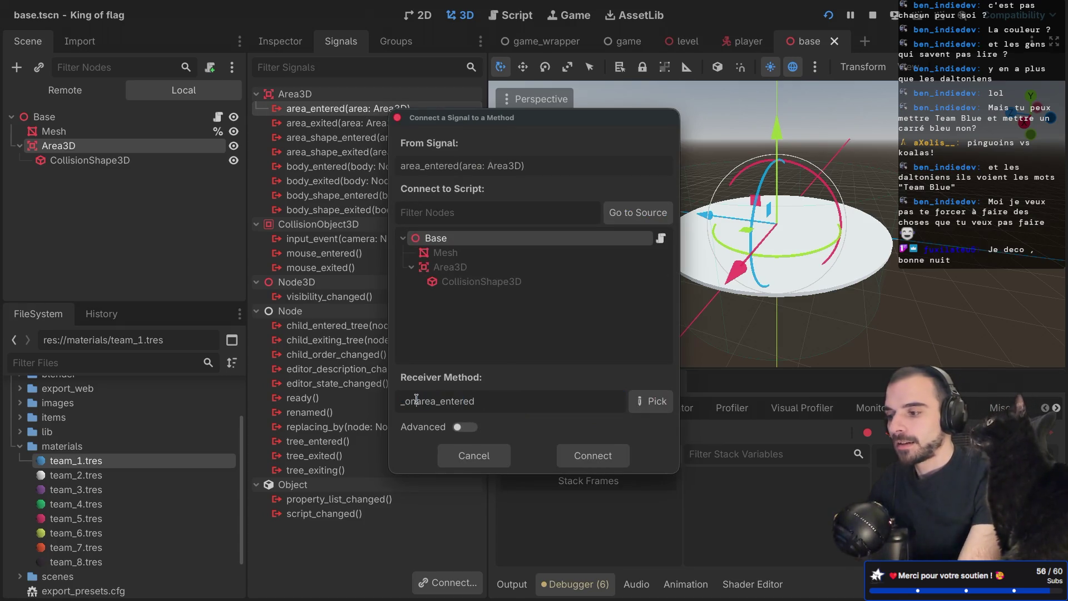
{"action": "left_click", "coordinate": [593, 456]}
{"action": "key", "text": "ctrl+s"}
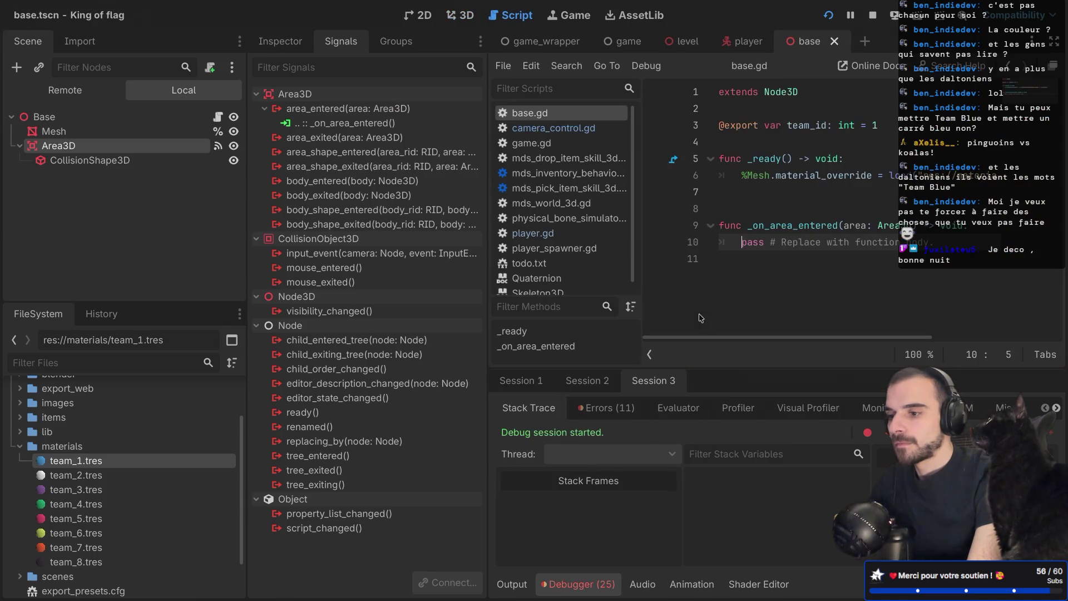
{"action": "key", "text": "ctrl+shift+F11"}
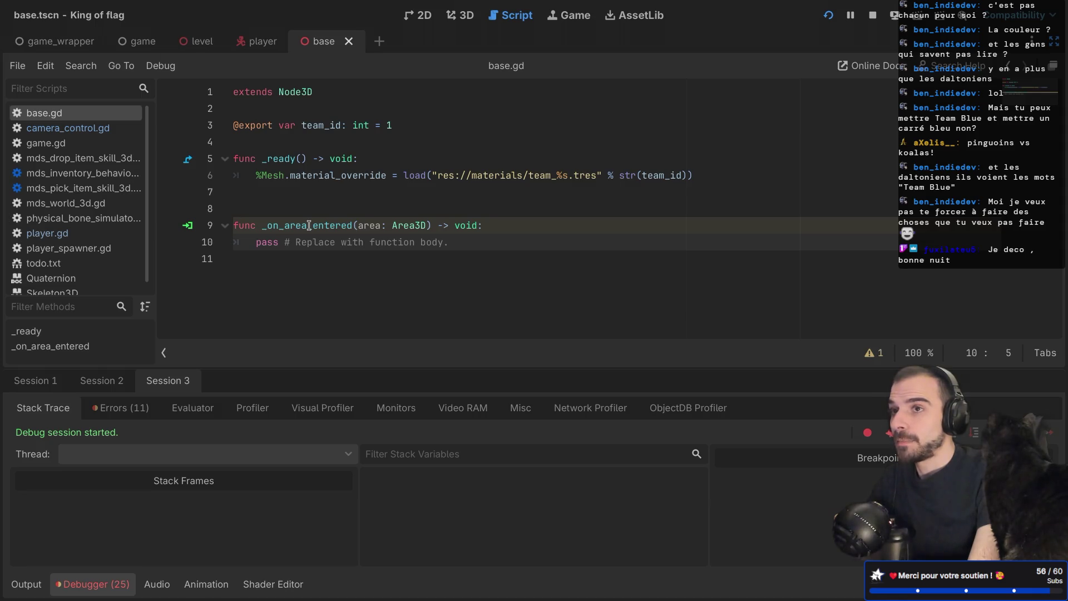
Step: Remove the empty line and declare 'var score: int = 0' below team_id in base.gd
{"action": "left_click", "coordinate": [280, 208]}
{"action": "key", "text": "BackSpace"}
{"action": "key", "text": "ctrl+s"}
{"action": "left_click", "coordinate": [406, 126]}
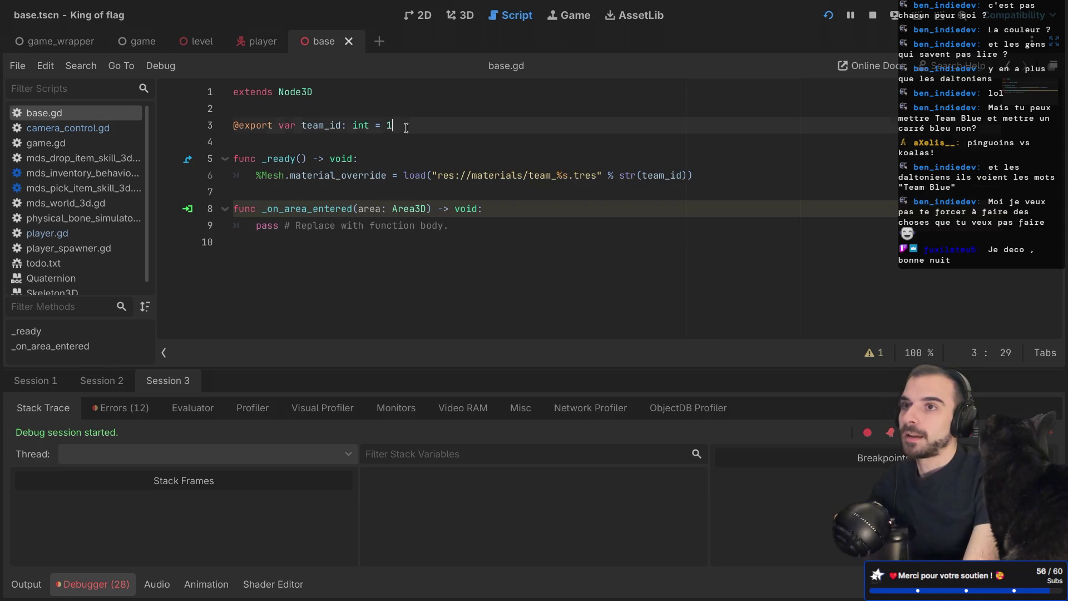
{"action": "key", "text": "Return"}
{"action": "type", "text": "var sc"}
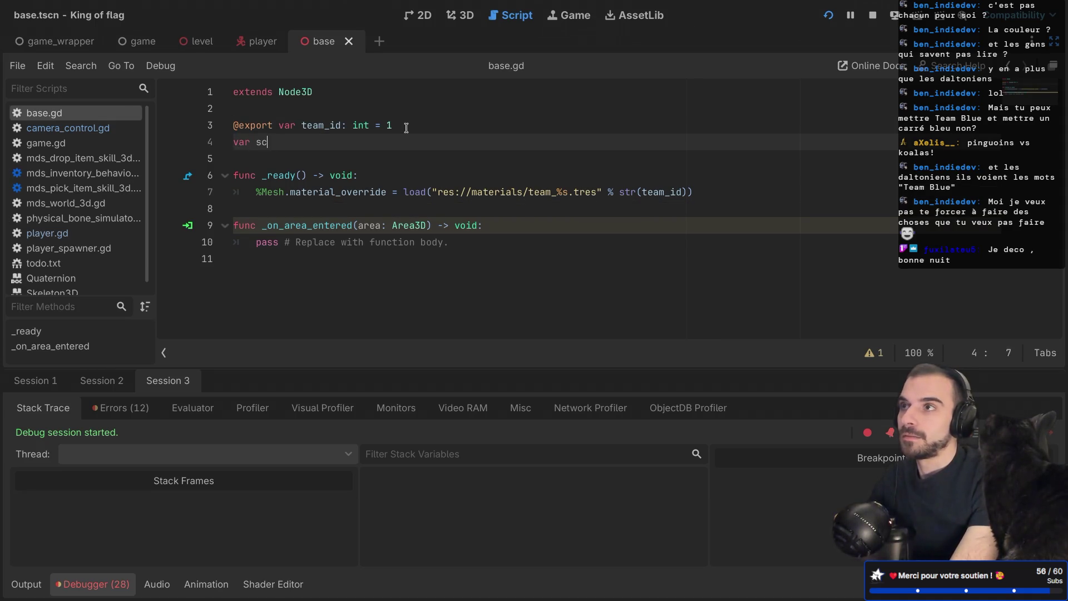
{"action": "type", "text": "ore = 0"}
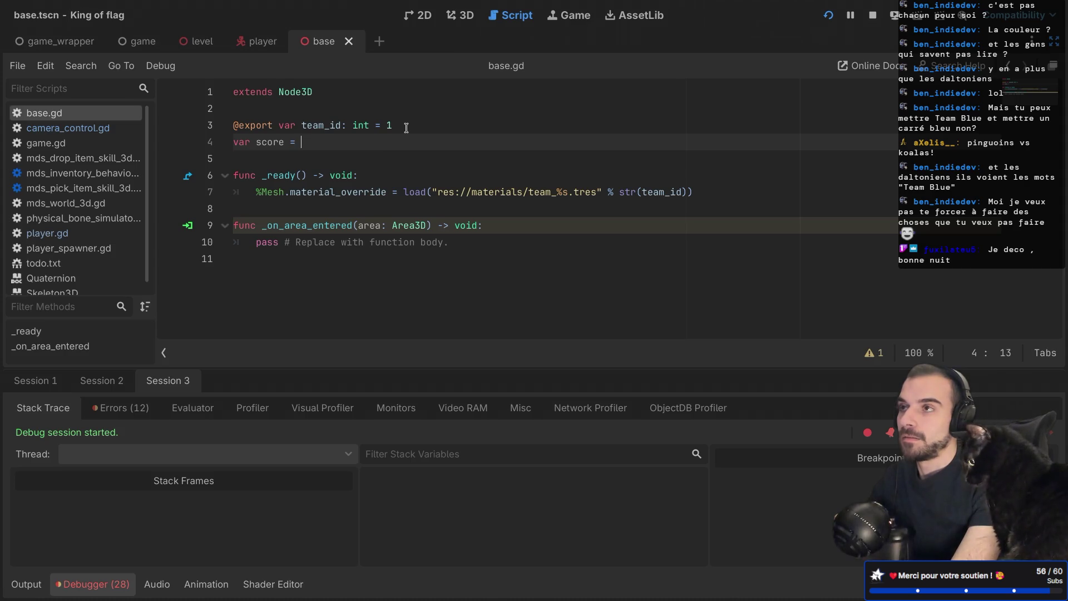
{"action": "key", "text": "Left"}
{"action": "key", "text": "Left"}
{"action": "key", "text": "Left"}
{"action": "type", "text": ": int"}
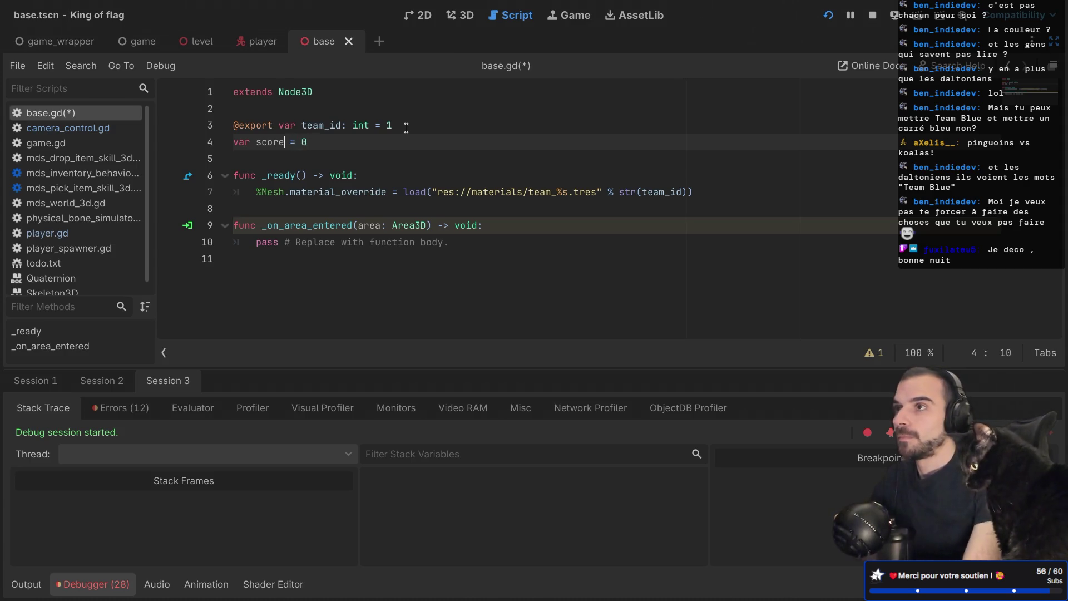
{"action": "left_click", "coordinate": [340, 337]}
{"action": "key", "text": "ctrl+s"}
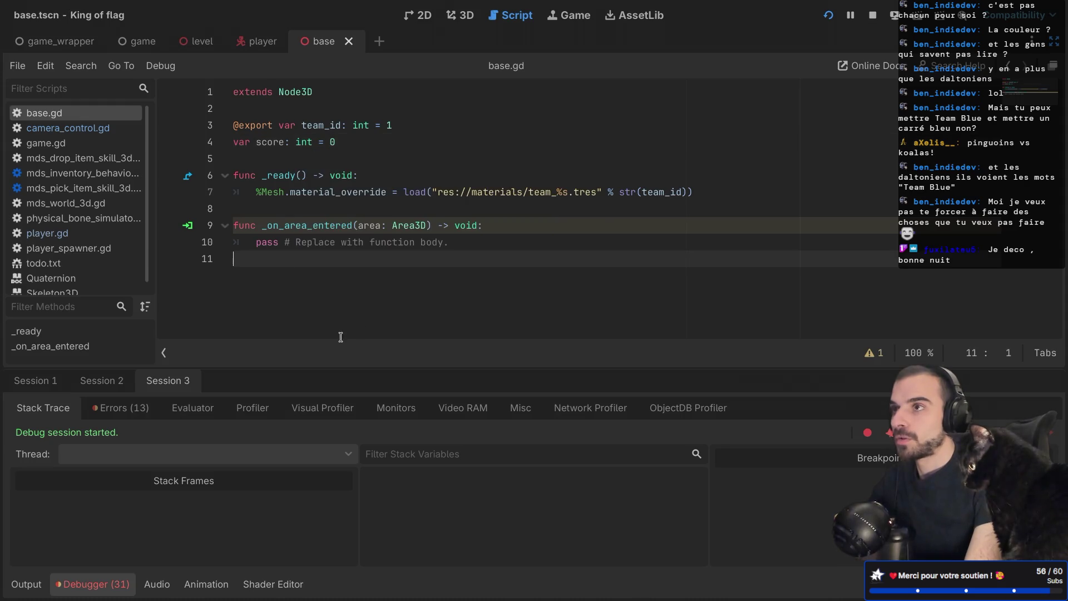
Step: Replace the pass in _on_area_entered with 'score += 1' and save base.gd
{"action": "left_click_drag", "start_coordinate": [259, 248], "coordinate": [477, 247]}
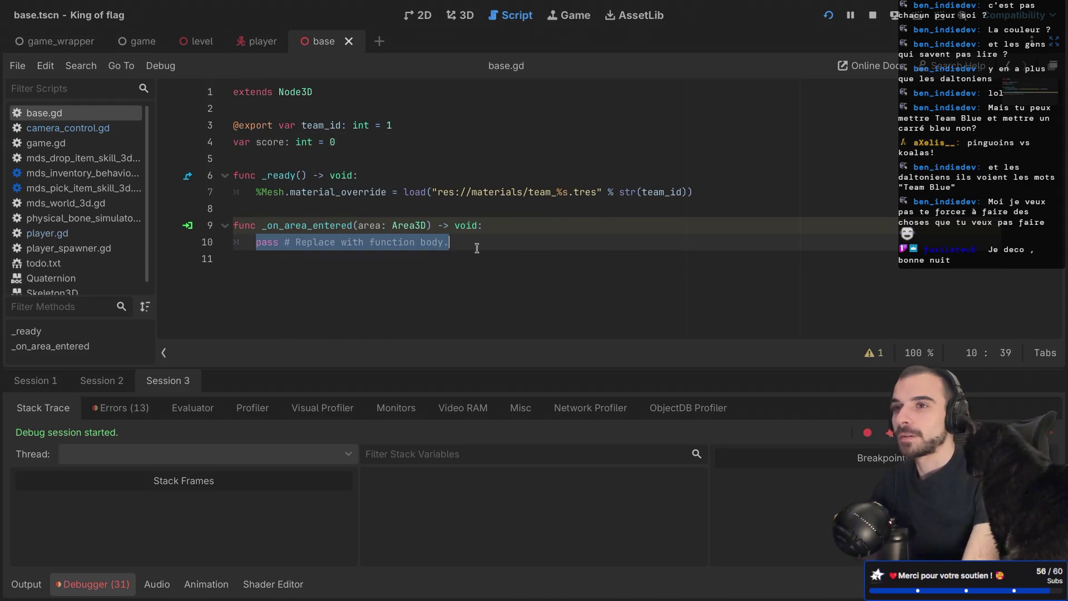
{"action": "key", "text": "BackSpace"}
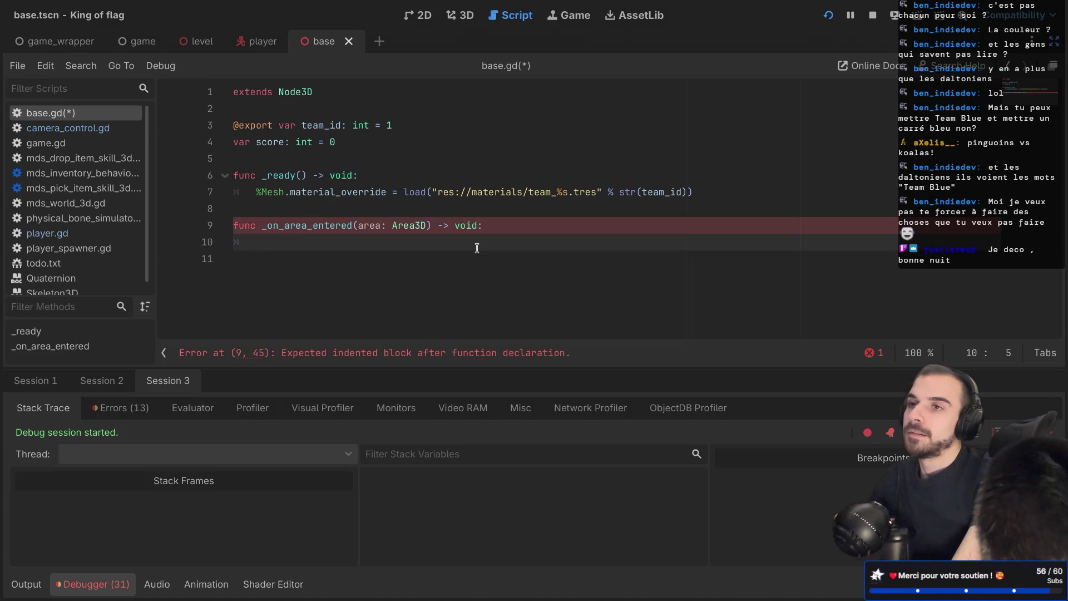
{"action": "type", "text": "score += 1"}
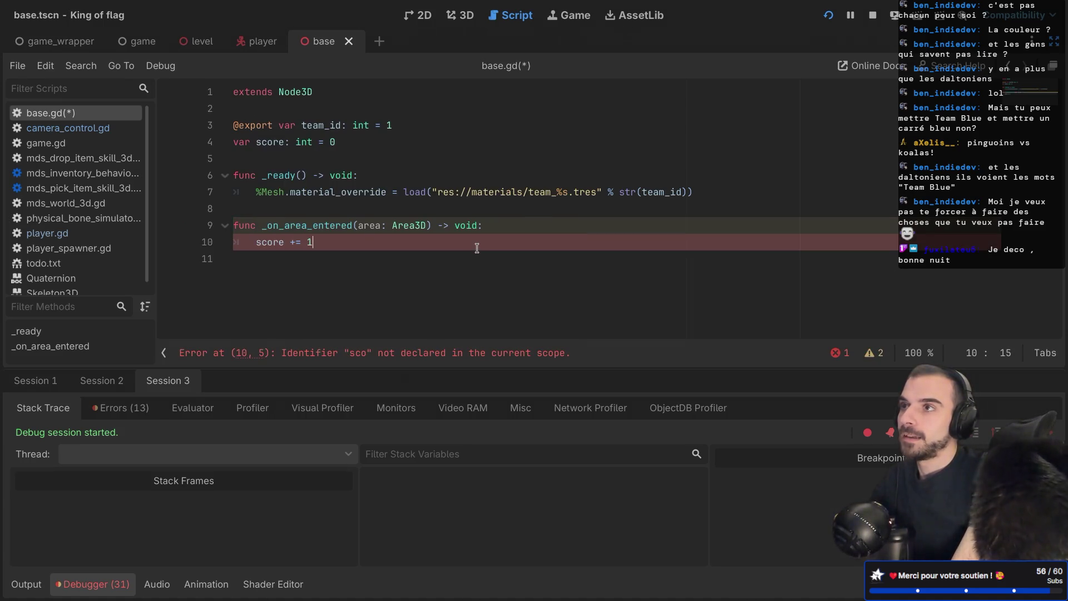
{"action": "key", "text": "ctrl+s"}
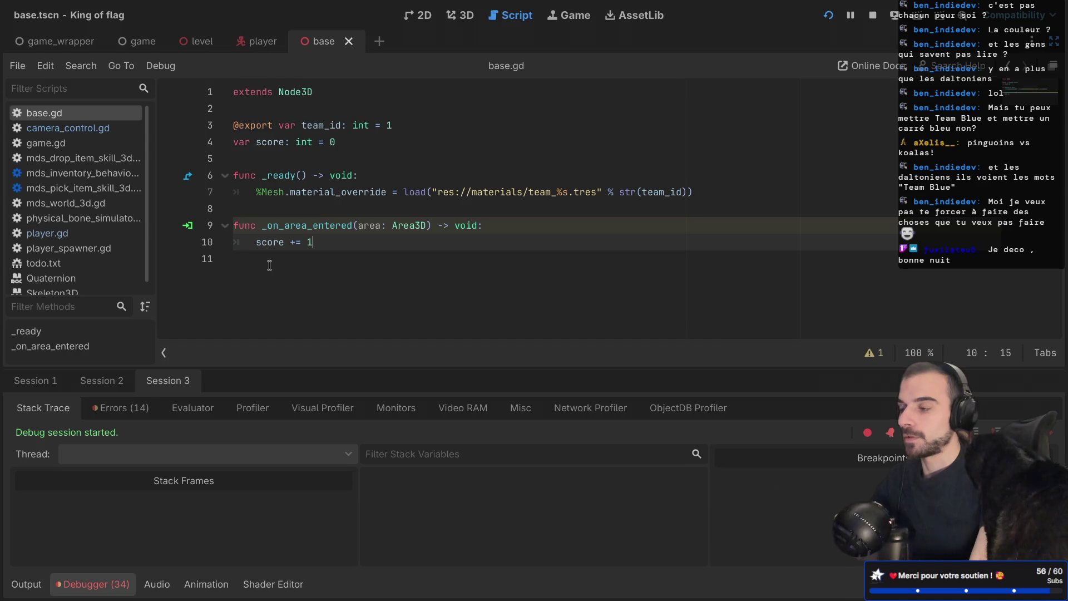
{"action": "key", "text": "ctrl+shift+F11"}
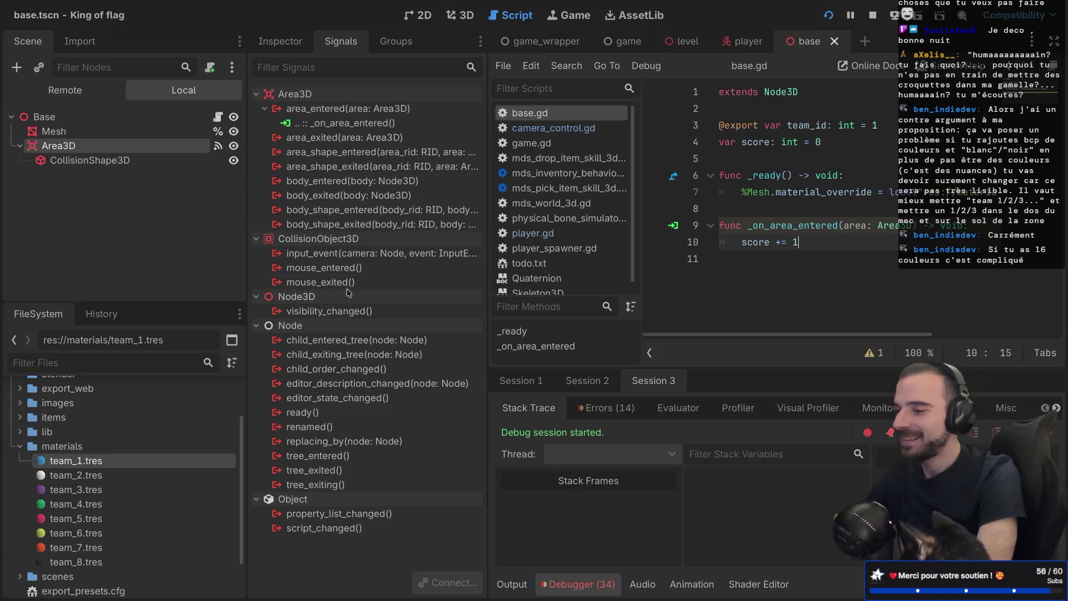
Step: Connect area_exited to a receiver method named _on_area_exited
{"action": "double_click", "coordinate": [365, 137]}
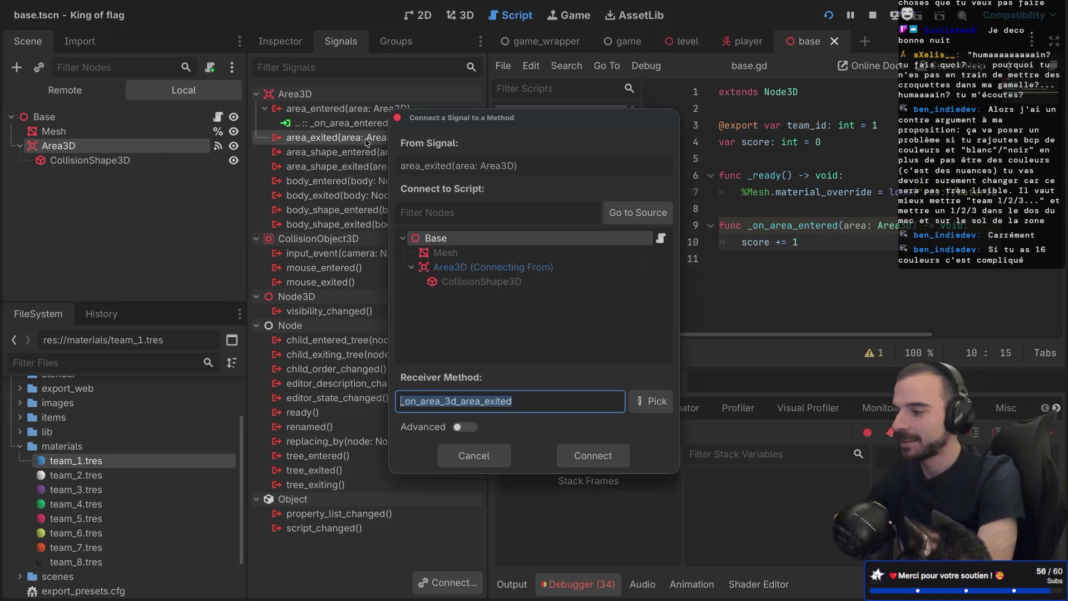
{"action": "left_click_drag", "start_coordinate": [464, 400], "coordinate": [426, 401]}
{"action": "key", "text": "BackSpace"}
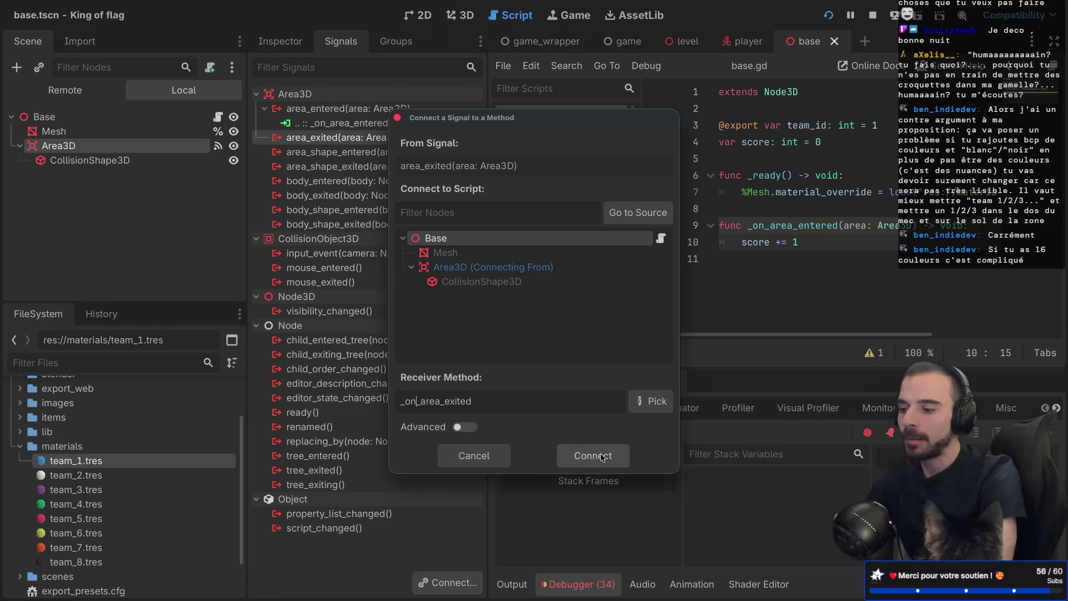
{"action": "left_click", "coordinate": [606, 459]}
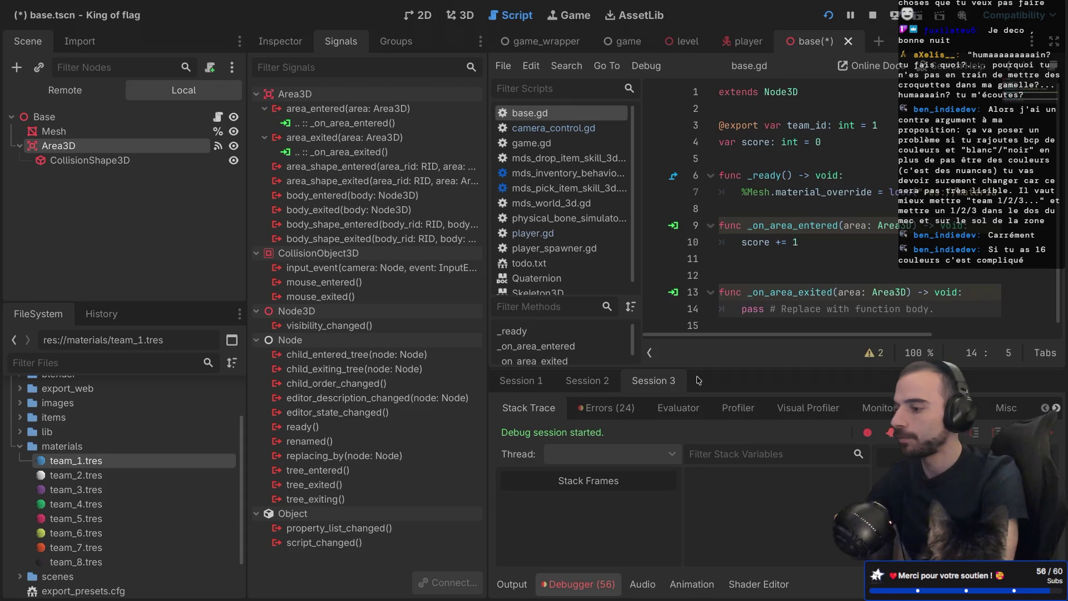
Step: Remove the extra blank line and replace _on_area_exited's pass with 'score -= 1'
{"action": "left_click", "coordinate": [747, 268]}
{"action": "key", "text": "BackSpace"}
{"action": "key", "text": "ctrl+s"}
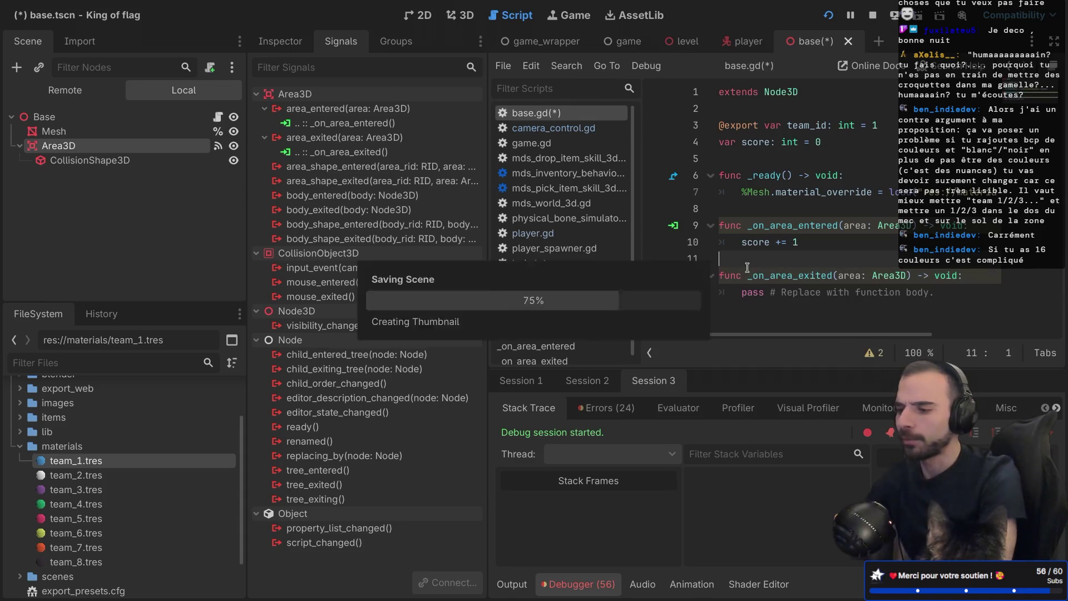
{"action": "left_click_drag", "start_coordinate": [940, 292], "coordinate": [743, 292]}
{"action": "key", "text": "BackSpace"}
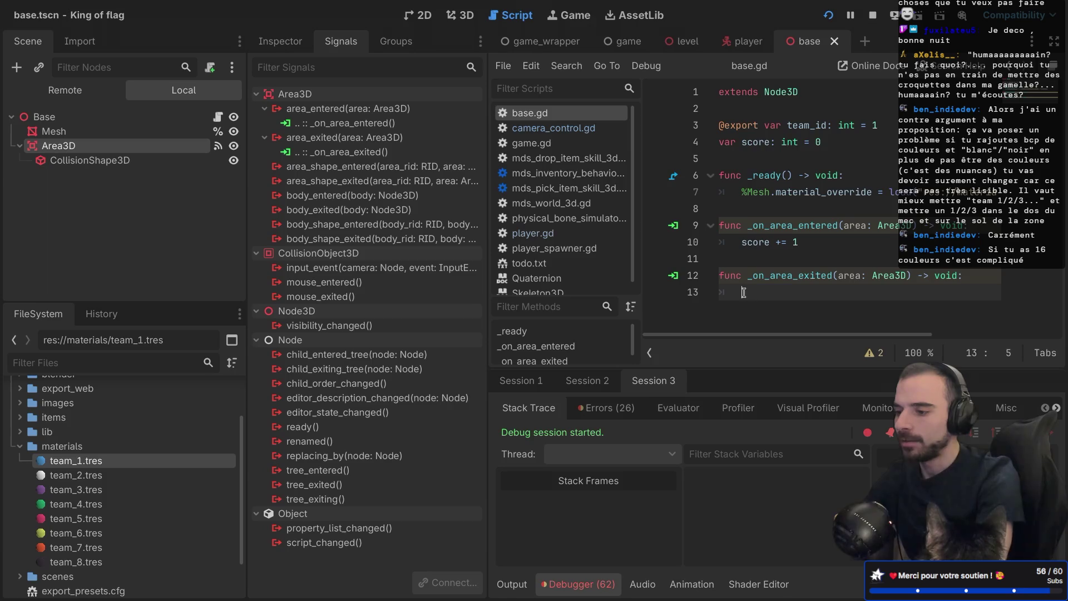
{"action": "type", "text": "score -="}
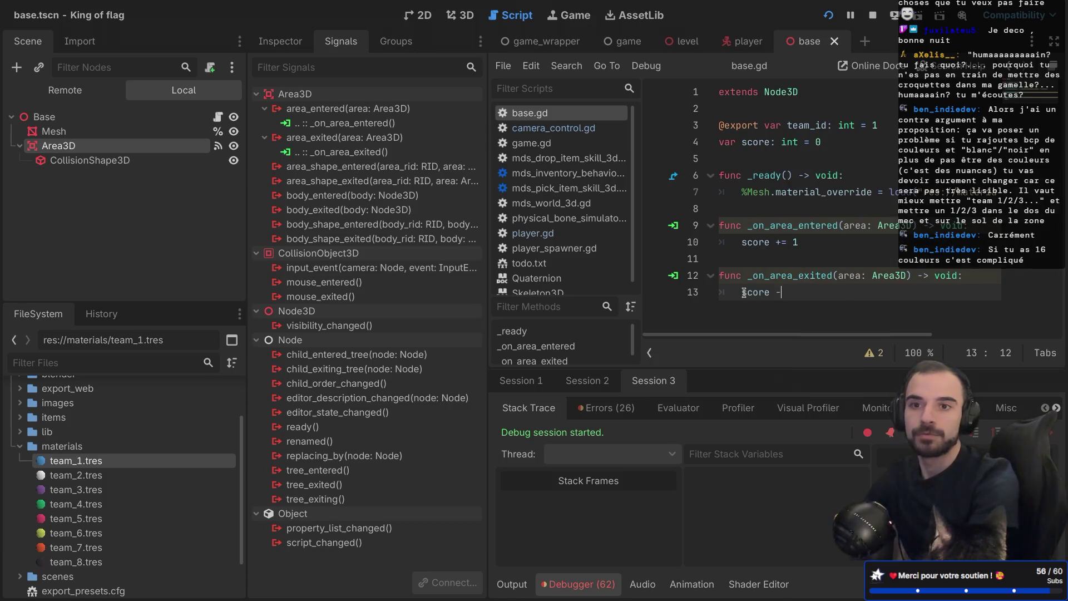
{"action": "type", "text": " 1"}
{"action": "key", "text": "Return"}
{"action": "left_click", "coordinate": [809, 241]}
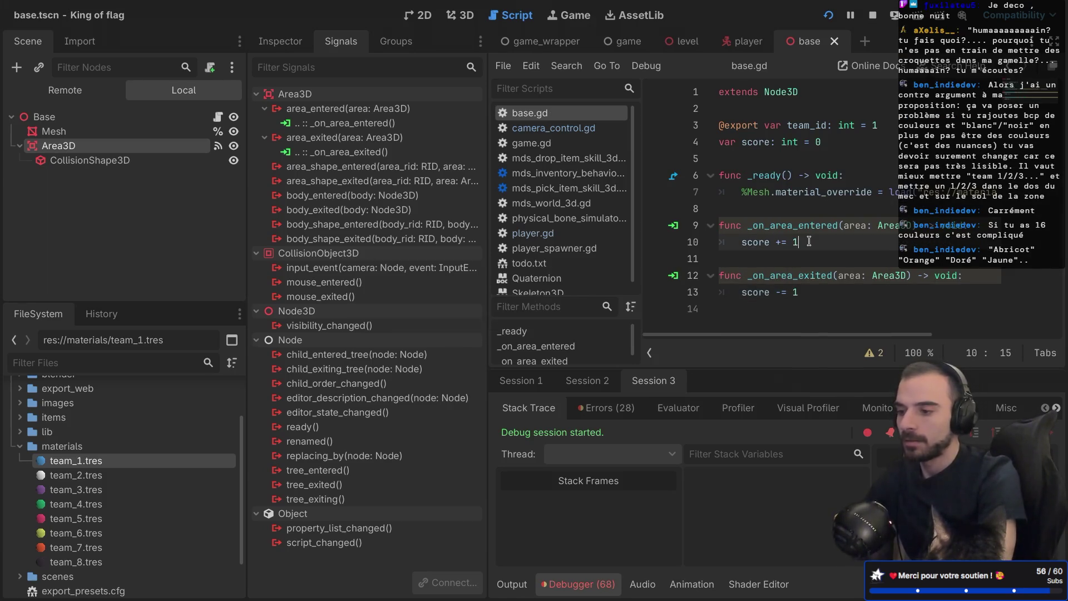
{"action": "key", "text": "ctrl+shift+F11"}
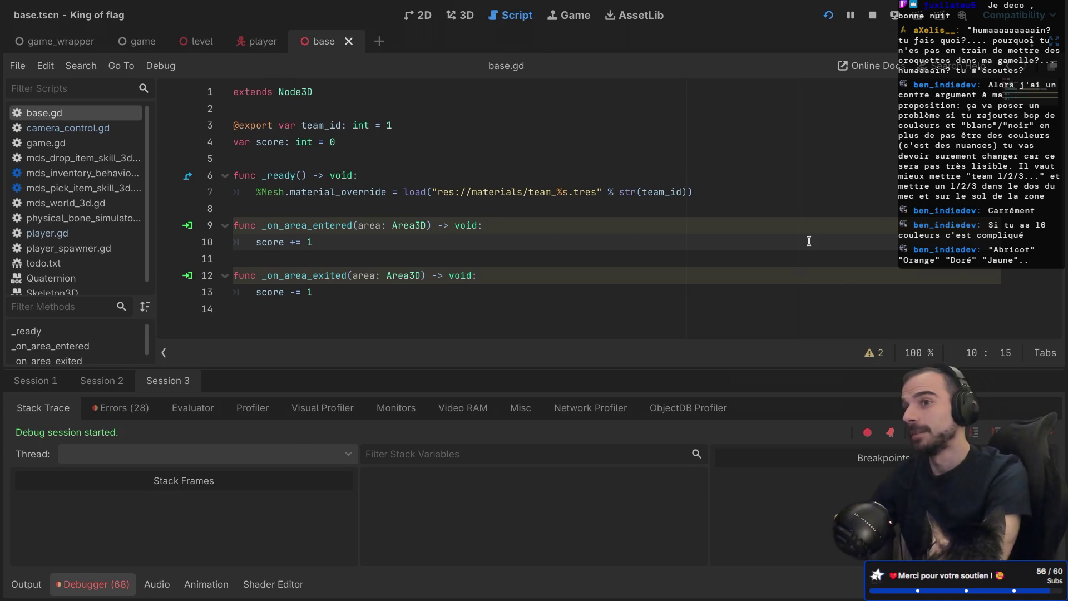
{"action": "key", "text": "ctrl+shift+F11"}
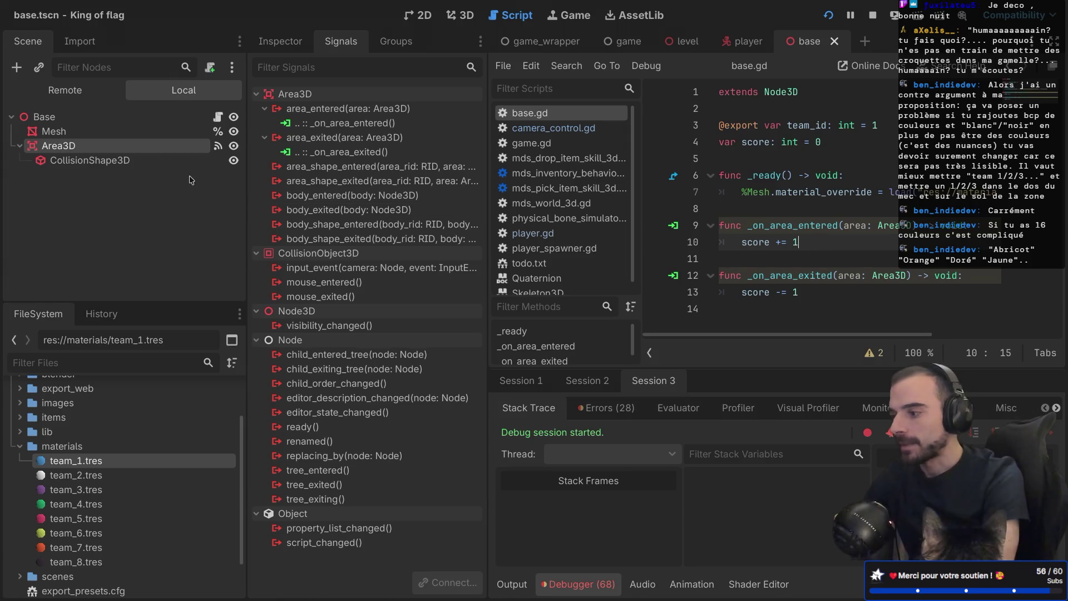
Step: Expand the Area3D's collision settings and uncheck collision layer 1 and mask 1
{"action": "left_click", "coordinate": [279, 41]}
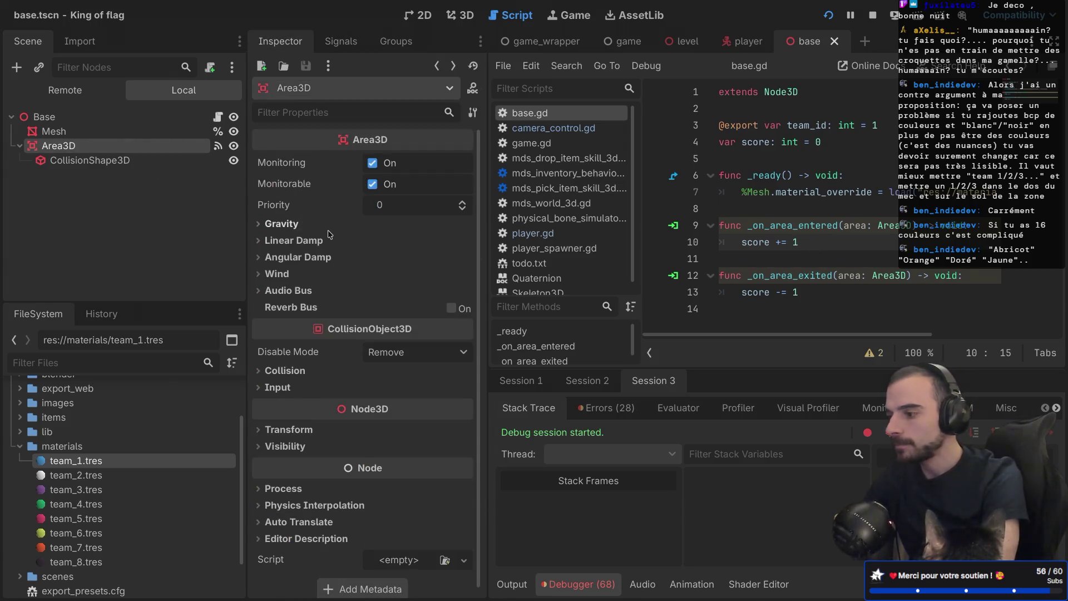
{"action": "left_click", "coordinate": [267, 371]}
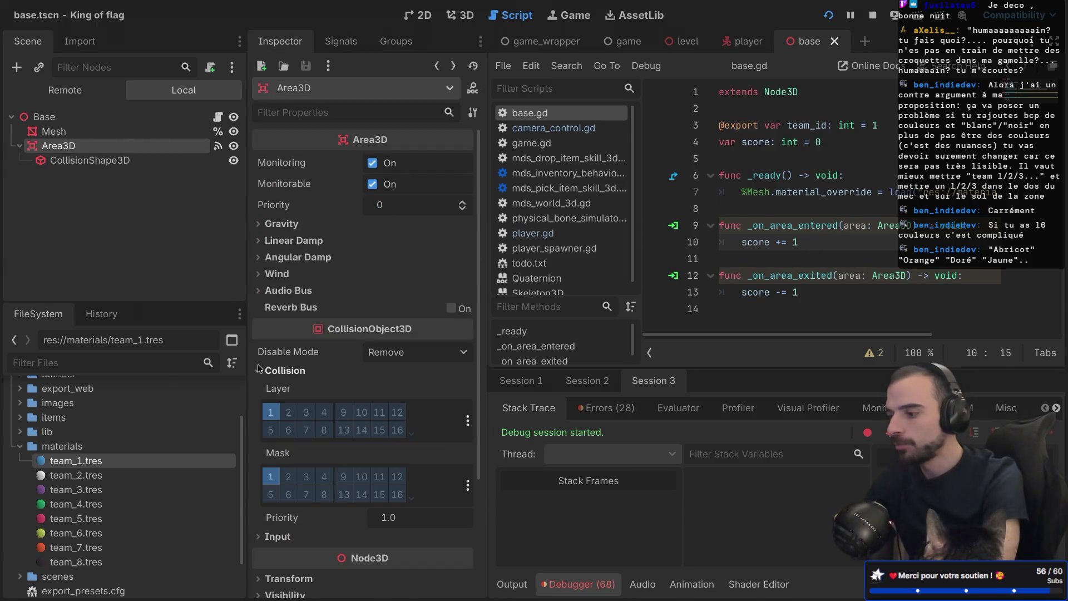
{"action": "left_click", "coordinate": [269, 416]}
{"action": "left_click", "coordinate": [270, 476]}
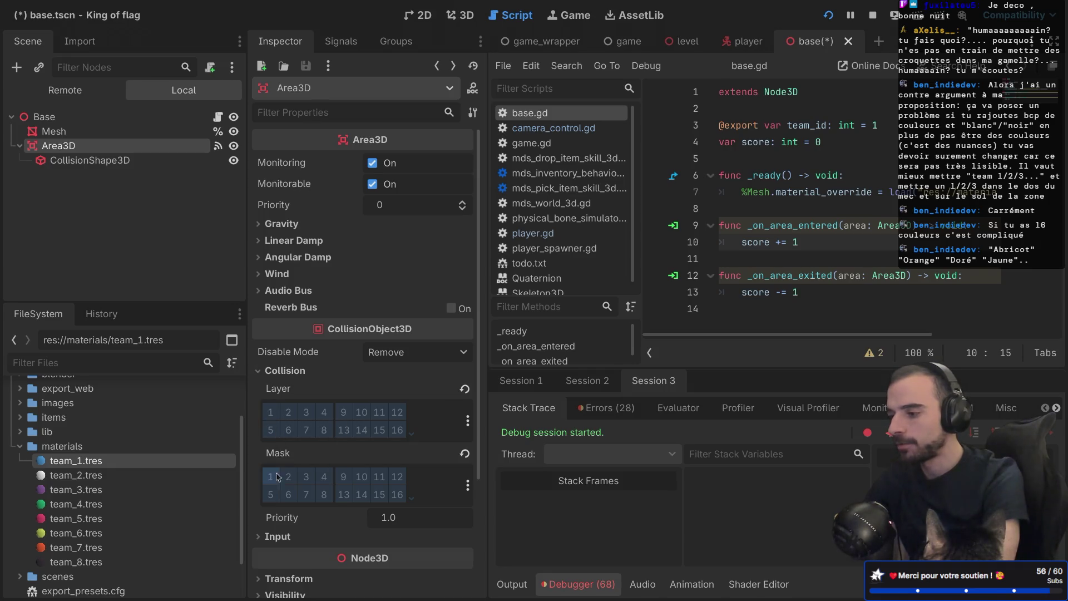
Step: Name collision layer 1 'Static', cancelling a started rename of layer 2 to 'Player'
{"action": "right_click", "coordinate": [272, 416]}
{"action": "left_click", "coordinate": [287, 430]}
{"action": "type", "text": "Static"}
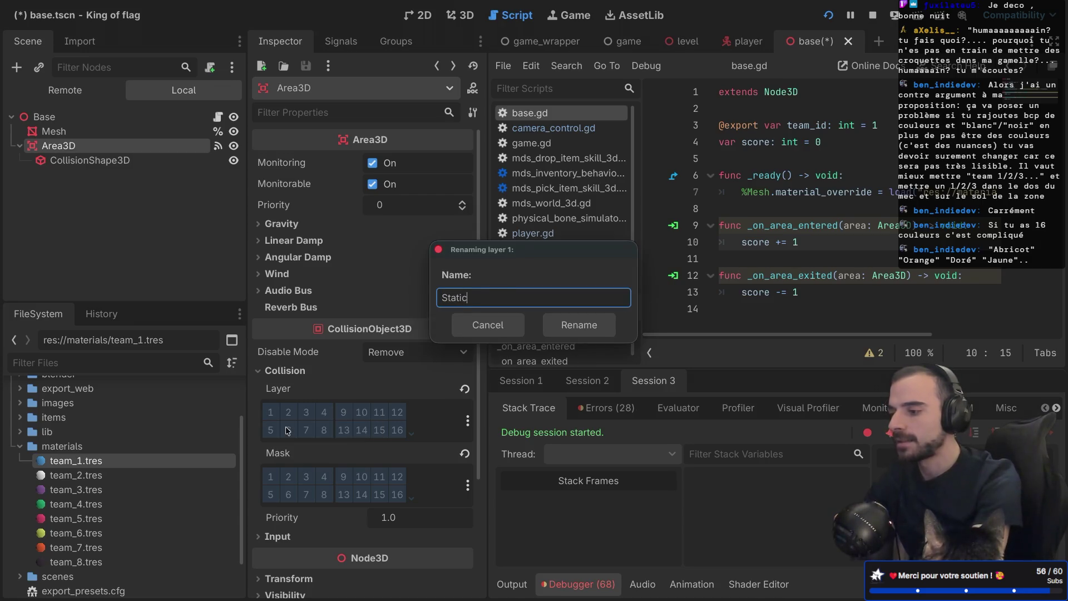
{"action": "key", "text": "Return"}
{"action": "right_click", "coordinate": [288, 412]}
{"action": "left_click", "coordinate": [317, 424]}
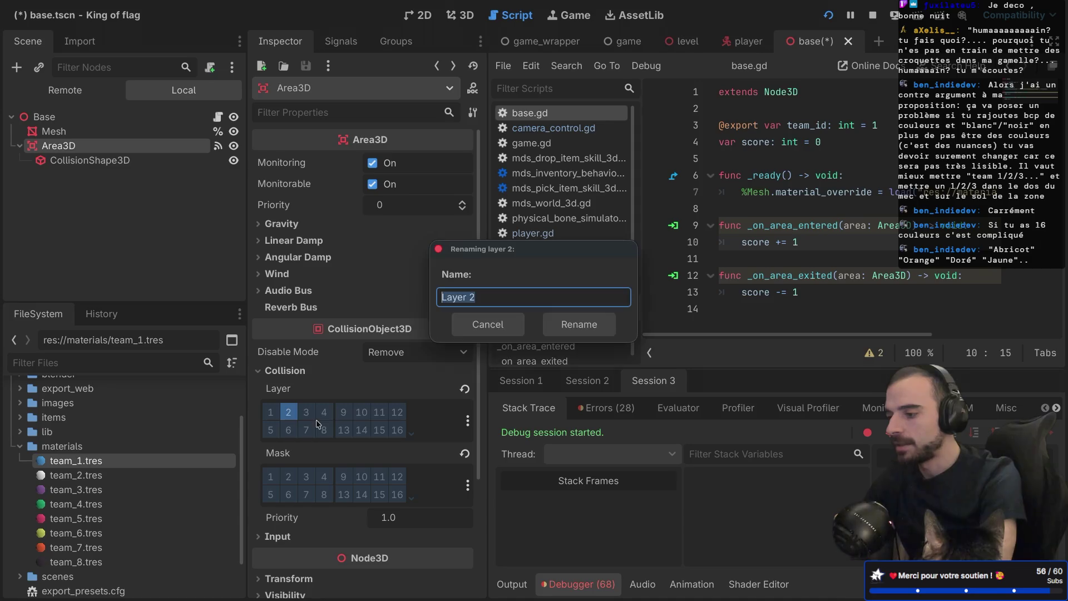
{"action": "type", "text": "Player"}
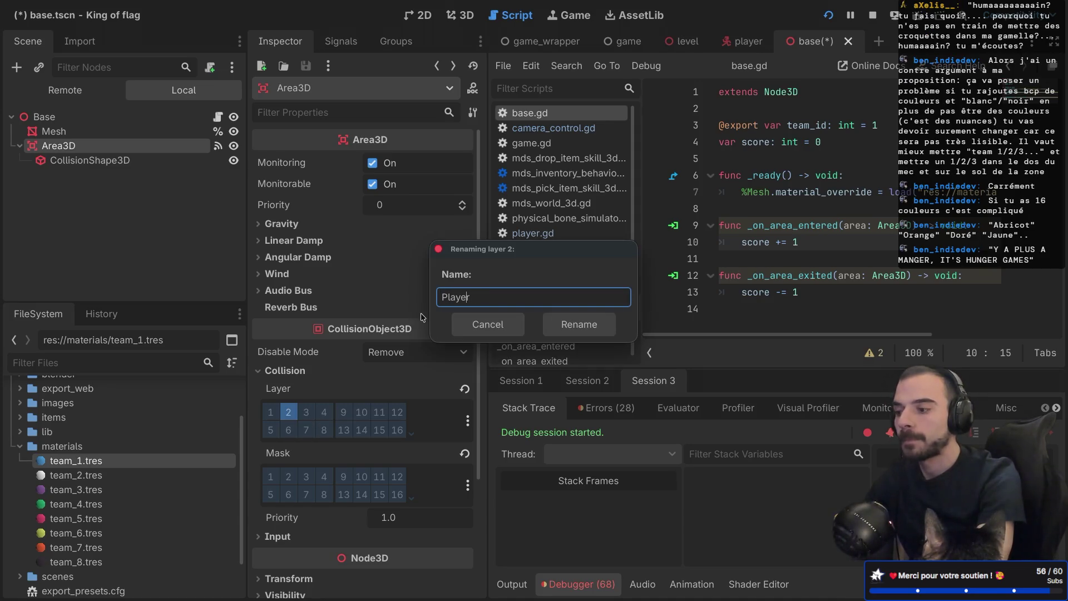
{"action": "key", "text": "Home"}
{"action": "type", "text": "Curr"}
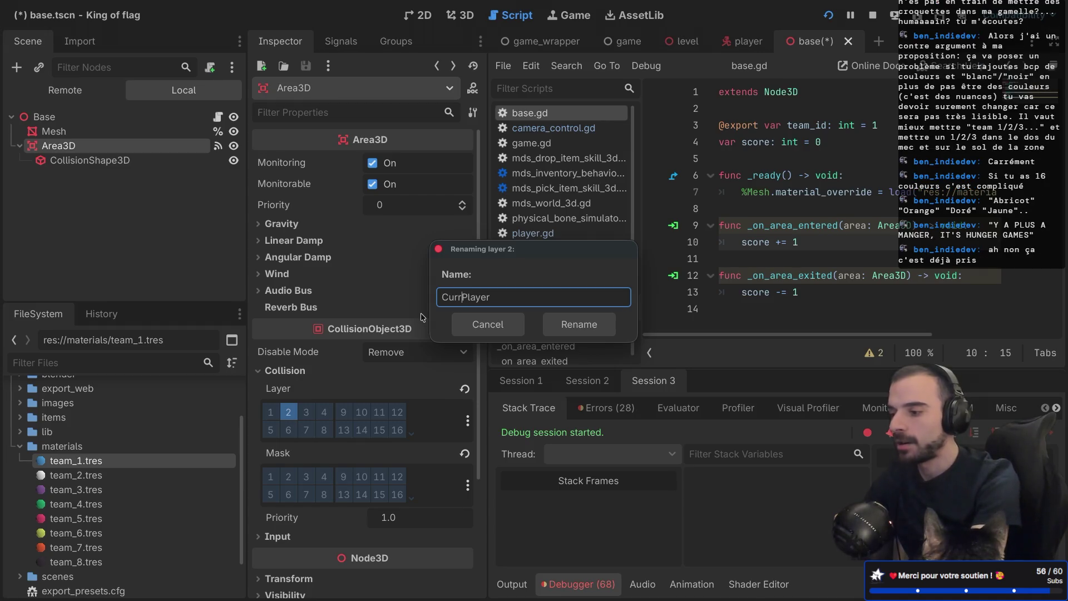
{"action": "type", "text": "ent"}
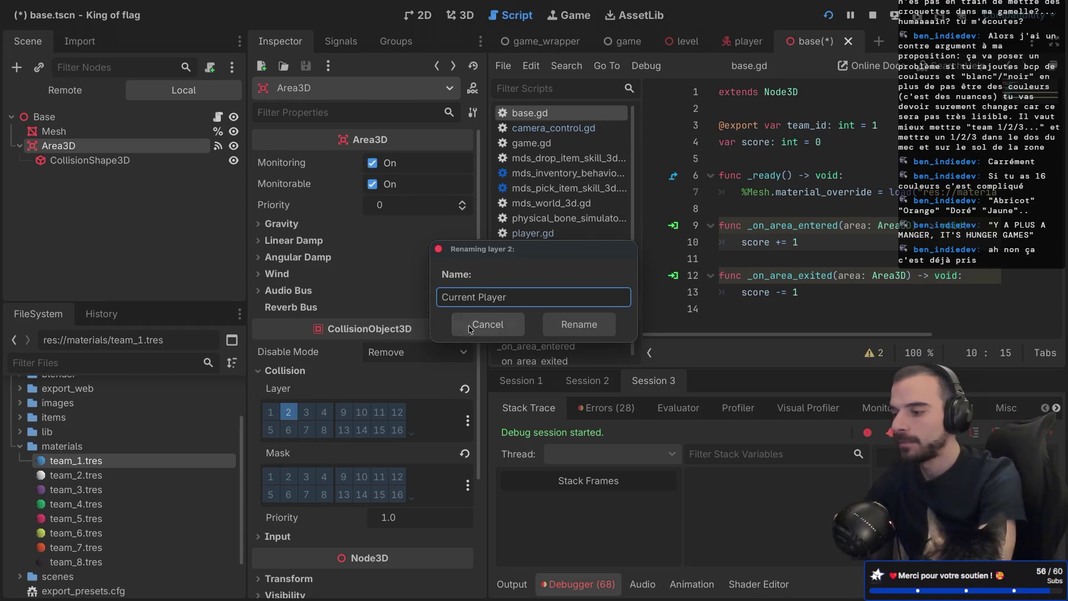
{"action": "key", "text": "BackSpace"}
{"action": "key", "text": "BackSpace"}
{"action": "key", "text": "BackSpace"}
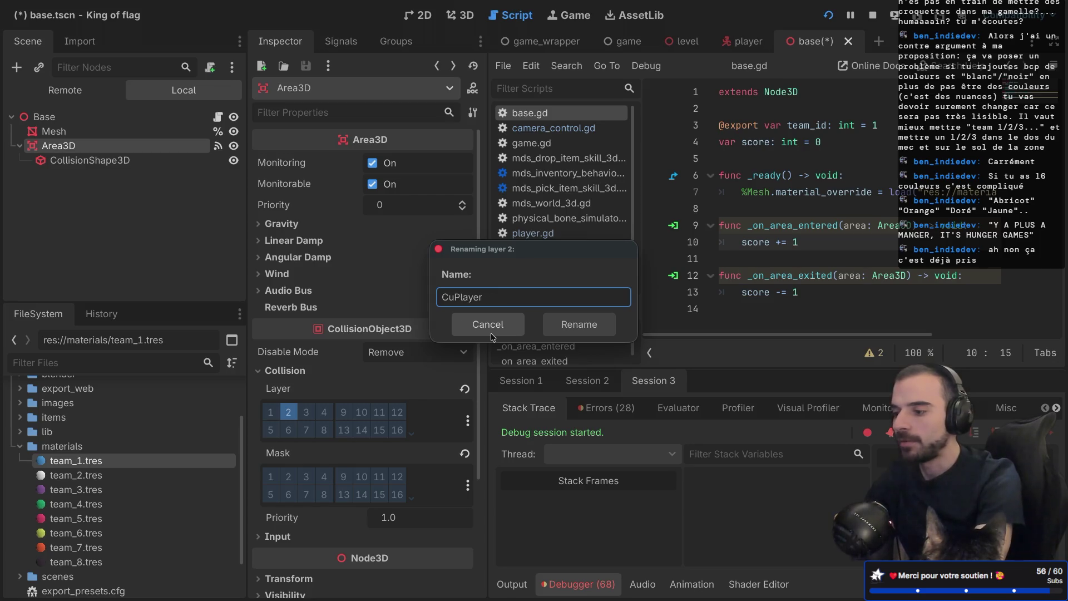
{"action": "left_click", "coordinate": [492, 336]}
Step: Toggle collision layers 2, 3 and 4, dismissing a started rename of layer 3
{"action": "left_click", "coordinate": [288, 412]}
{"action": "left_click", "coordinate": [305, 414]}
{"action": "right_click", "coordinate": [305, 416]}
{"action": "left_click", "coordinate": [320, 421]}
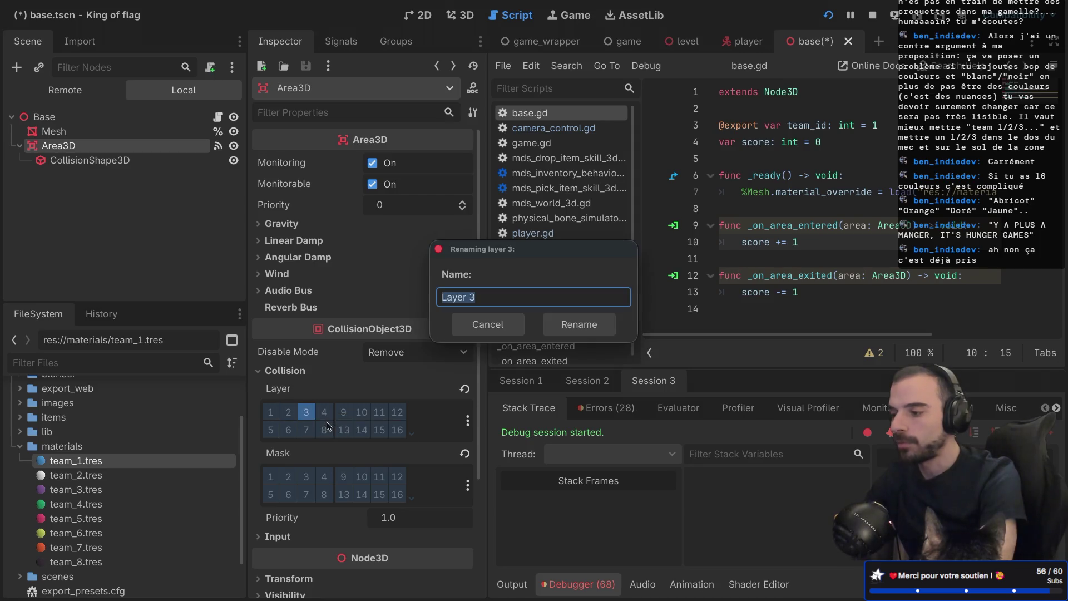
{"action": "type", "text": "Ba"}
{"action": "key", "text": "Escape"}
{"action": "left_click", "coordinate": [306, 412]}
{"action": "left_click", "coordinate": [328, 414]}
Step: Name collision layer 4 'Flag' and leave the Area3D on layer 3 only
{"action": "right_click", "coordinate": [330, 417]}
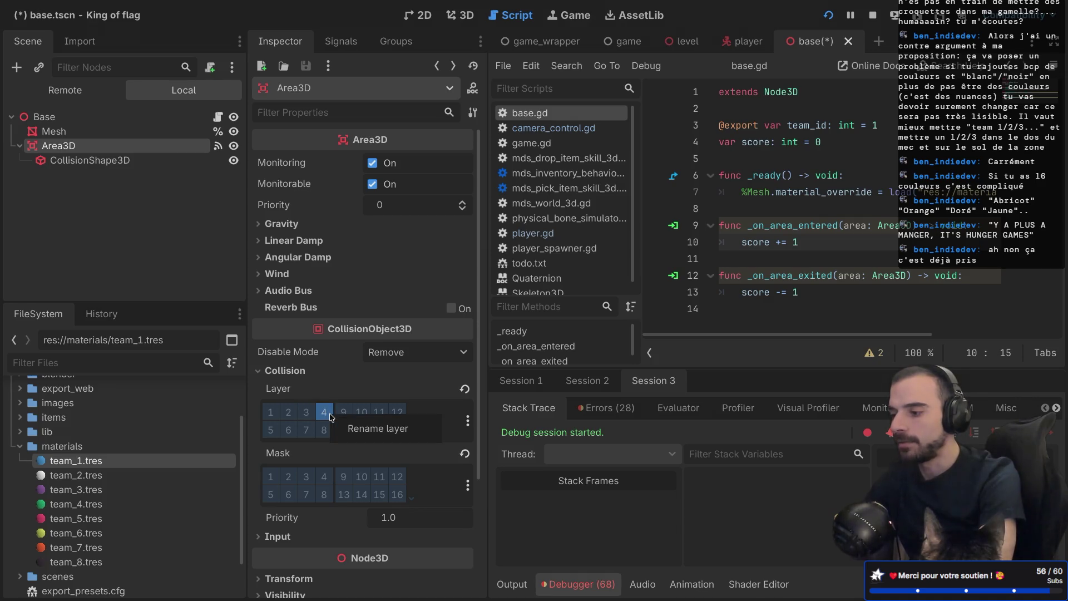
{"action": "left_click", "coordinate": [356, 423]}
{"action": "type", "text": "Flag"}
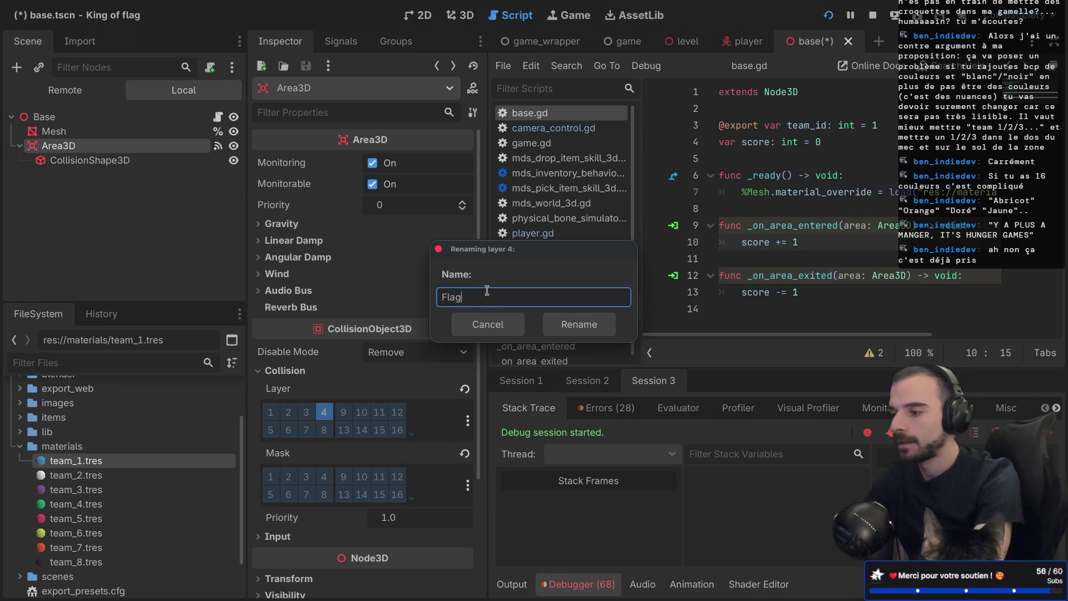
{"action": "key", "text": "Return"}
{"action": "left_click", "coordinate": [325, 413]}
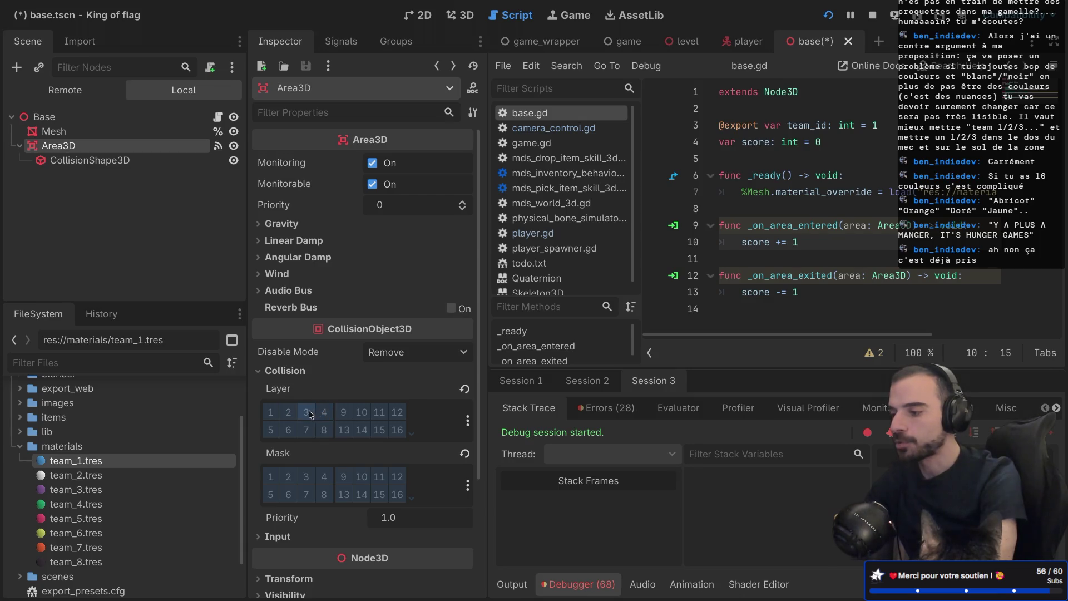
{"action": "left_click", "coordinate": [307, 413]}
Step: Set the base Area3D's mask to layer 4 and inspect the score increment in base.gd
{"action": "left_click", "coordinate": [324, 477]}
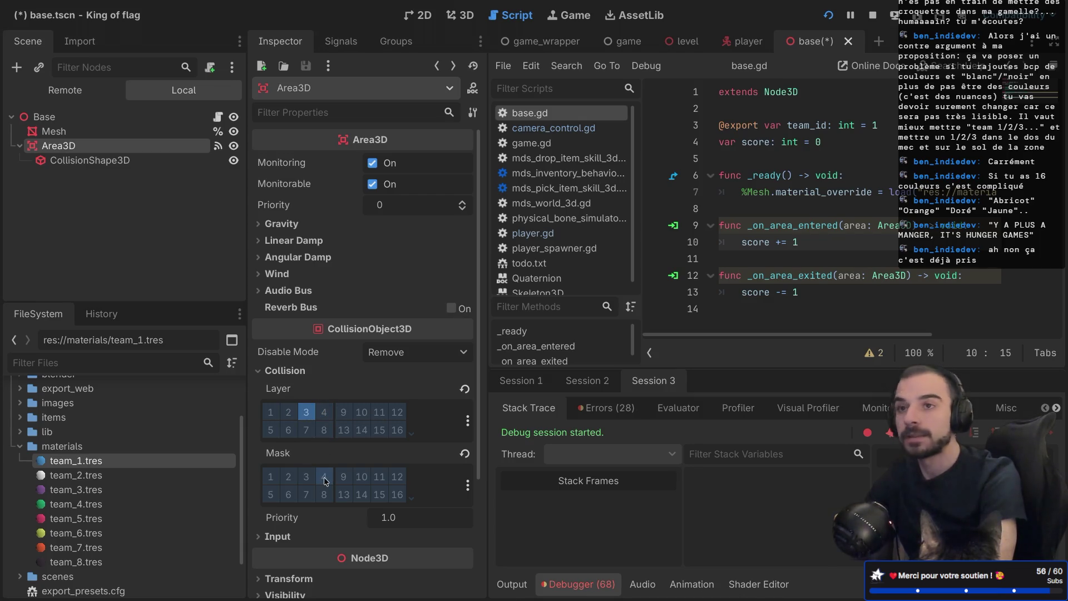
{"action": "mouse_move", "coordinate": [800, 242]}
{"action": "left_mouse_down"}
{"action": "mouse_move", "coordinate": [744, 242]}
{"action": "mouse_move", "coordinate": [771, 241]}
{"action": "left_mouse_up"}
{"action": "left_click", "coordinate": [775, 260]}
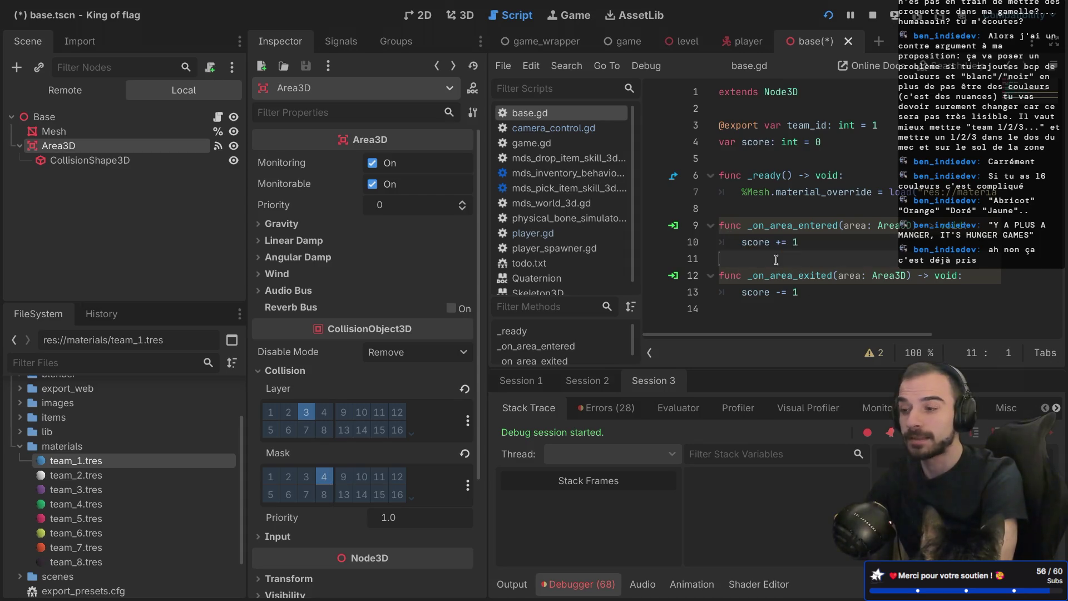
{"action": "triple_click", "coordinate": [802, 246]}
{"action": "left_click", "coordinate": [790, 260]}
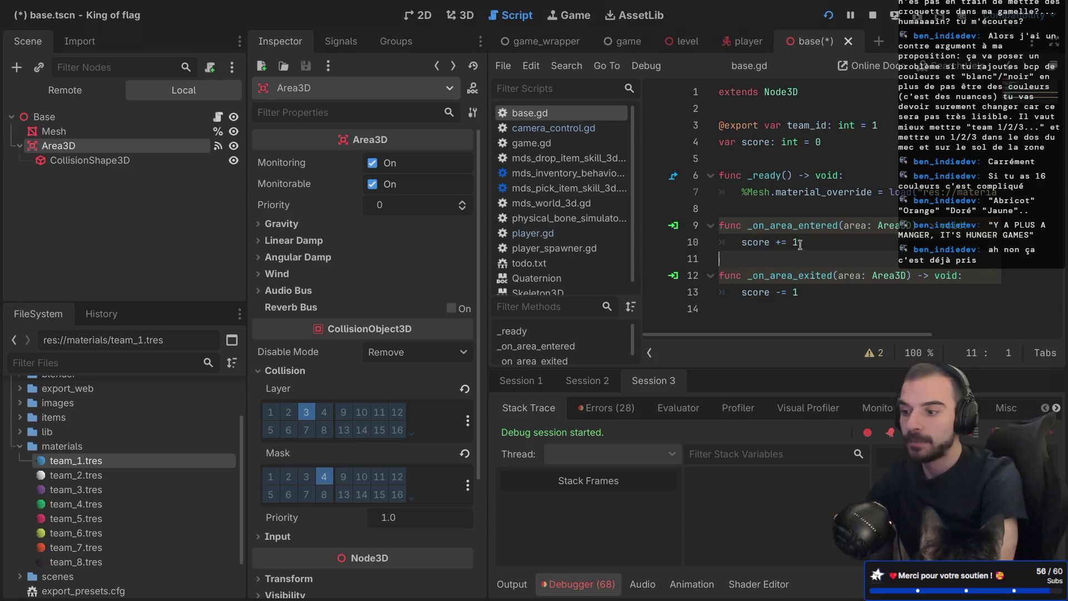
{"action": "left_click_drag", "start_coordinate": [747, 224], "coordinate": [843, 225]}
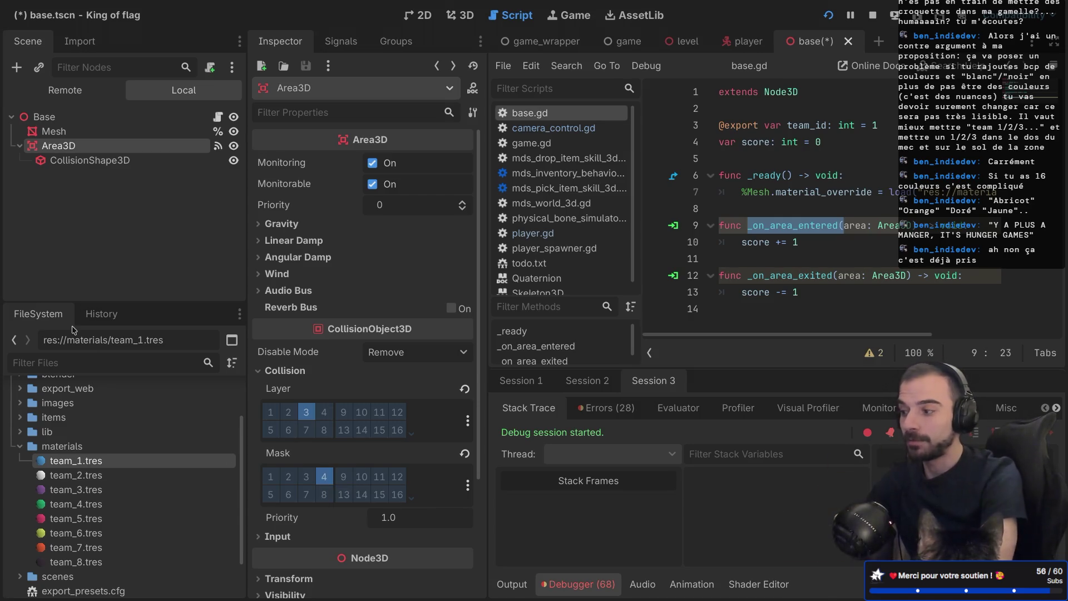
Step: Review the handler's area: Area3D parameter and score += 1 line, then save base.tscn
{"action": "left_click", "coordinate": [764, 238]}
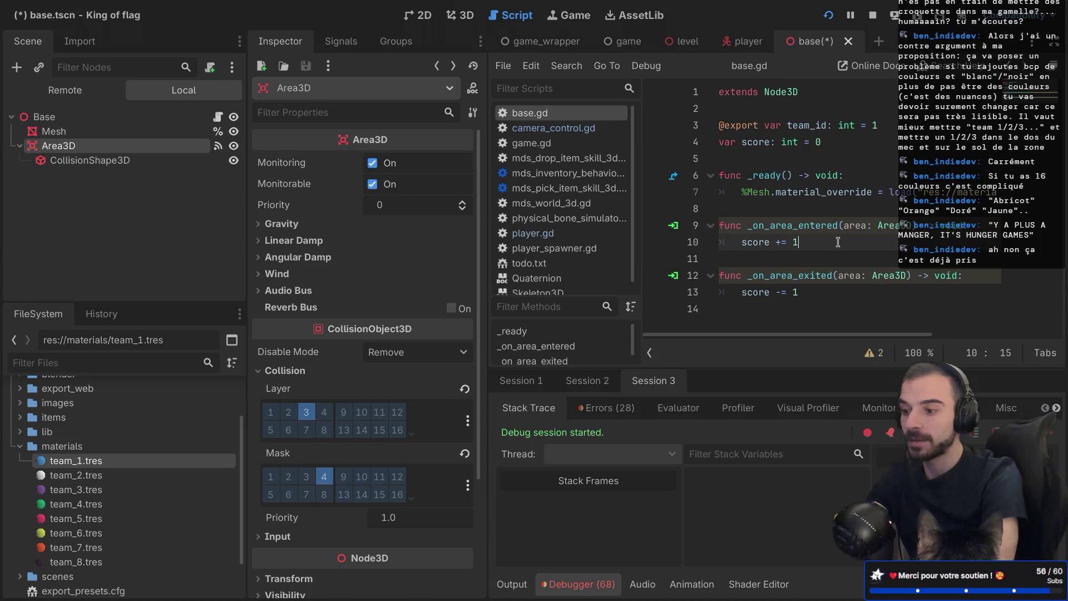
{"action": "left_click_drag", "start_coordinate": [843, 225], "coordinate": [908, 224]}
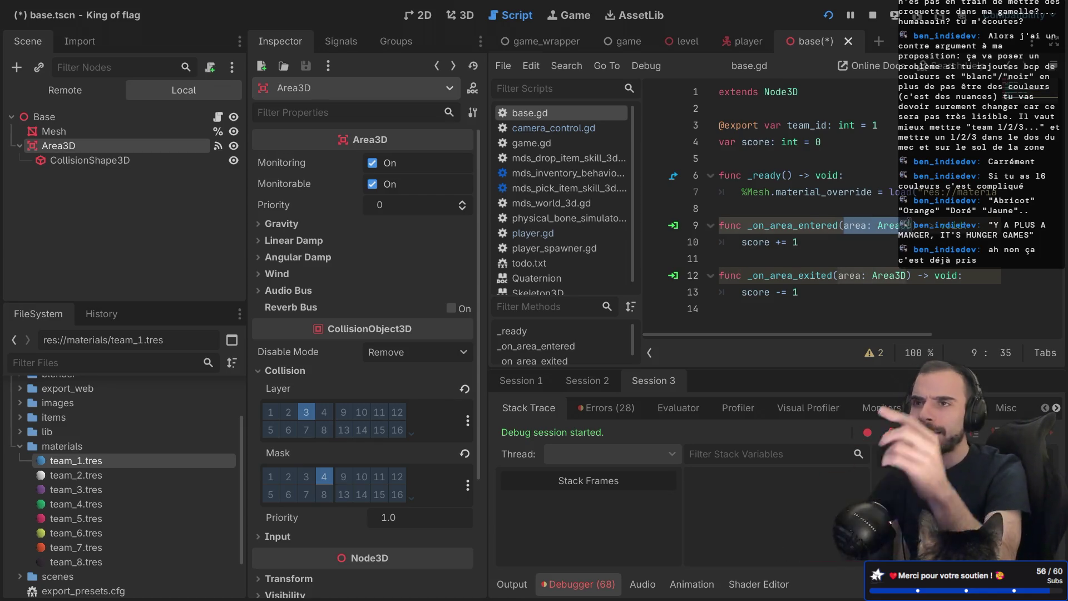
{"action": "mouse_move", "coordinate": [907, 224]}
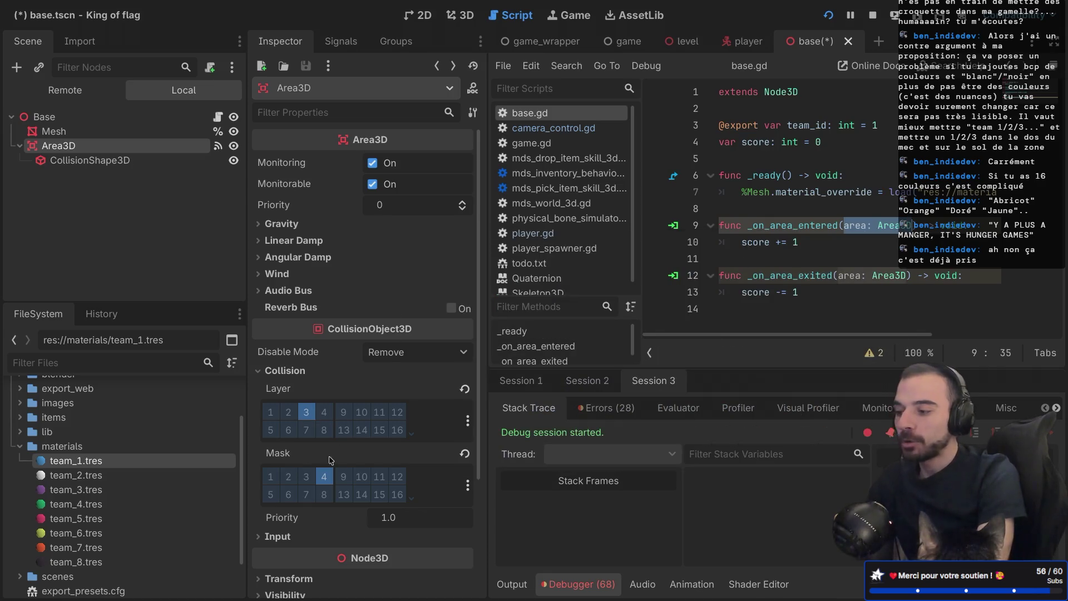
{"action": "mouse_move", "coordinate": [324, 452]}
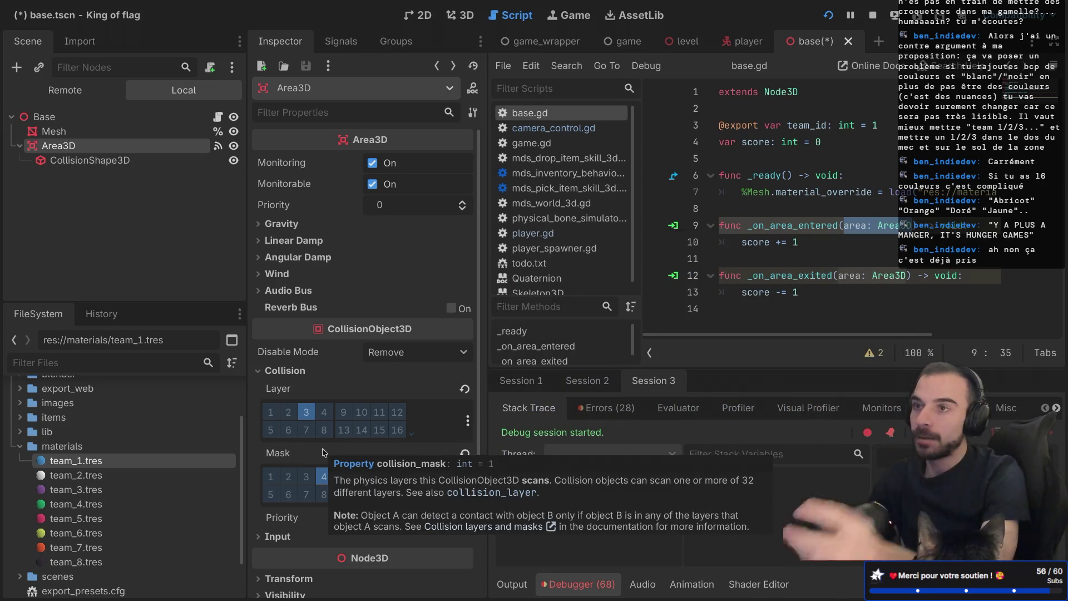
{"action": "left_click_drag", "start_coordinate": [798, 242], "coordinate": [738, 242]}
{"action": "key", "text": "ctrl+s"}
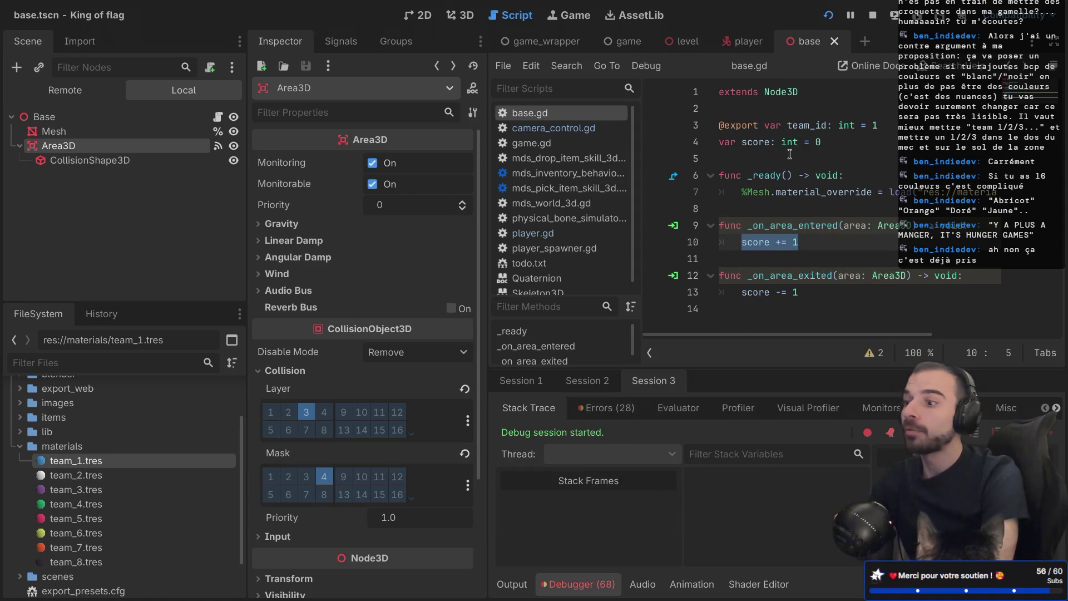
{"action": "left_click", "coordinate": [58, 362]}
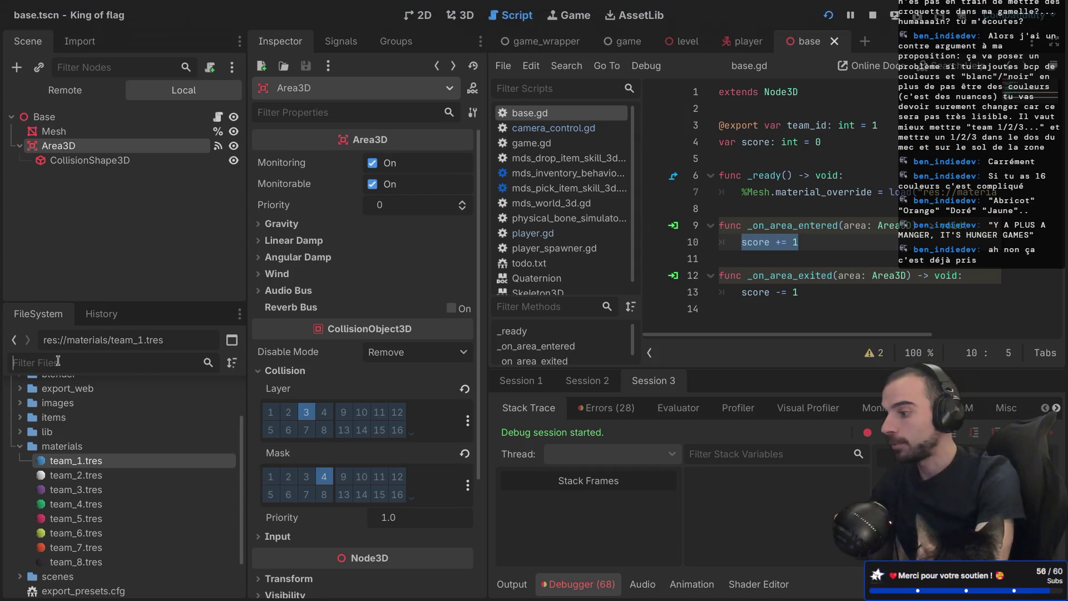
Step: Open flag.tscn from a 'flag' filter and compare its Flag root with the base scene's nodes
{"action": "type", "text": "flag"}
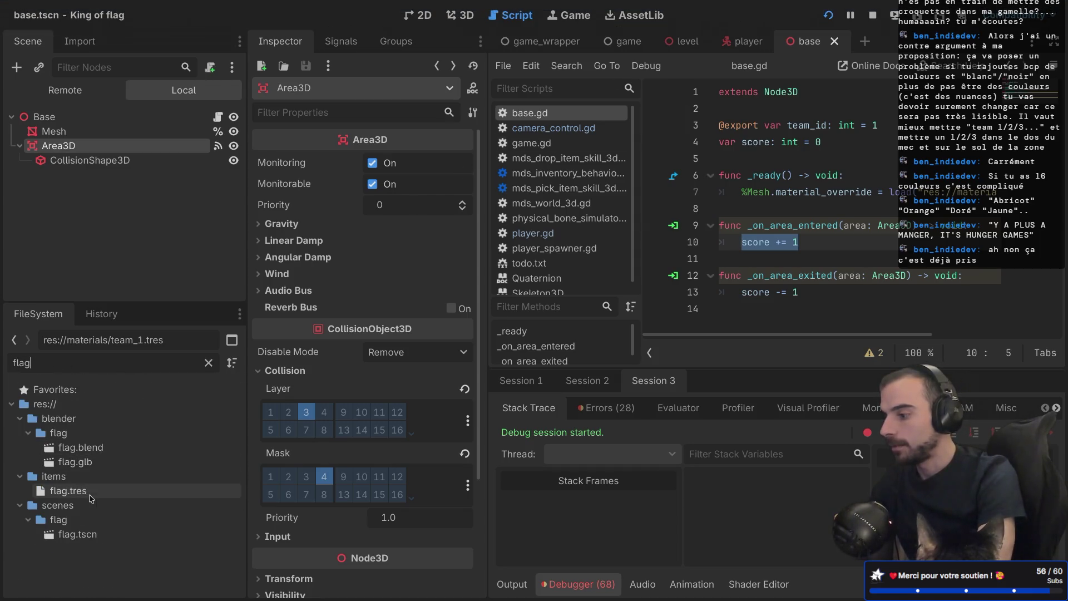
{"action": "double_click", "coordinate": [85, 535]}
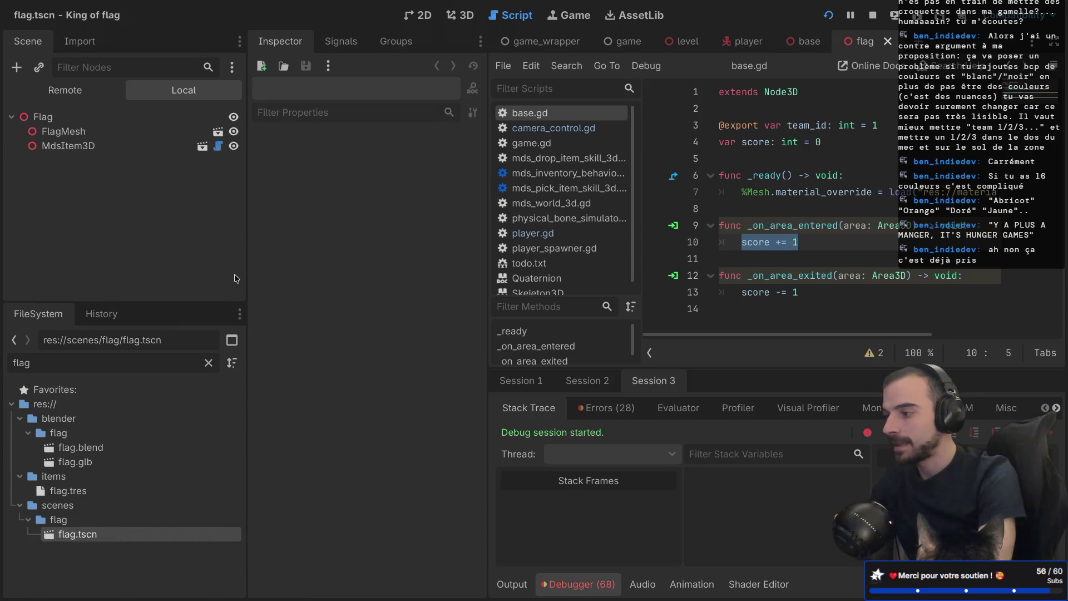
{"action": "left_click", "coordinate": [72, 117]}
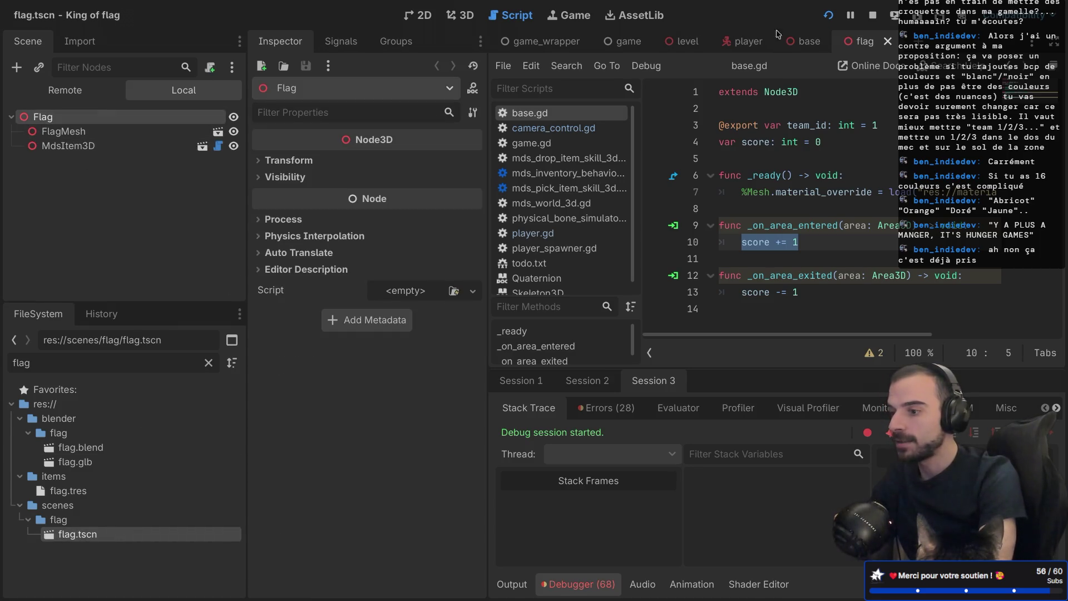
{"action": "left_click", "coordinate": [797, 43]}
{"action": "left_click", "coordinate": [107, 132]}
{"action": "left_click", "coordinate": [88, 146]}
{"action": "left_click", "coordinate": [866, 44]}
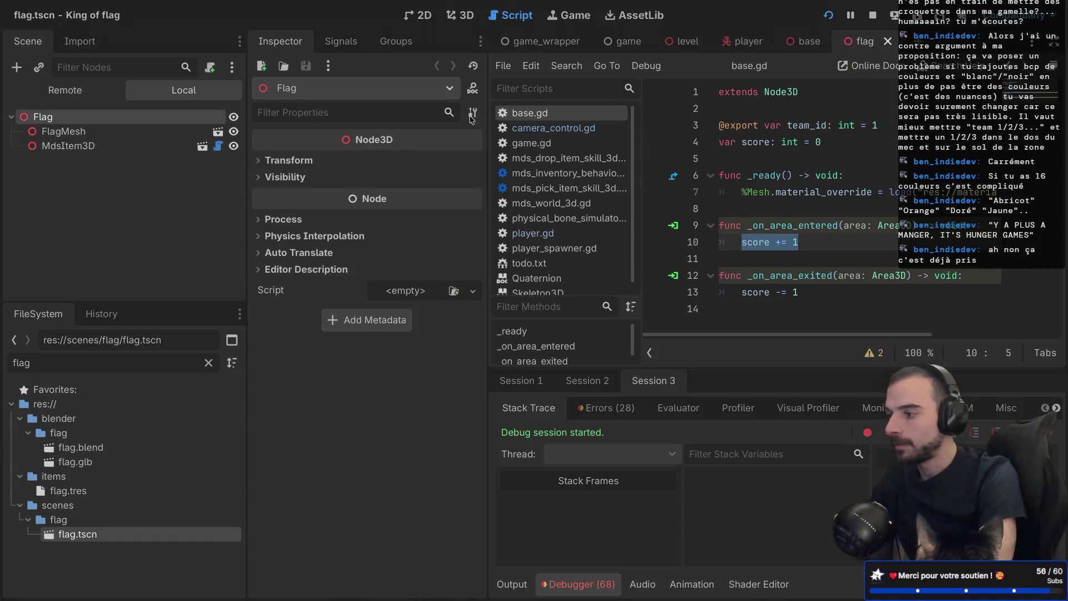
Step: Add an Area3D child to the Flag node, with a CollisionShape3D under it
{"action": "right_click", "coordinate": [114, 119]}
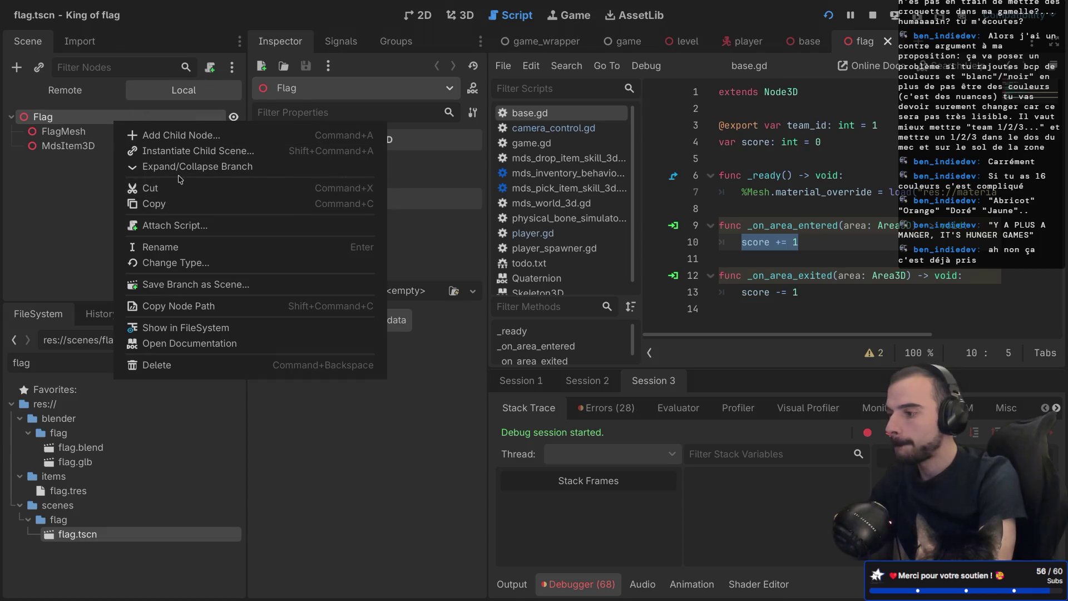
{"action": "key", "text": "super+a"}
{"action": "type", "text": "area3d"}
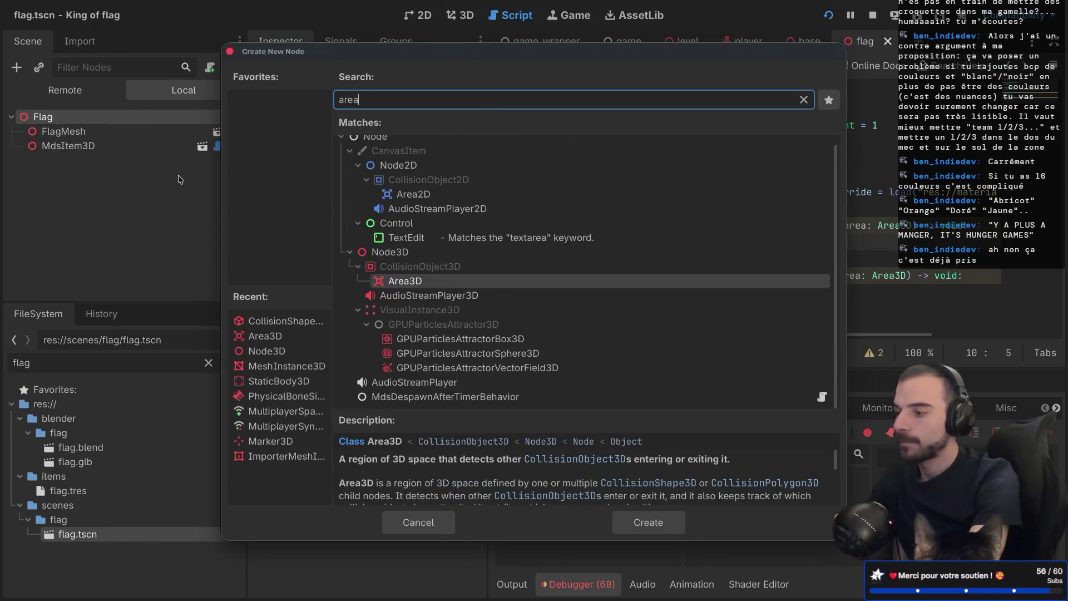
{"action": "key", "text": "Return"}
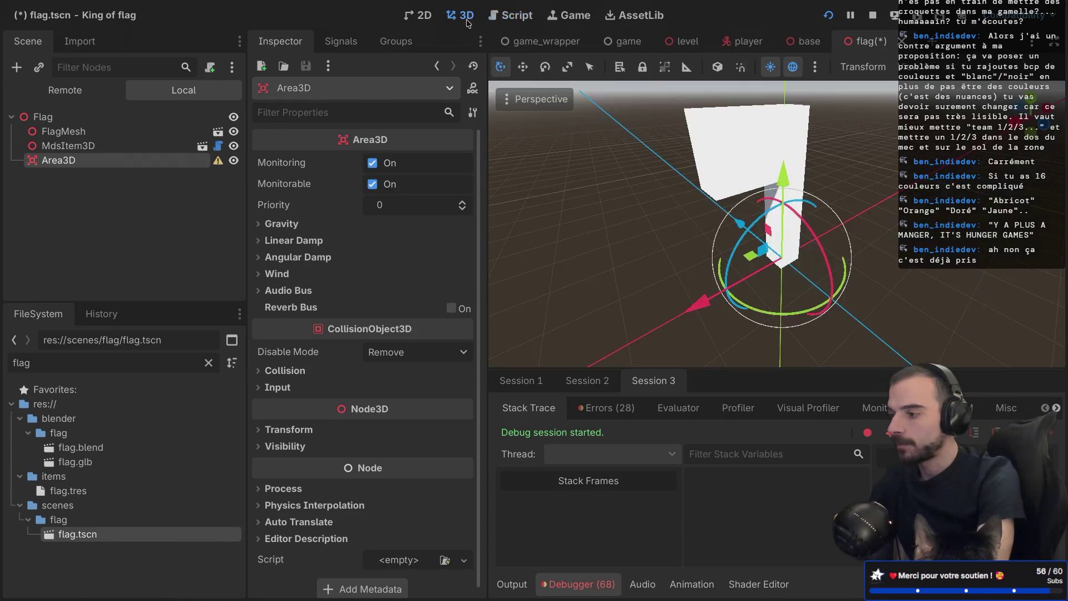
{"action": "key", "text": "super+a"}
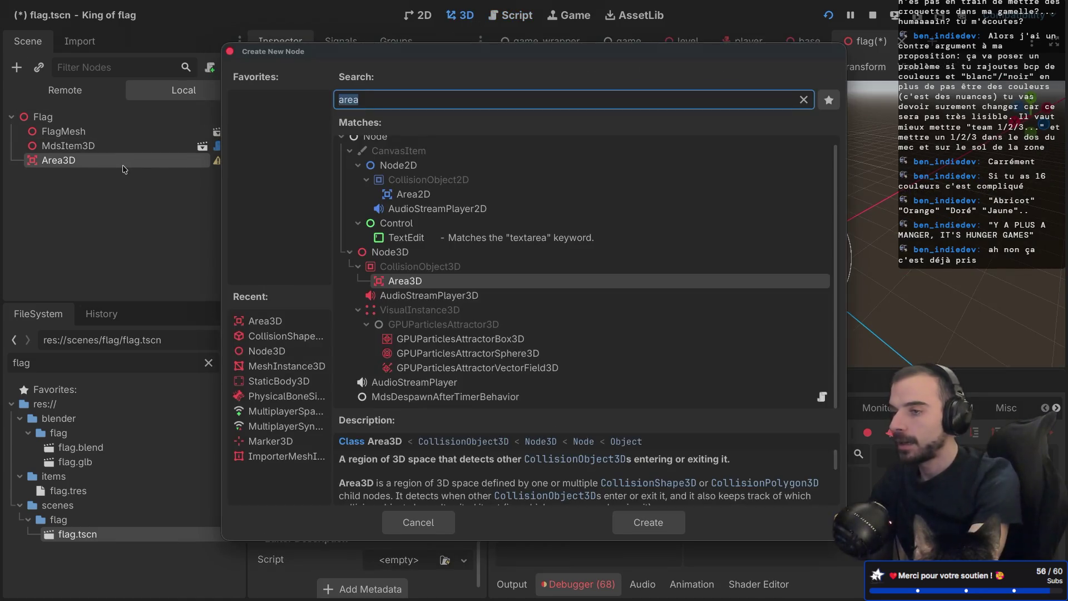
{"action": "type", "text": "collis"}
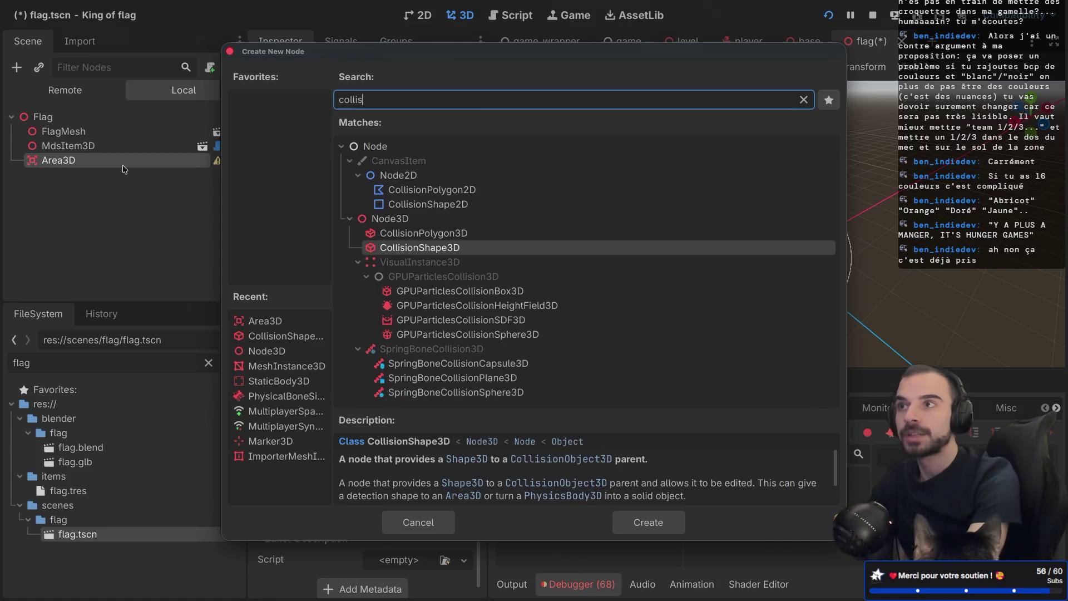
{"action": "key", "text": "Return"}
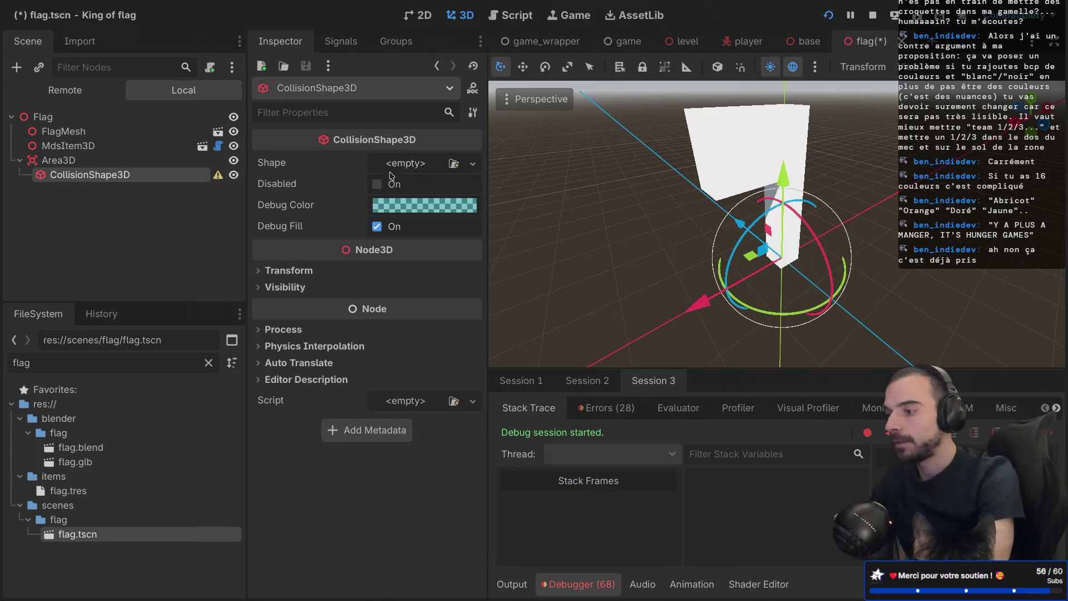
Step: Give the CollisionShape3D a new BoxShape3D and stretch it taller around the flag
{"action": "left_click", "coordinate": [473, 163]}
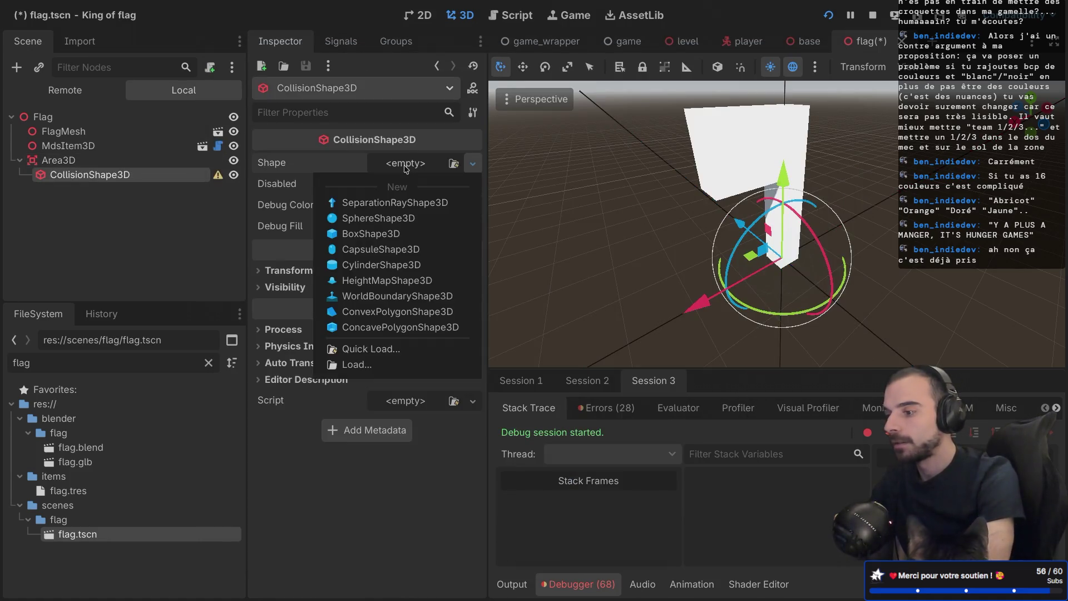
{"action": "left_click", "coordinate": [354, 234]}
{"action": "left_click_drag", "start_coordinate": [672, 231], "coordinate": [834, 204]}
{"action": "left_click_drag", "start_coordinate": [784, 243], "coordinate": [776, 97]}
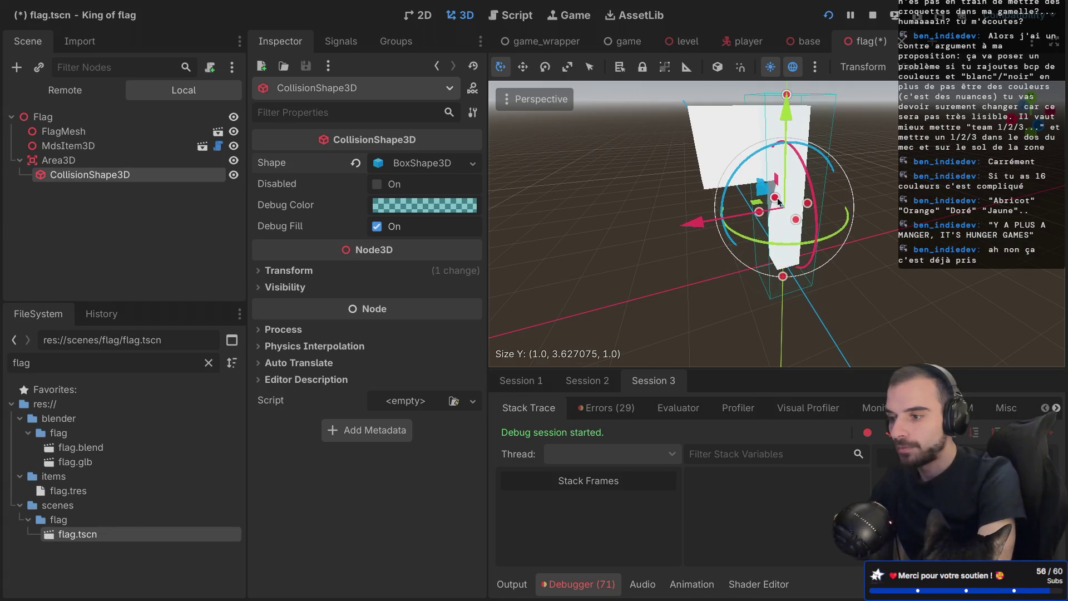
{"action": "left_click_drag", "start_coordinate": [774, 199], "coordinate": [745, 218]}
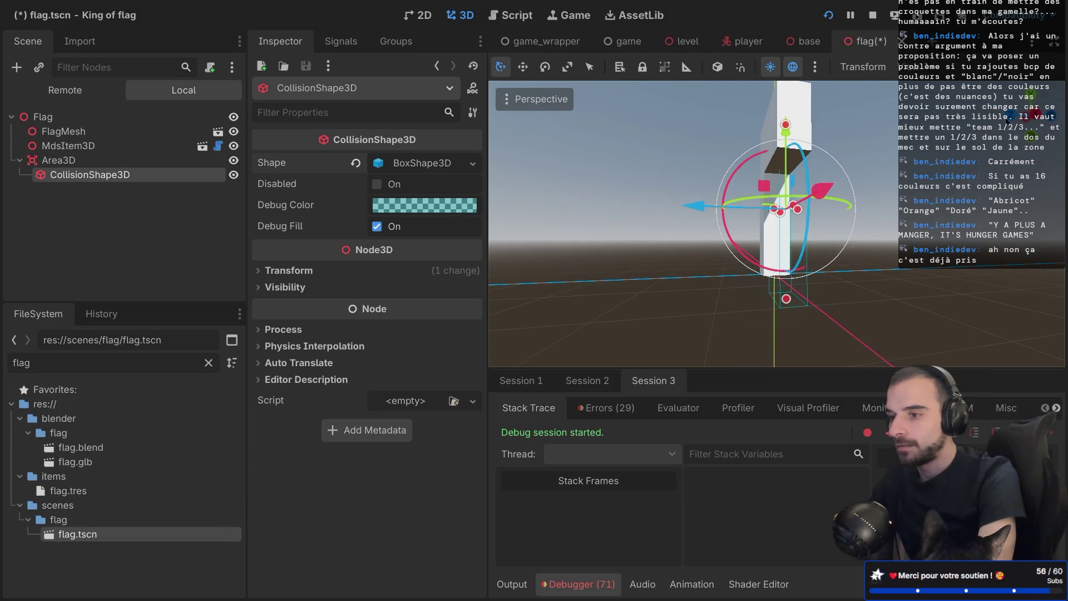
Step: In front view, extend the box from the ground to just above the flag top, then save
{"action": "key", "text": "KP_1"}
{"action": "left_click_drag", "start_coordinate": [770, 132], "coordinate": [770, 99]}
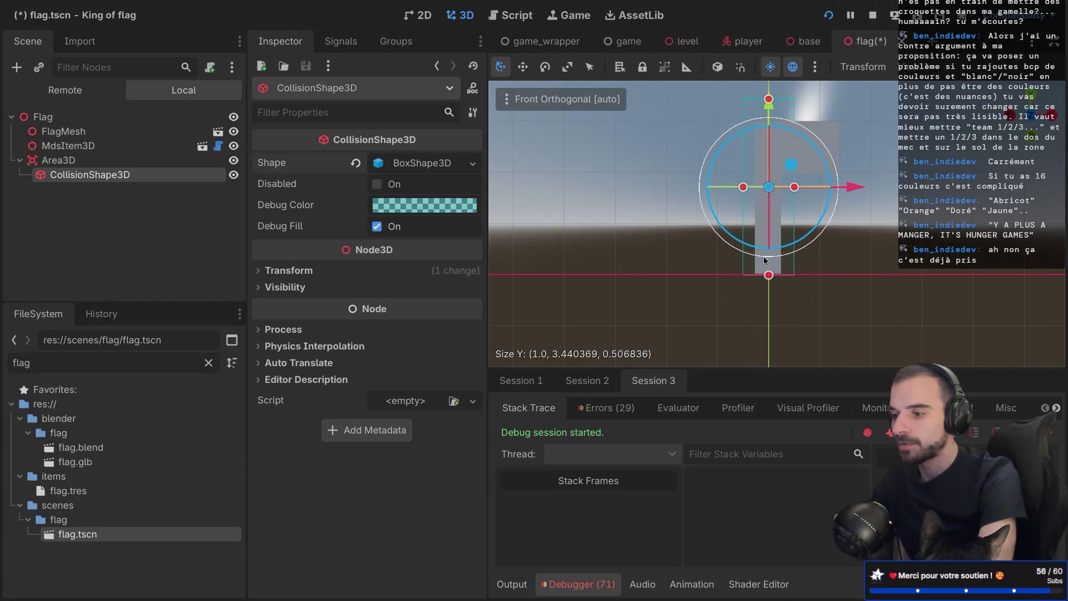
{"action": "left_click_drag", "start_coordinate": [768, 280], "coordinate": [769, 314]}
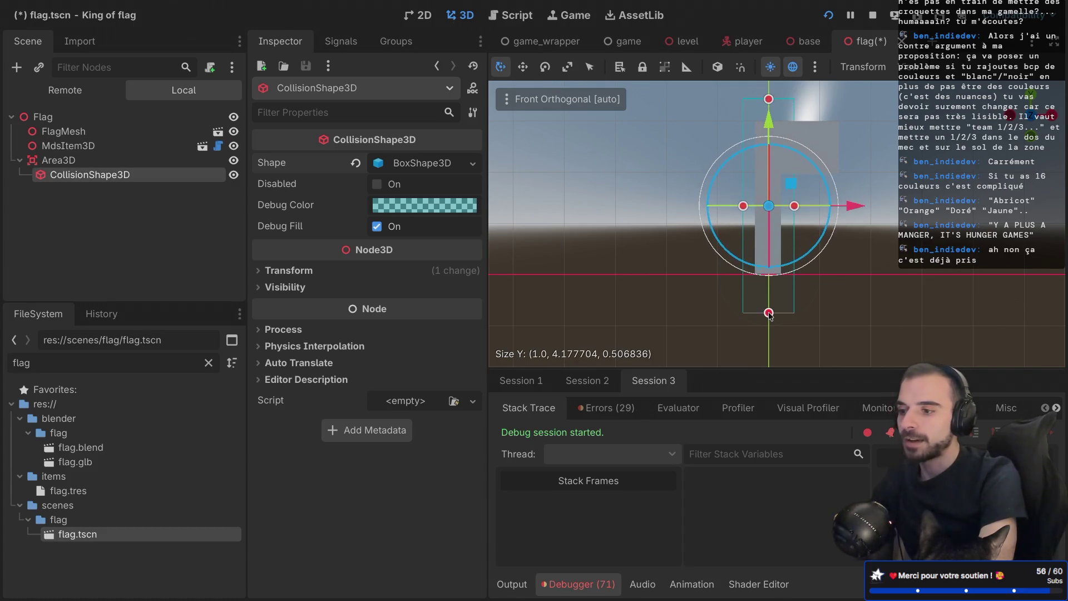
{"action": "left_click_drag", "start_coordinate": [770, 101], "coordinate": [770, 97]}
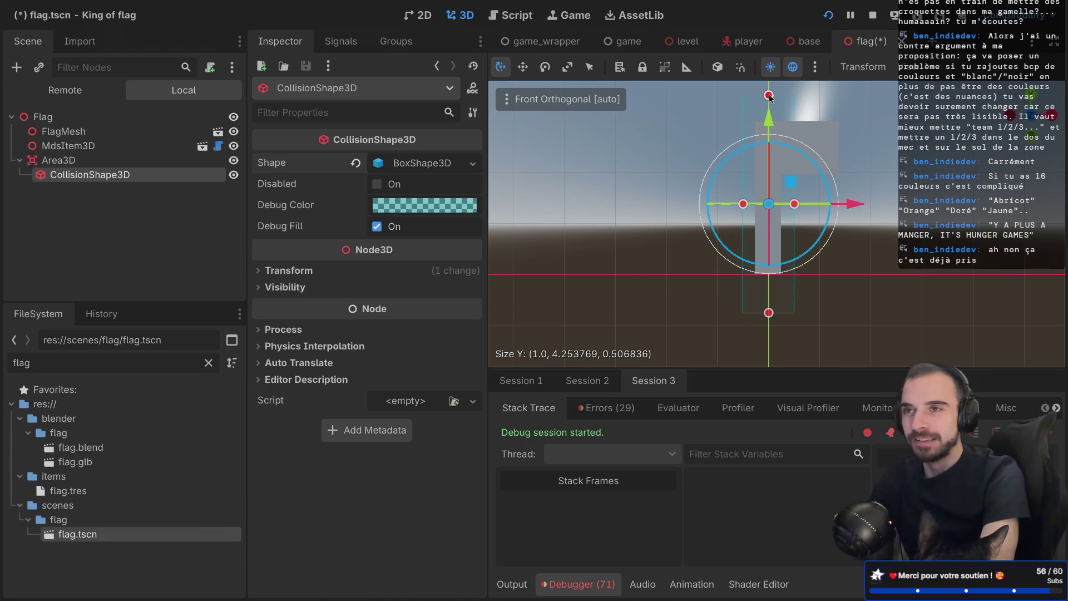
{"action": "key", "text": "ctrl+s"}
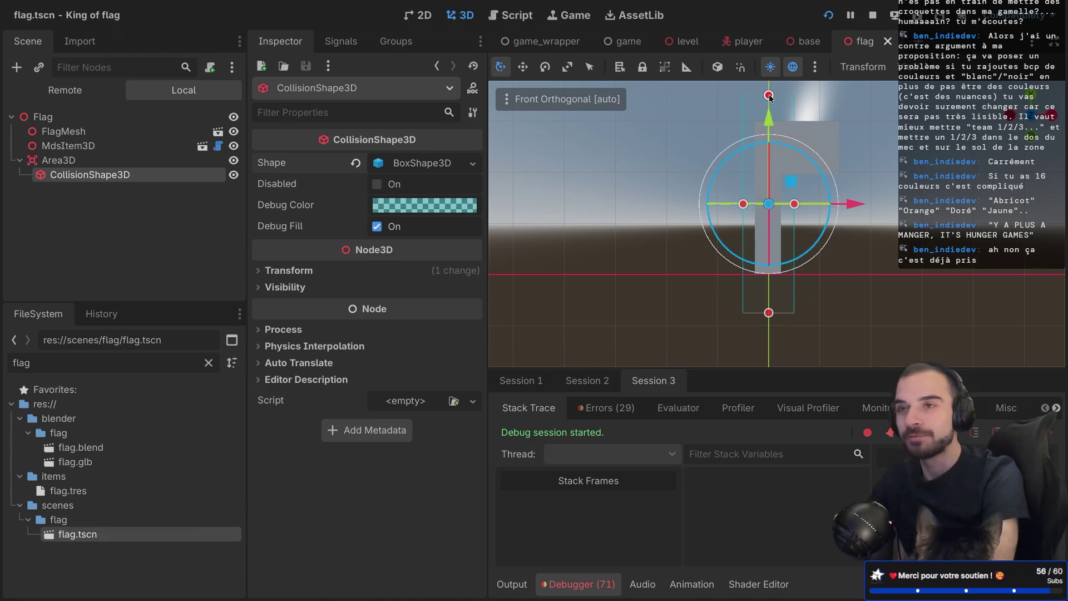
Step: In side view, widen the box to cover the flag cloth and save again
{"action": "left_click", "coordinate": [1051, 117]}
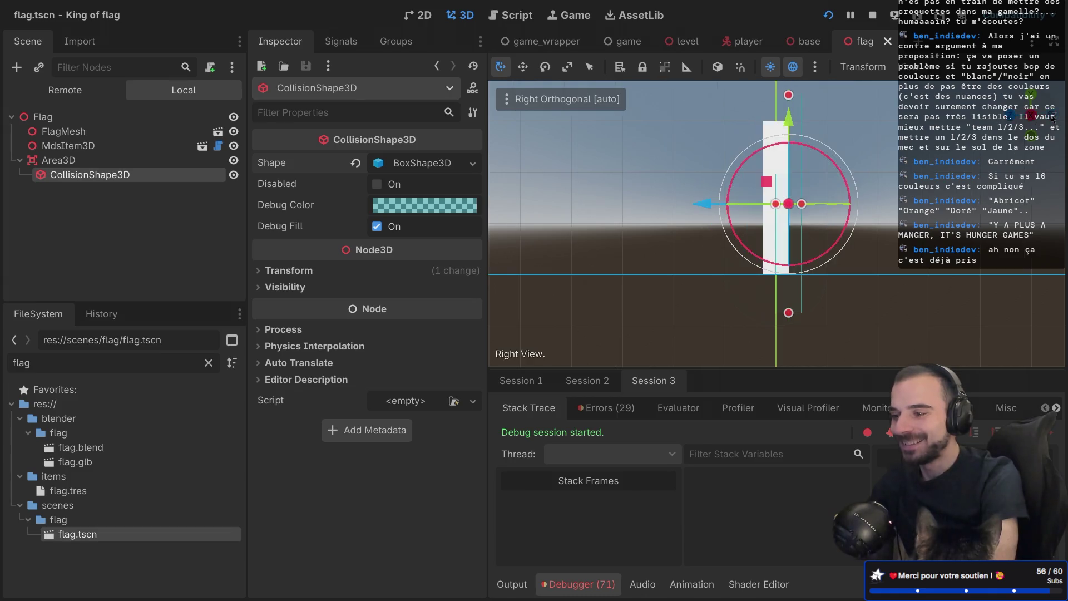
{"action": "left_click_drag", "start_coordinate": [774, 204], "coordinate": [751, 205]}
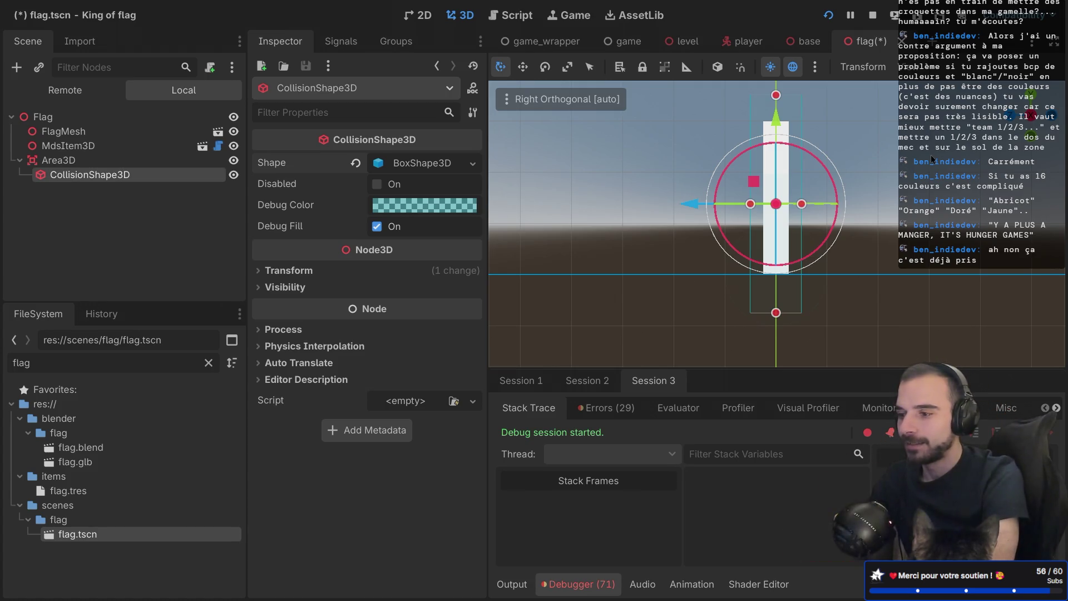
{"action": "key", "text": "ctrl+s"}
{"action": "left_click_drag", "start_coordinate": [930, 154], "coordinate": [820, 185]}
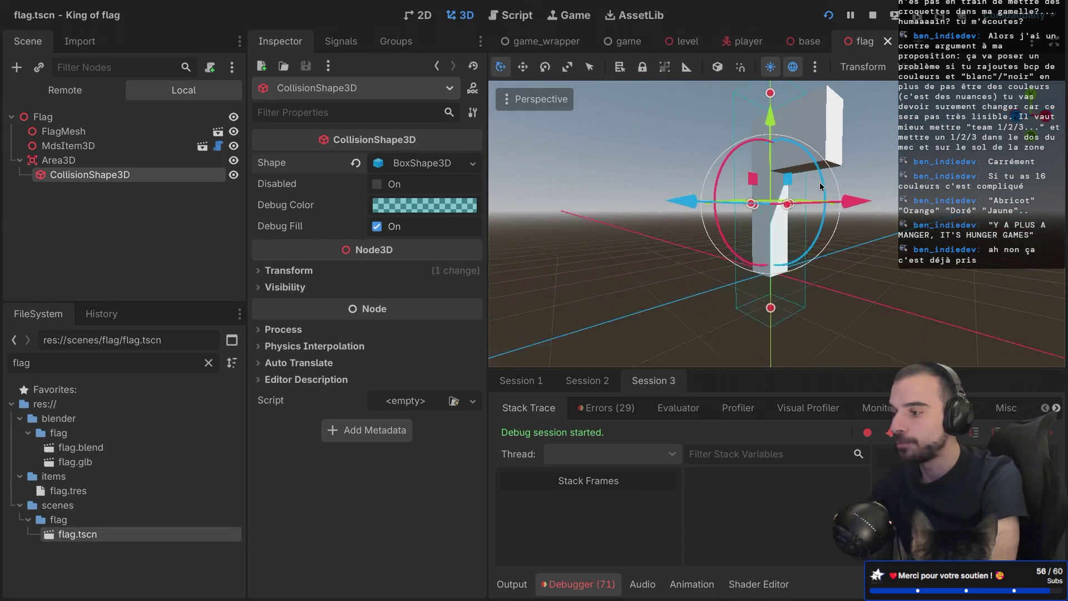
Step: Move the flag's Area3D from layer 1 to layer 4 (Flag), add mask layer 3 (Base), and save
{"action": "left_click", "coordinate": [81, 162]}
{"action": "left_click", "coordinate": [256, 371]}
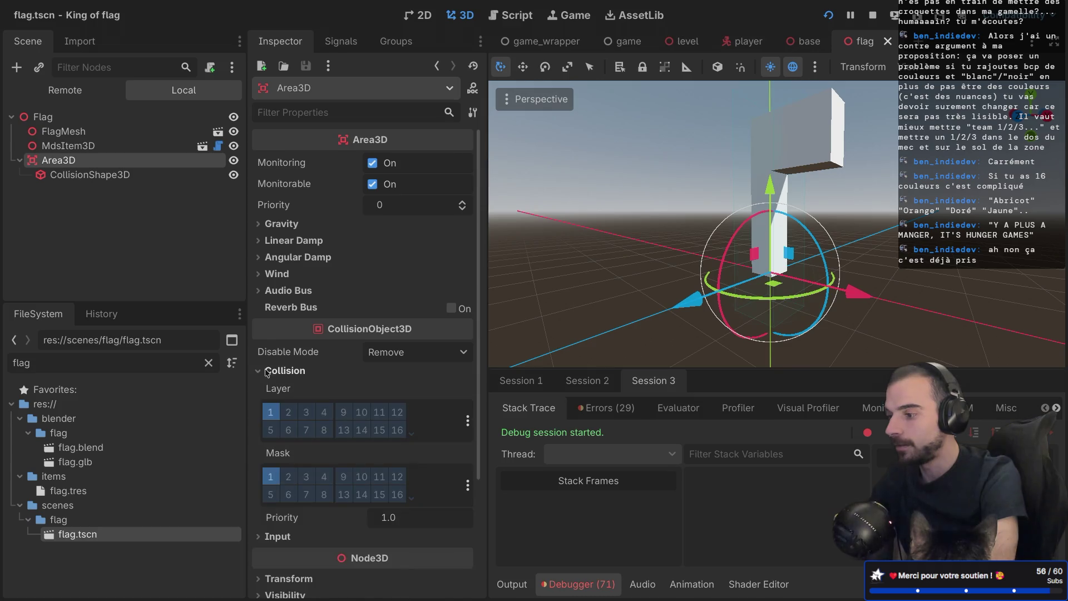
{"action": "scroll", "coordinate": [306, 378], "scroll_direction": "down", "scroll_amount": 3}
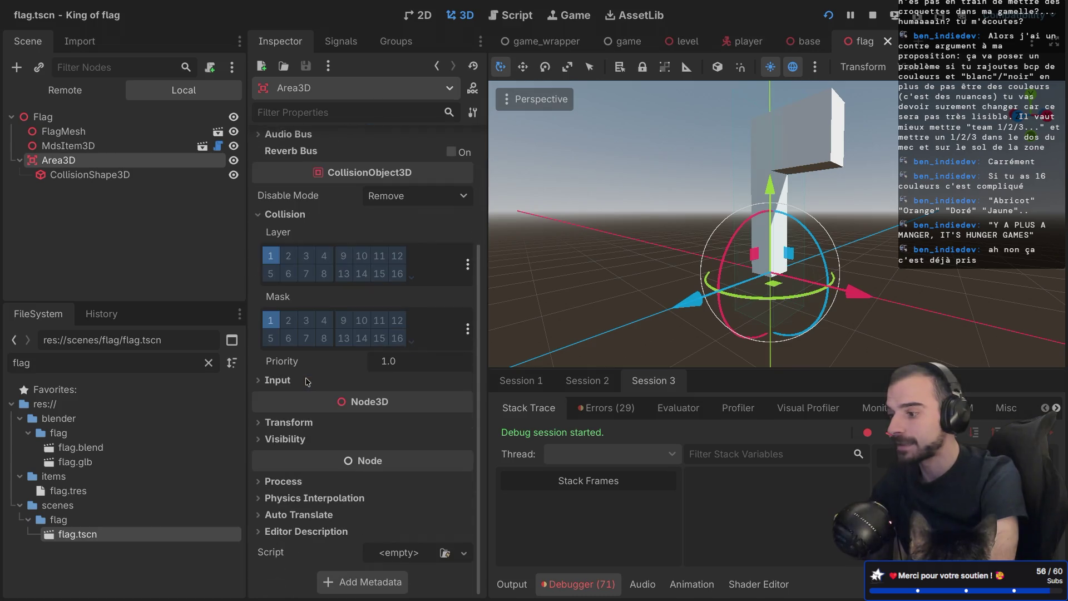
{"action": "left_click", "coordinate": [272, 257]}
{"action": "left_click", "coordinate": [324, 257]}
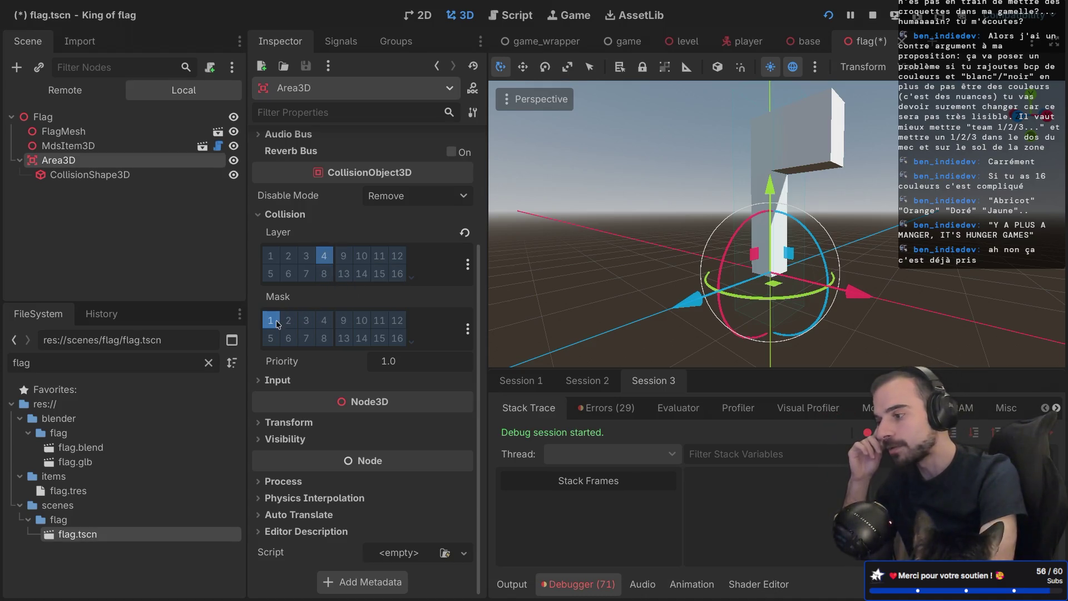
{"action": "left_click", "coordinate": [307, 323]}
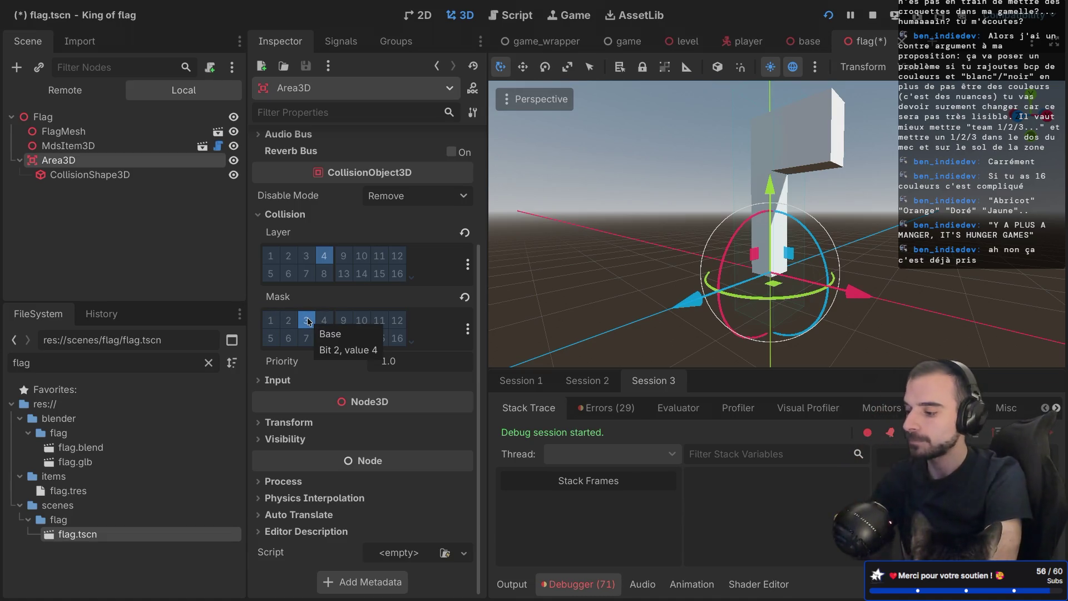
{"action": "key", "text": "ctrl+s"}
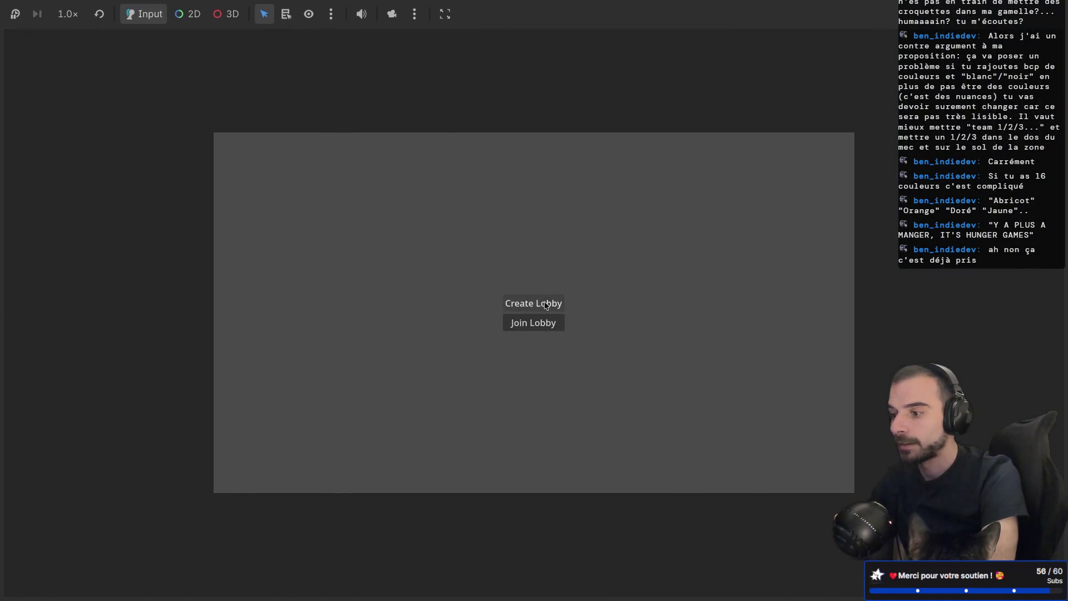
Step: Start the match and walk the character forward toward the coloured zones
{"action": "left_click", "coordinate": [529, 327]}
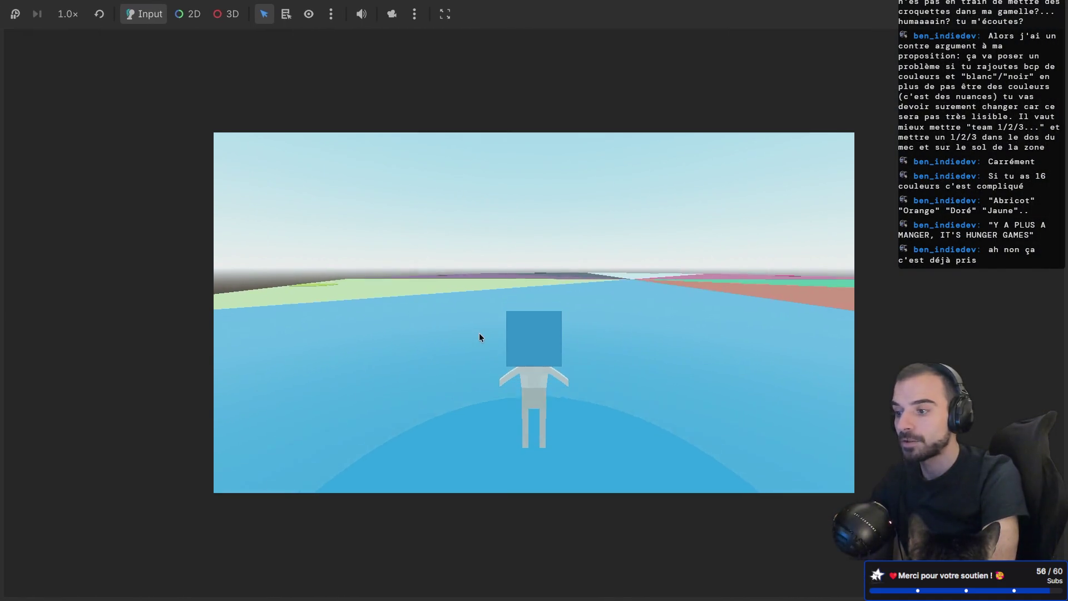
{"action": "key", "text": "w"}
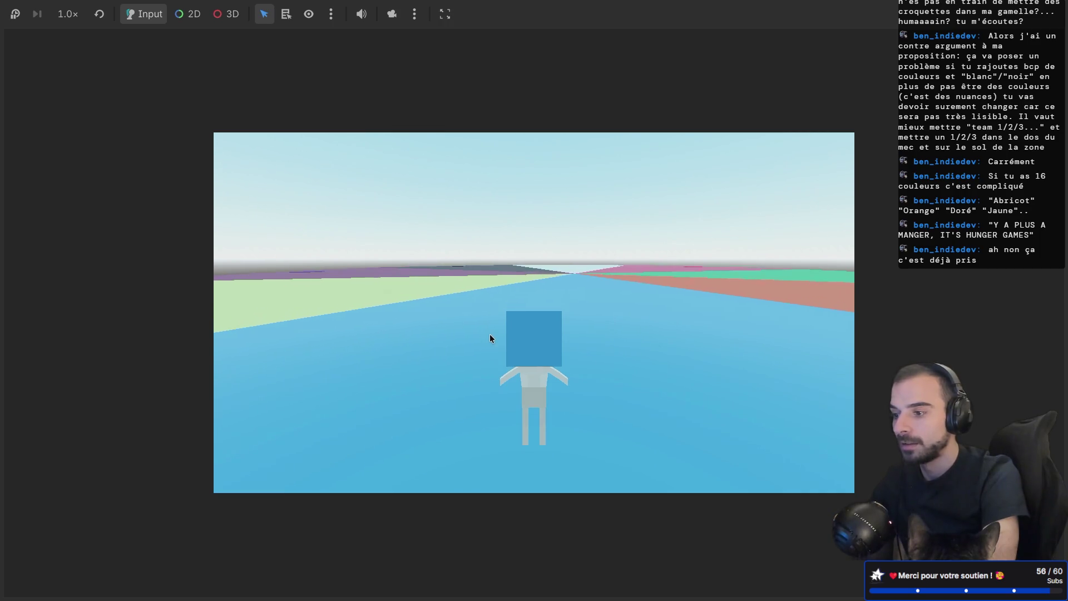
{"action": "key", "text": "w"}
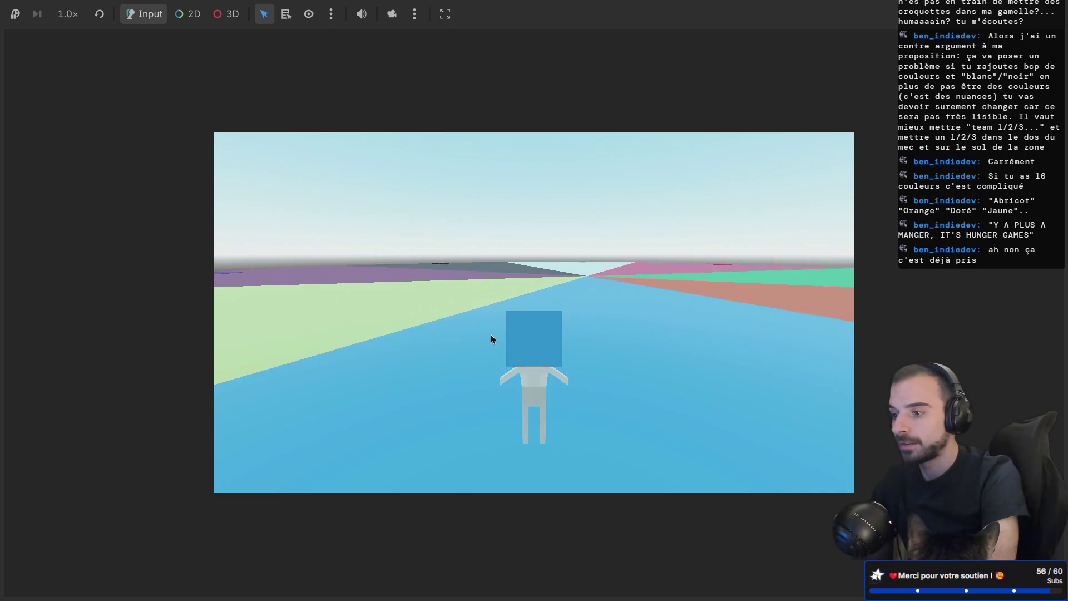
{"action": "key", "text": "w"}
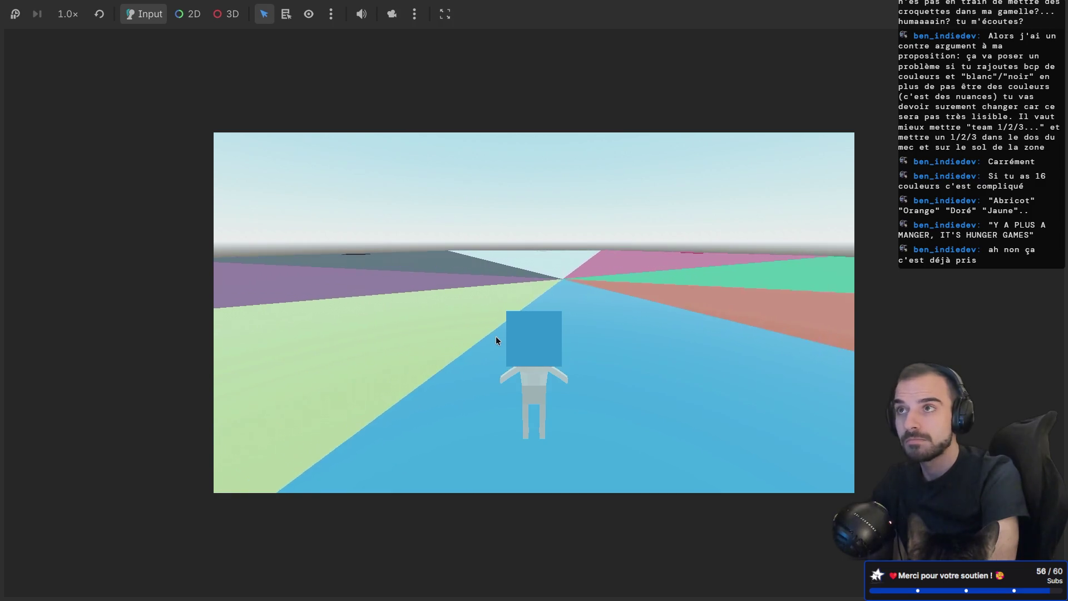
{"action": "key", "text": "w"}
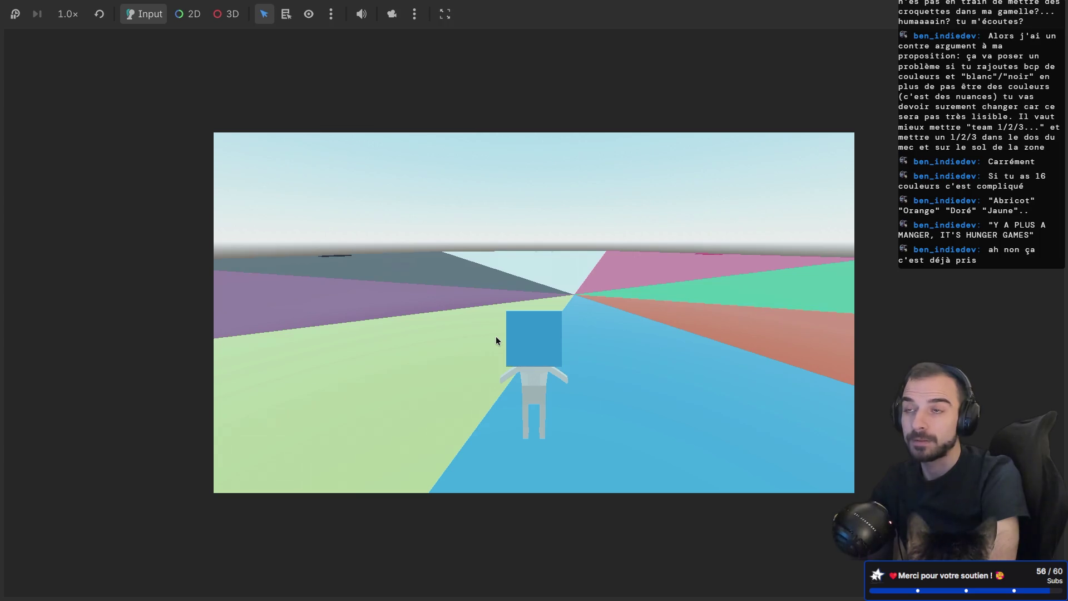
Step: Switch desktops to bring up the second game instance's lobby menu
{"action": "key", "text": "ctrl+Right"}
{"action": "key", "text": "ctrl+Right"}
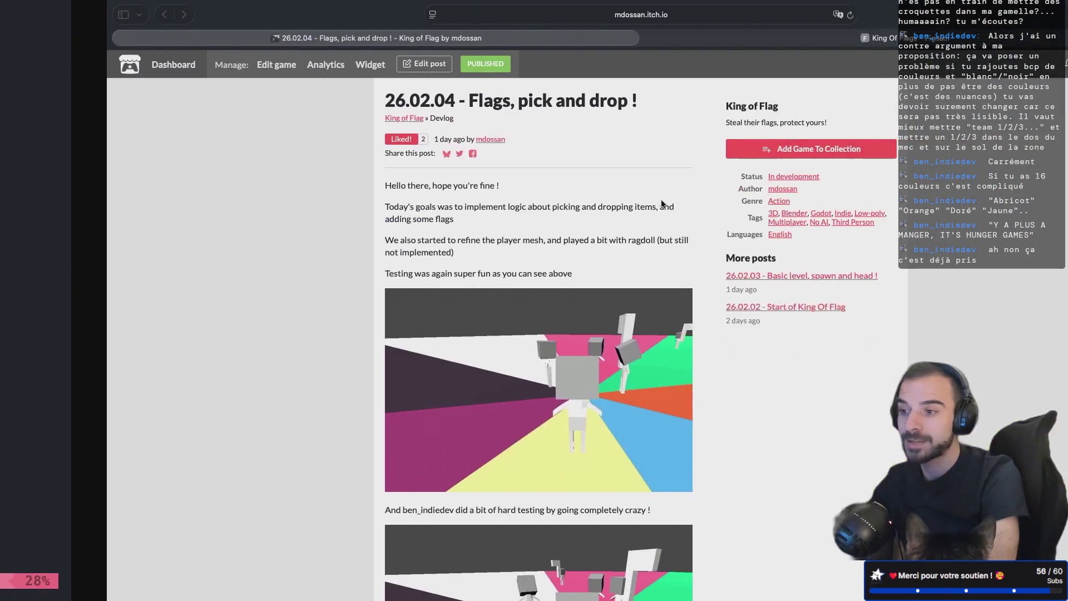
{"action": "key", "text": "ctrl+Left"}
{"action": "key", "text": "ctrl+Left"}
{"action": "key", "text": "ctrl+Left"}
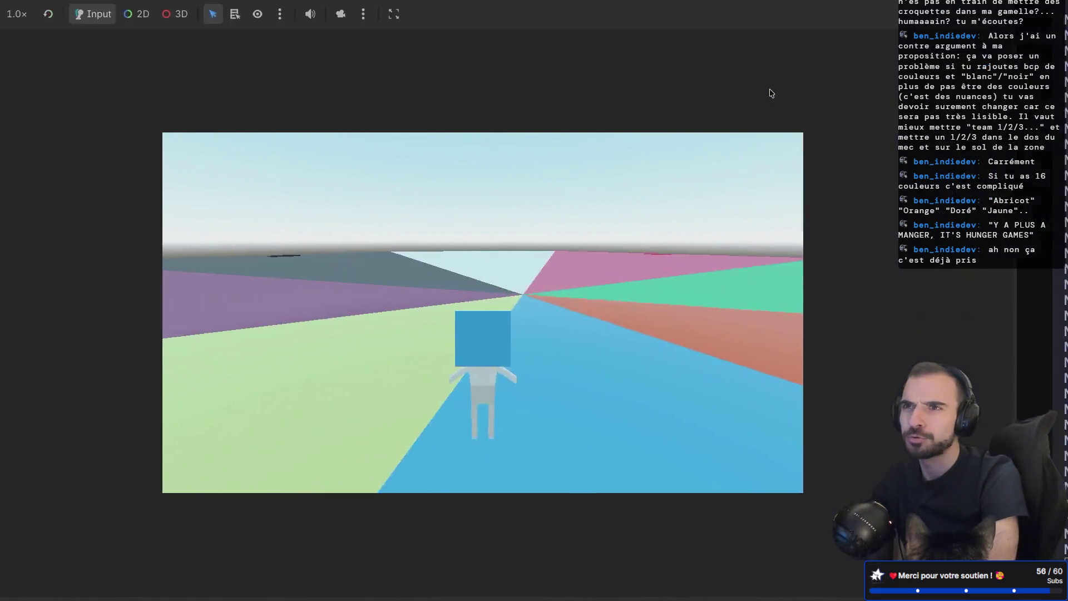
{"action": "key", "text": "ctrl+Right"}
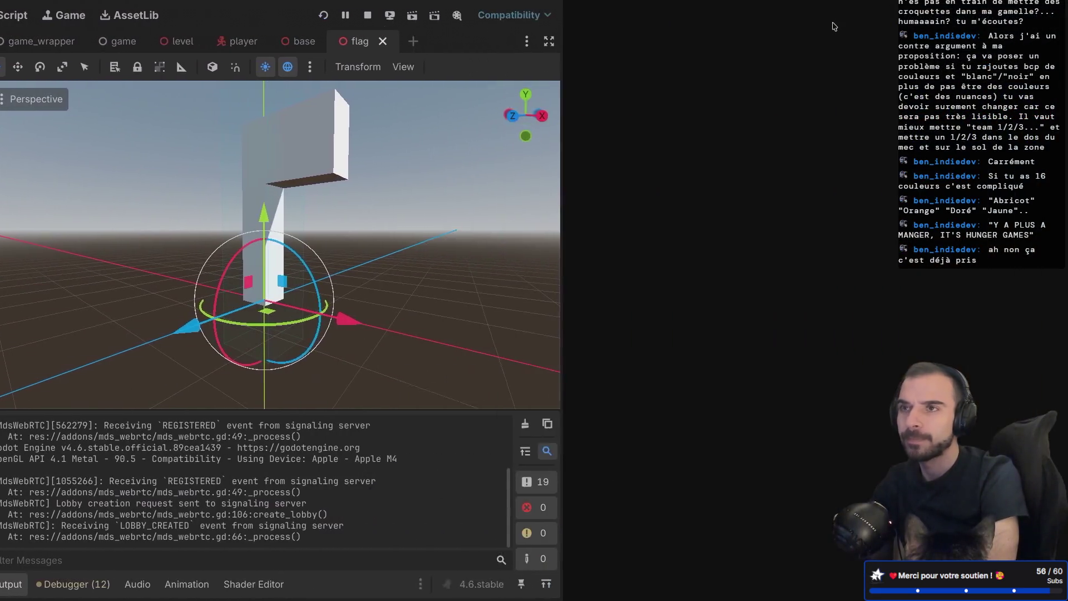
{"action": "key", "text": "ctrl+Right"}
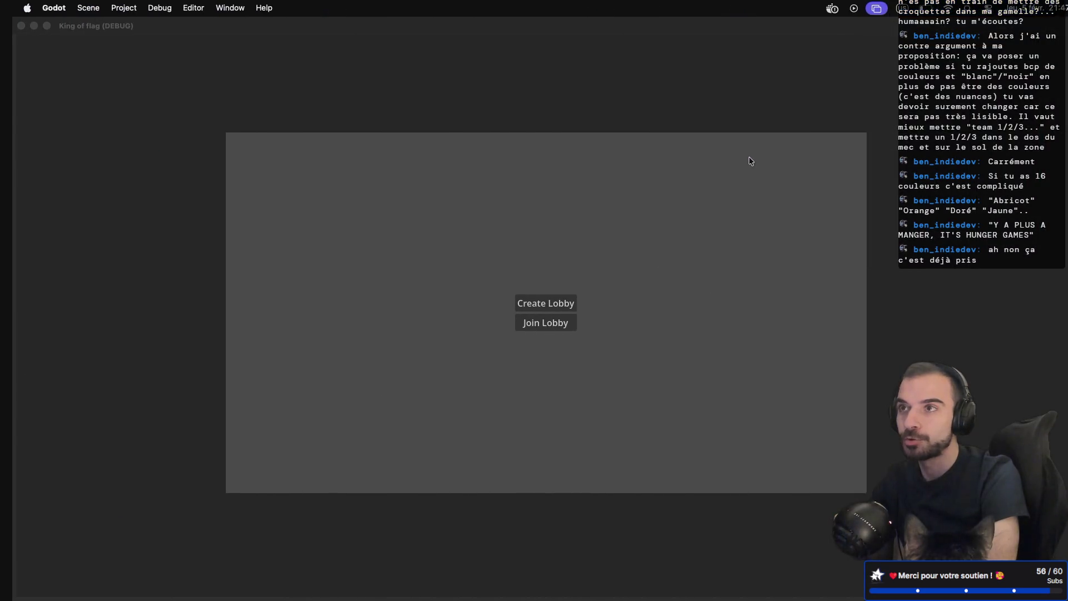
Step: Create a lobby in one window, join it with ID 353328 from the other, and start the match
{"action": "left_click", "coordinate": [524, 305]}
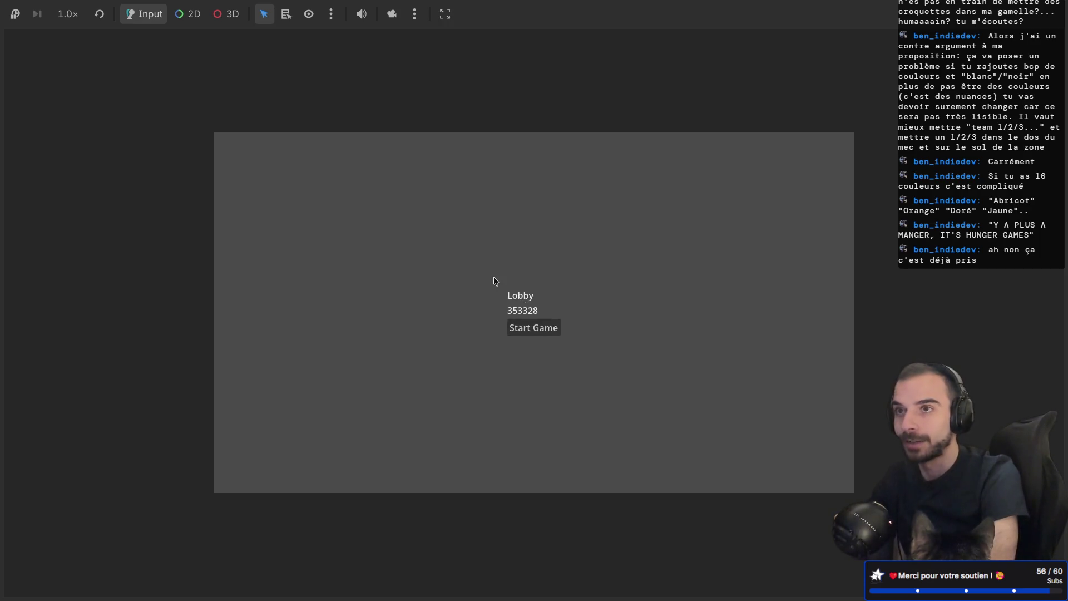
{"action": "key", "text": "ctrl+Left"}
{"action": "left_click", "coordinate": [528, 318]}
{"action": "key", "text": "Return"}
{"action": "key", "text": "ctrl+Right"}
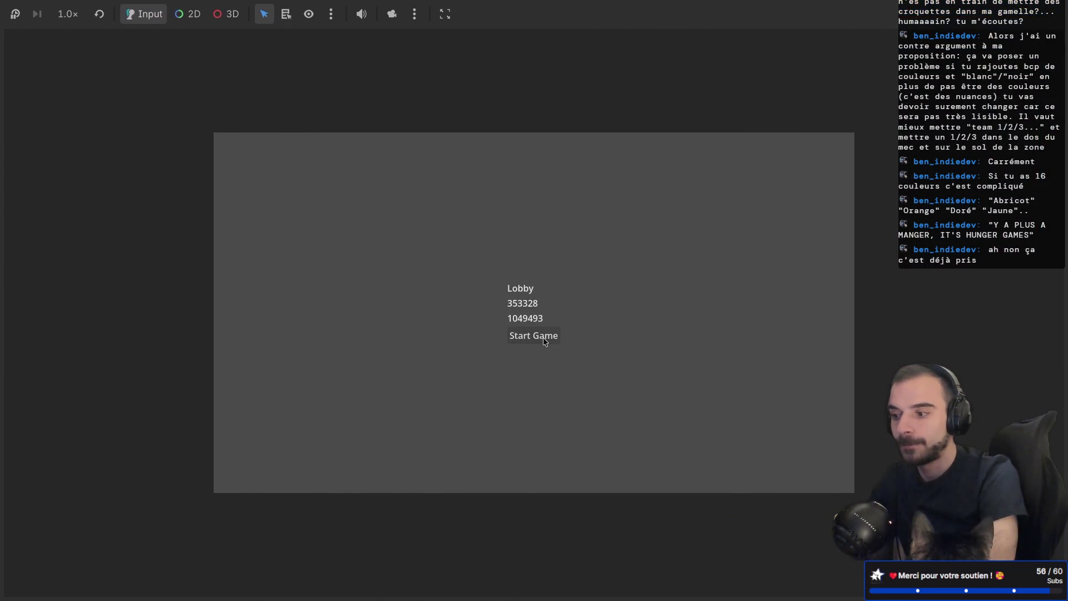
{"action": "left_click", "coordinate": [542, 337]}
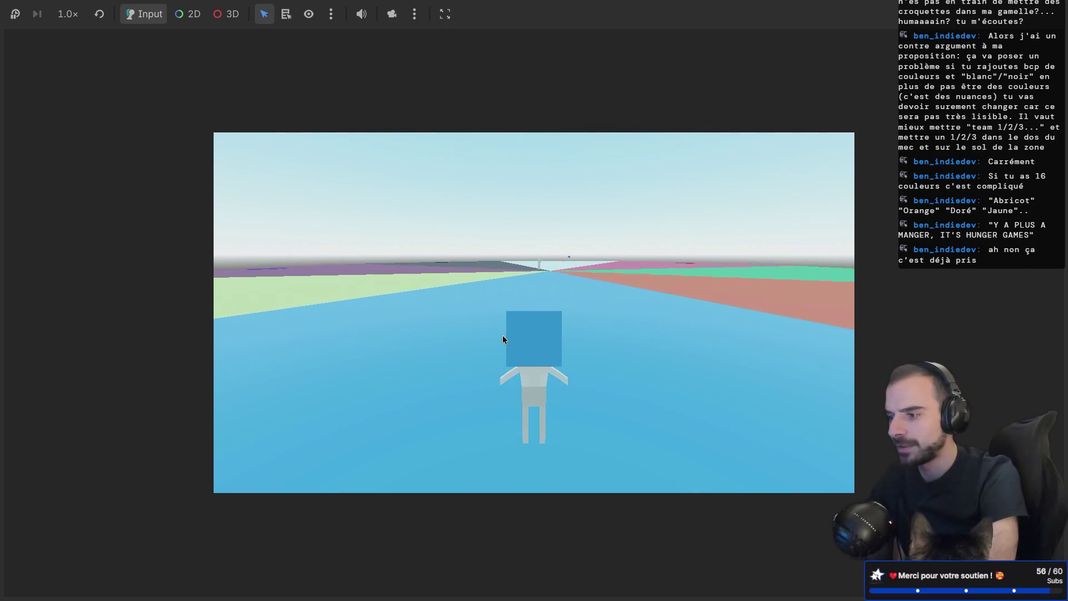
Step: Walk the character up to the flag pole at the map centre
{"action": "key", "text": "w"}
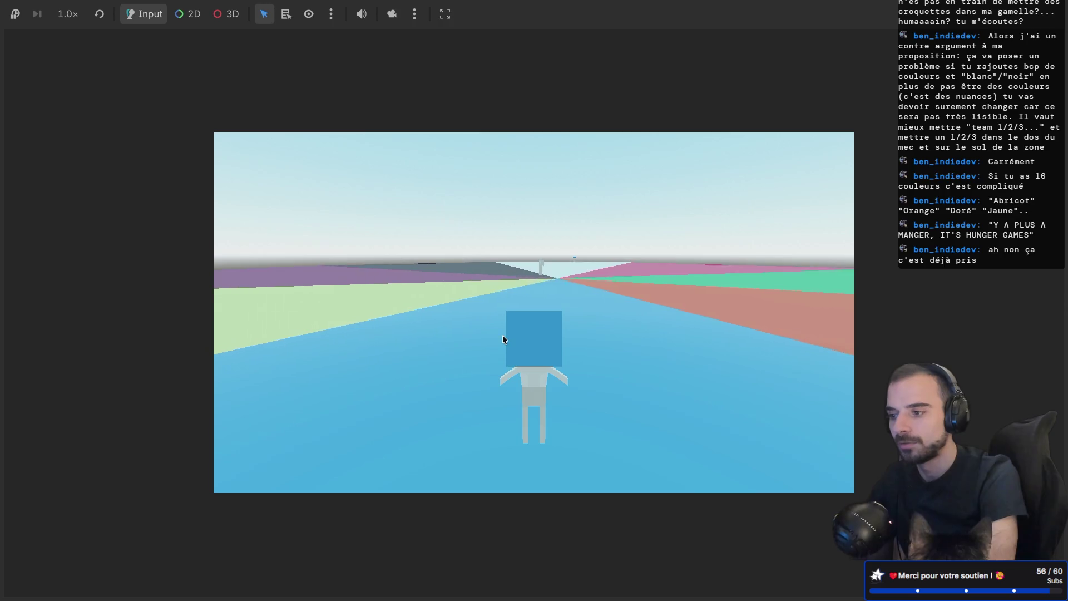
{"action": "left_click_drag", "start_coordinate": [502, 335], "coordinate": [505, 346]}
{"action": "key", "text": "w"}
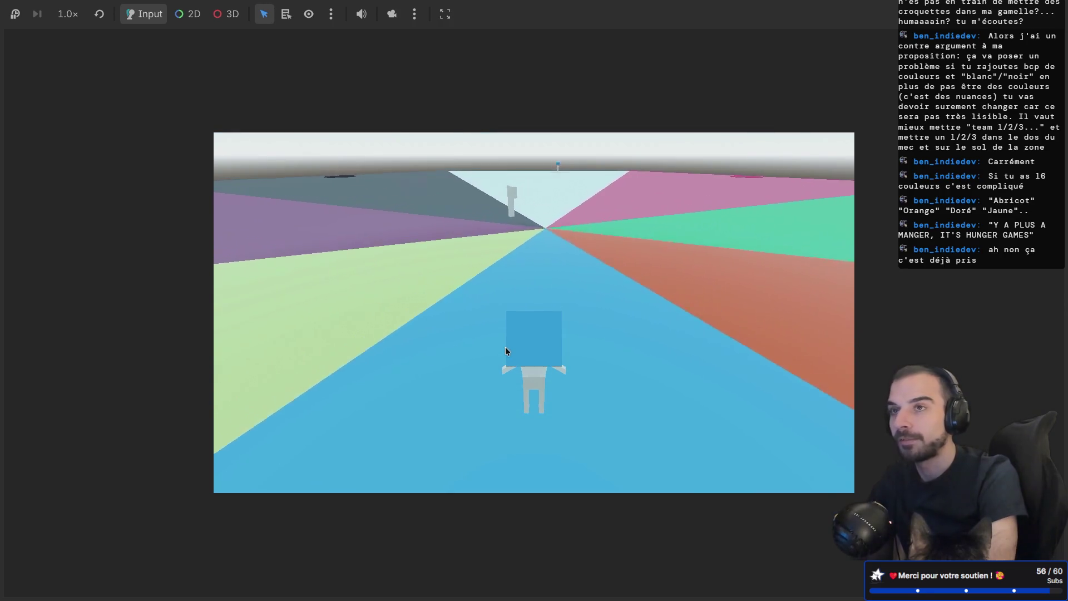
{"action": "key", "text": "w"}
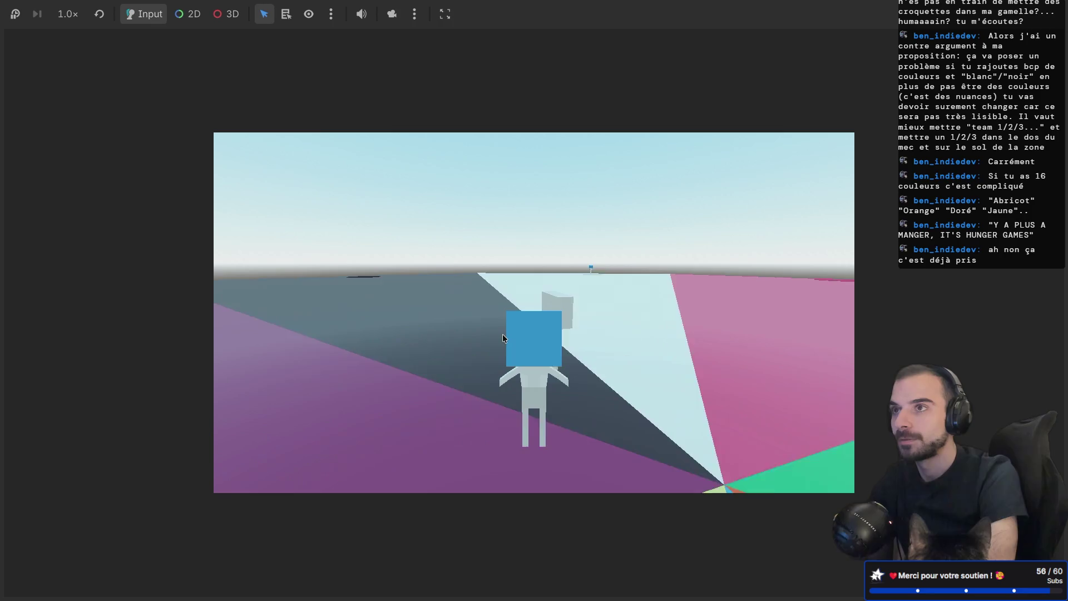
{"action": "mouse_move", "coordinate": [502, 334]}
{"action": "left_mouse_down"}
{"action": "mouse_move", "coordinate": [633, 331]}
{"action": "mouse_move", "coordinate": [605, 333]}
{"action": "left_mouse_up"}
Step: In the editor, show the Remote scene tree and expand GameWrapper, Game and Players
{"action": "key", "text": "alt+Tab"}
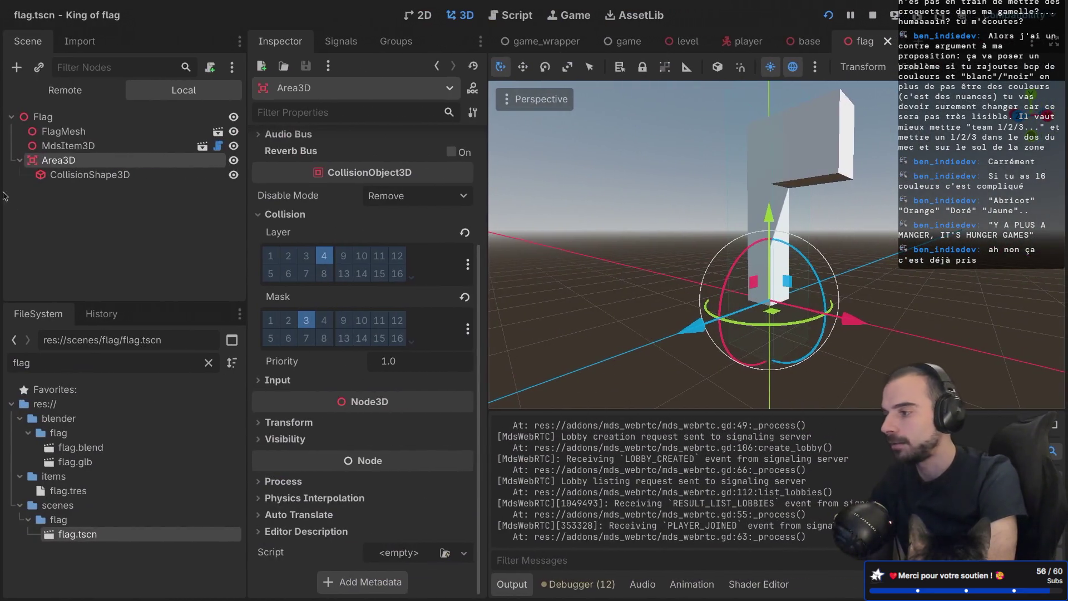
{"action": "left_click", "coordinate": [68, 93]}
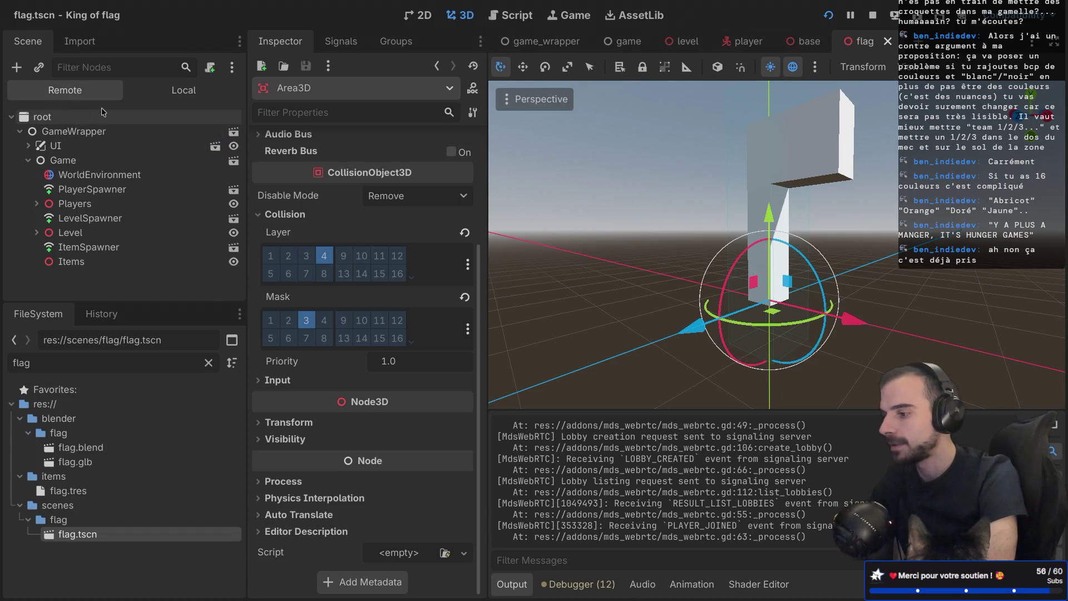
{"action": "left_click", "coordinate": [578, 583]}
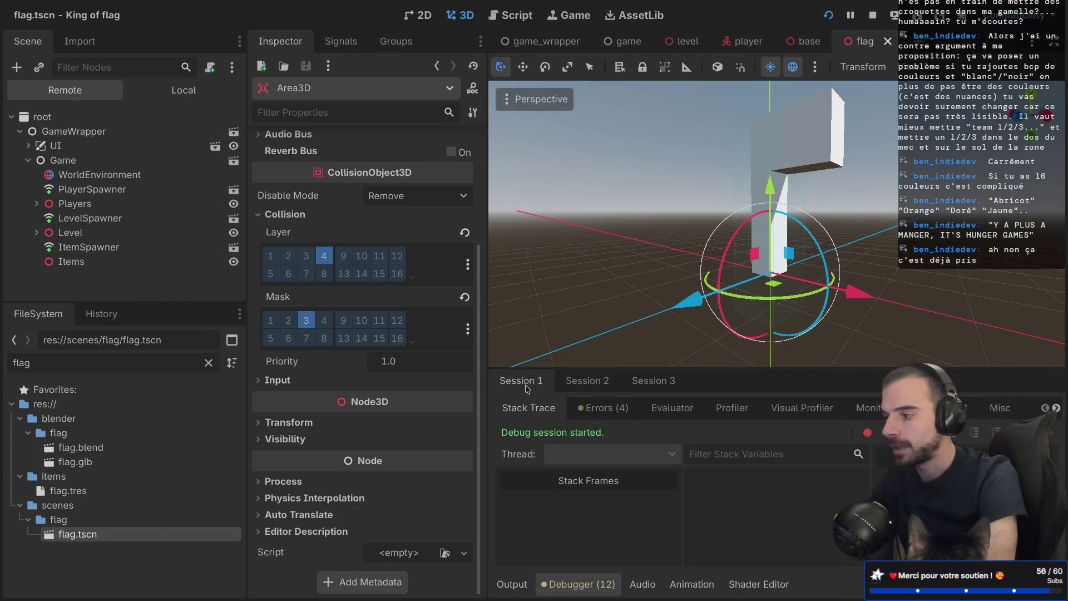
{"action": "left_click", "coordinate": [20, 131]}
{"action": "left_click", "coordinate": [27, 203]}
{"action": "scroll", "coordinate": [39, 226], "scroll_direction": "down", "scroll_amount": 1}
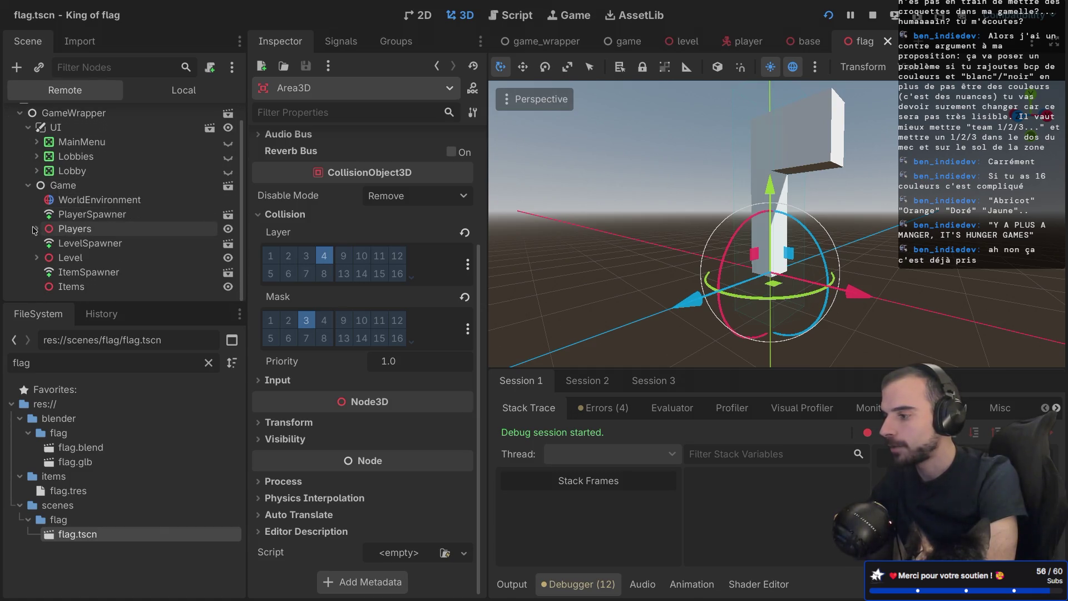
{"action": "left_click", "coordinate": [37, 228]}
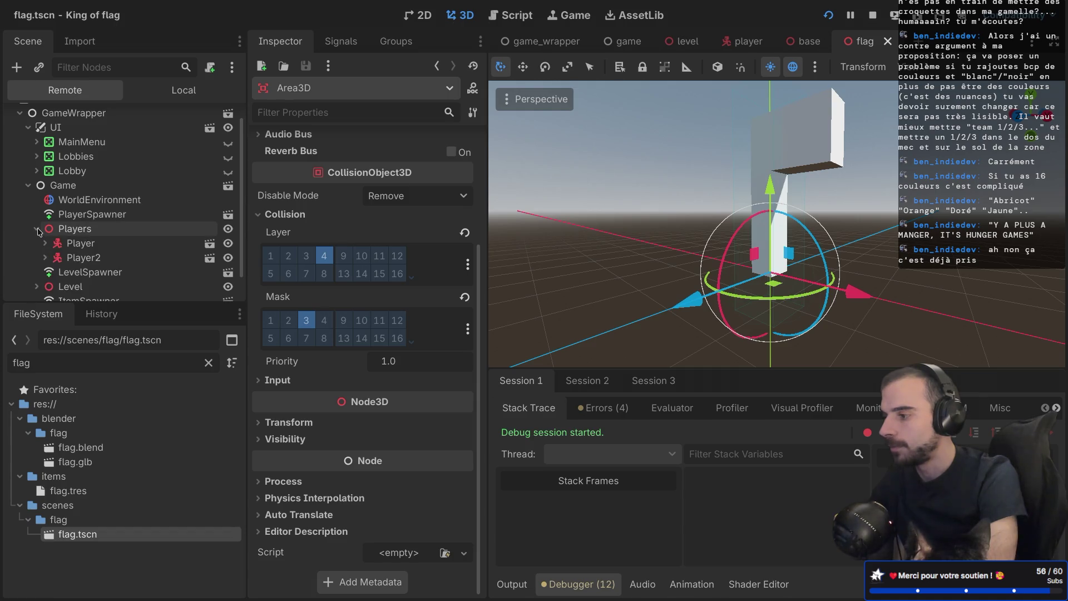
{"action": "scroll", "coordinate": [37, 228], "scroll_direction": "down", "scroll_amount": 2}
Step: Expand Level > Bases and inspect Base1, showing Score 0 and Team ID 1
{"action": "left_click", "coordinate": [37, 257]}
{"action": "scroll", "coordinate": [37, 257], "scroll_direction": "down", "scroll_amount": 1}
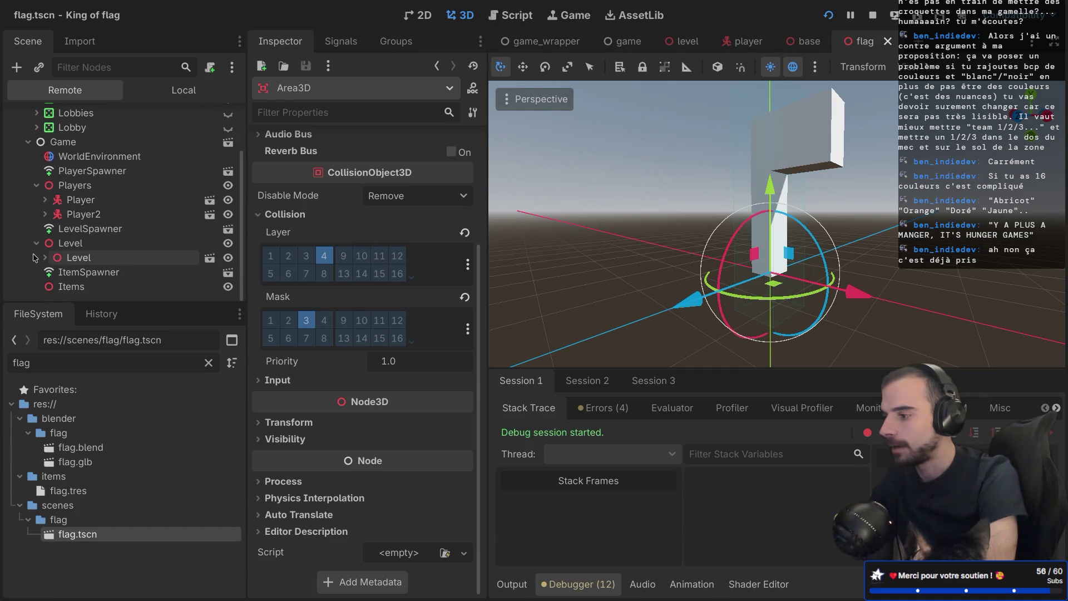
{"action": "left_click", "coordinate": [45, 248]}
{"action": "left_click", "coordinate": [45, 257]}
{"action": "scroll", "coordinate": [46, 258], "scroll_direction": "down", "scroll_amount": 3}
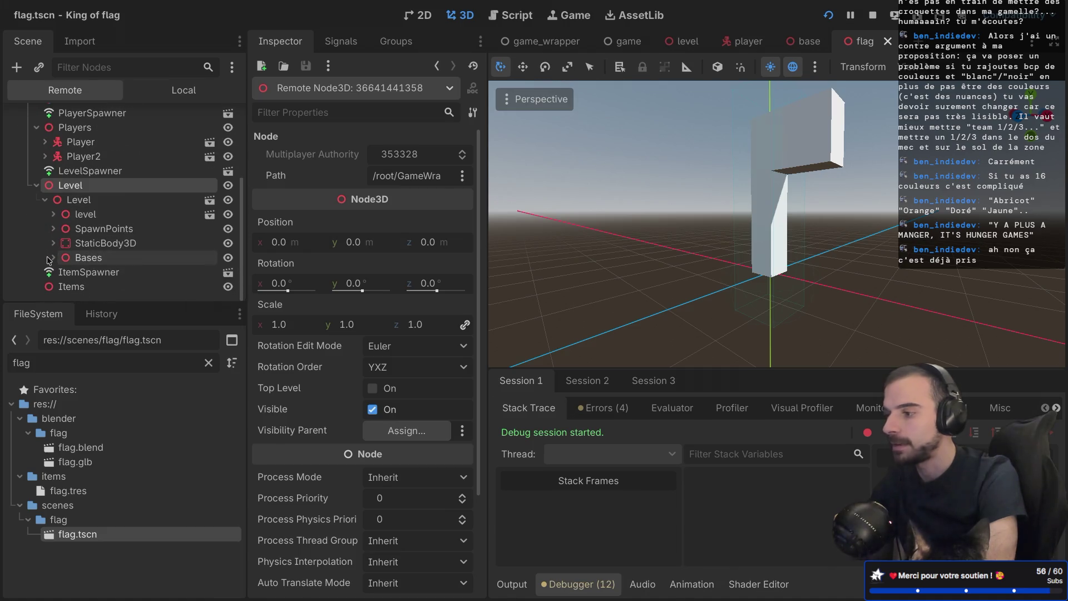
{"action": "left_click", "coordinate": [51, 258]}
{"action": "scroll", "coordinate": [49, 259], "scroll_direction": "down", "scroll_amount": 5}
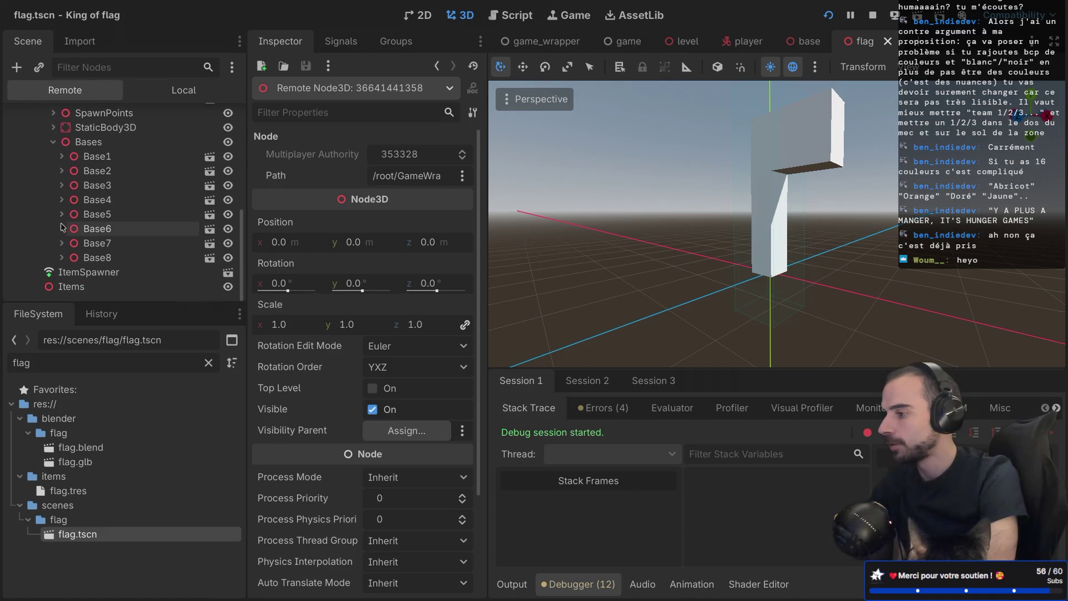
{"action": "double_click", "coordinate": [102, 157]}
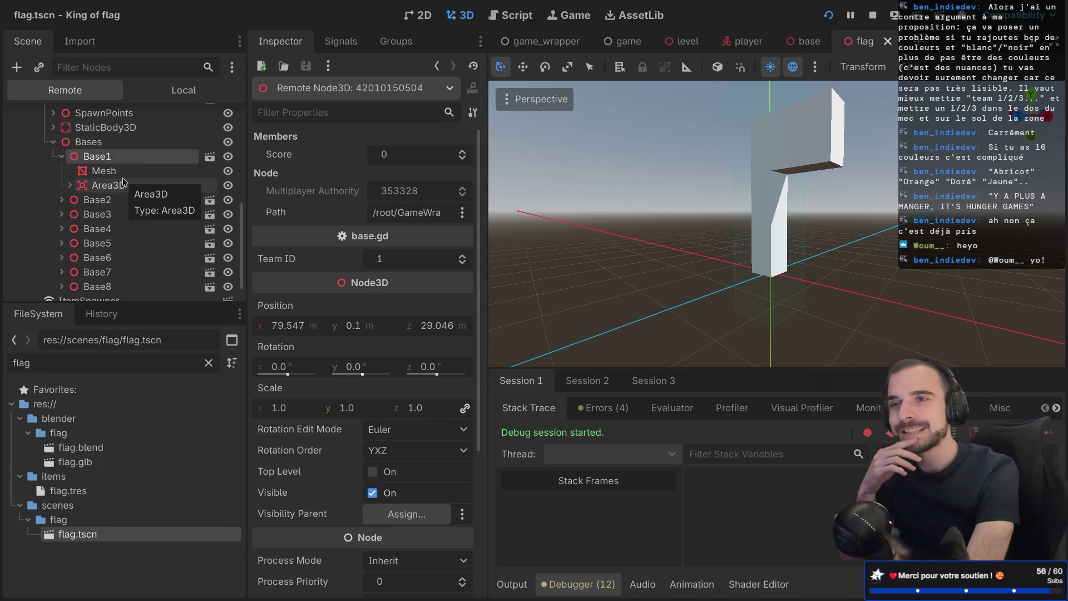
{"action": "key", "text": "ctrl+Right"}
{"action": "key", "text": "ctrl+Right"}
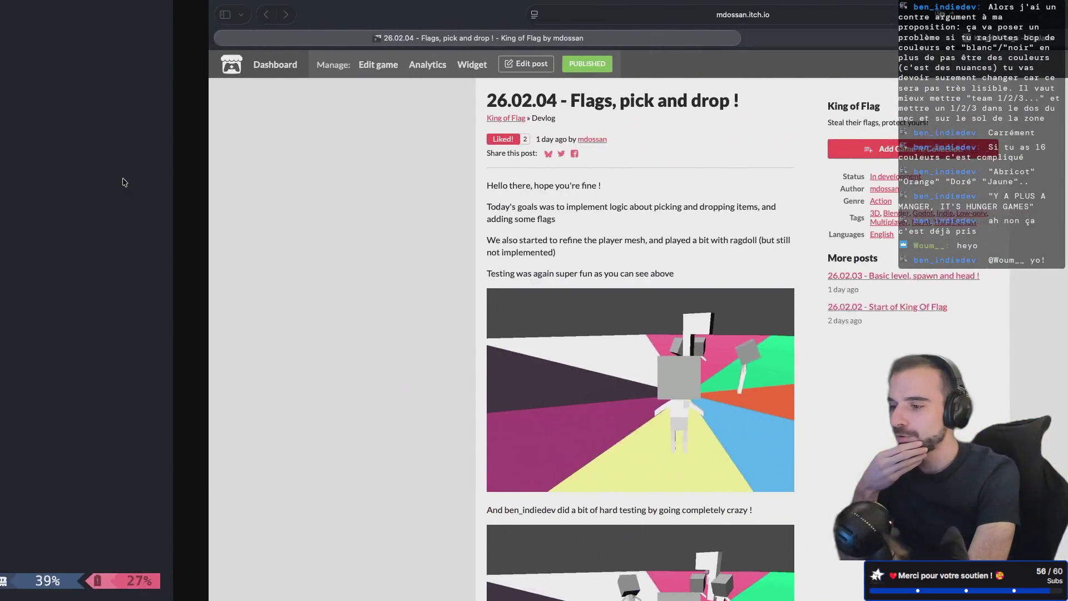
Step: Browse the devlog to open '26.02.04 - Flags, pick and drop !', then return to Godot
{"action": "scroll", "coordinate": [402, 397], "scroll_direction": "down", "scroll_amount": 3}
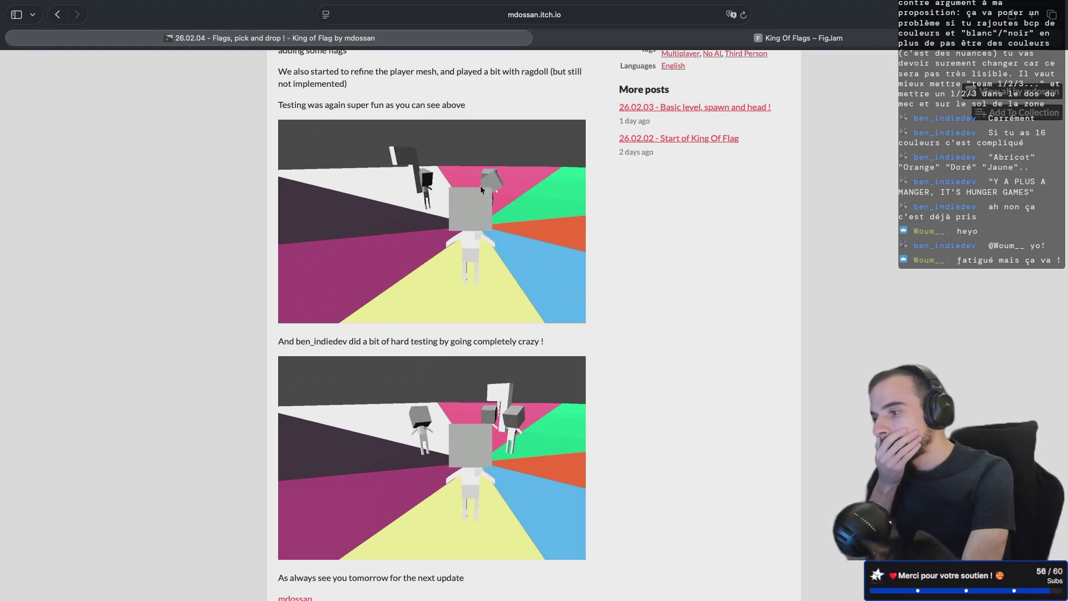
{"action": "left_click", "coordinate": [696, 137]}
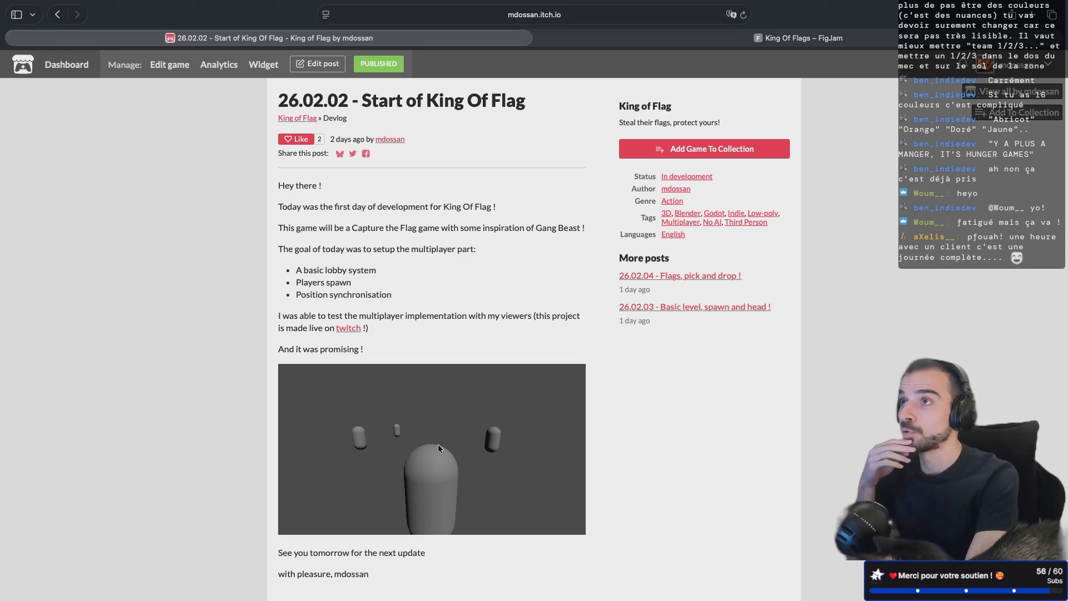
{"action": "left_click", "coordinate": [679, 307]}
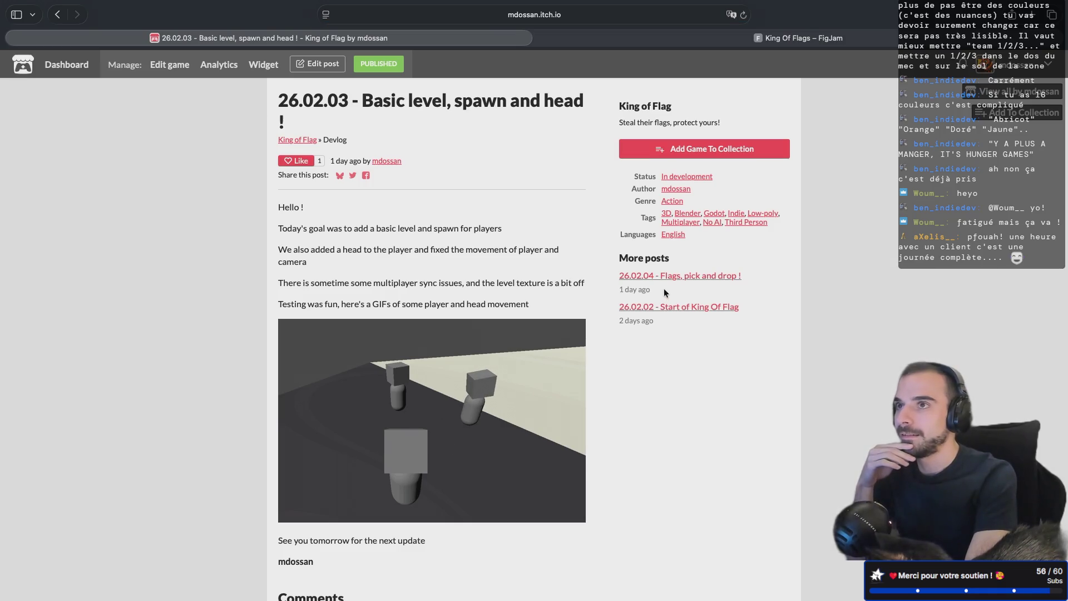
{"action": "left_click", "coordinate": [670, 275]}
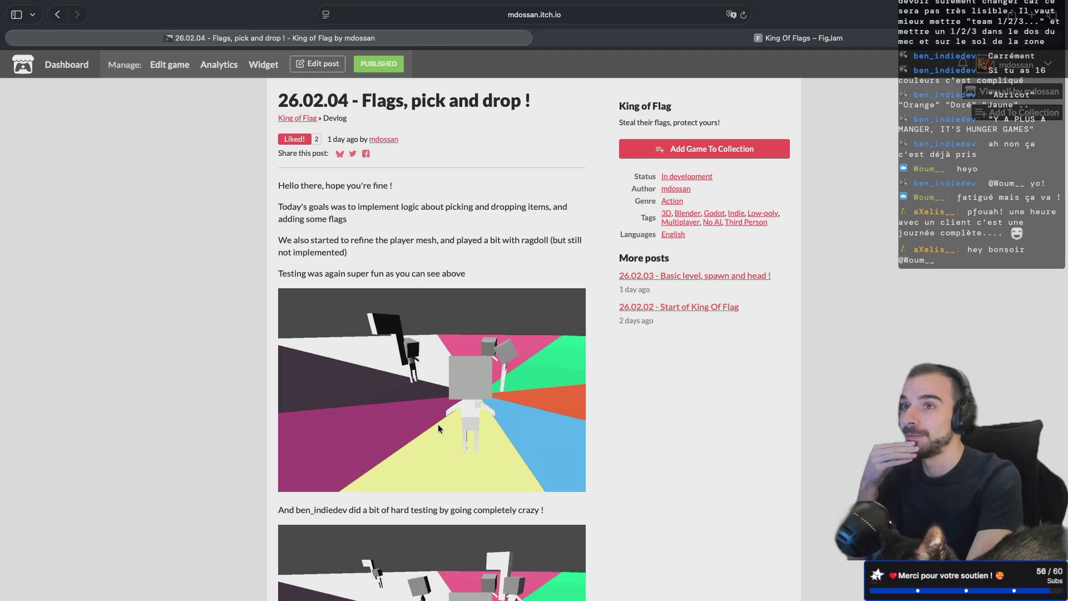
{"action": "key", "text": "ctrl+Left"}
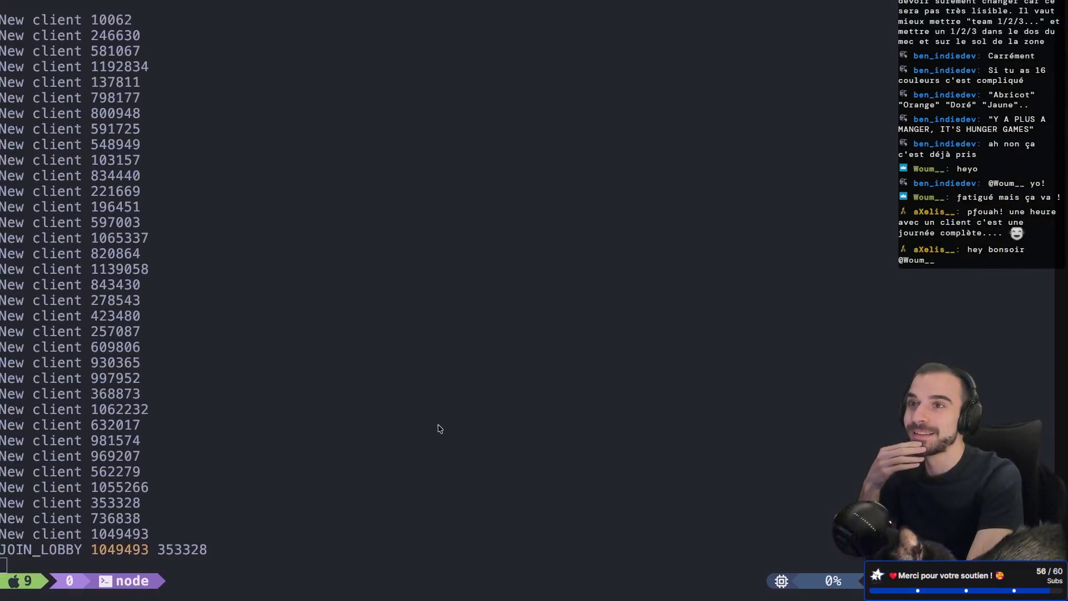
{"action": "key", "text": "ctrl+Left"}
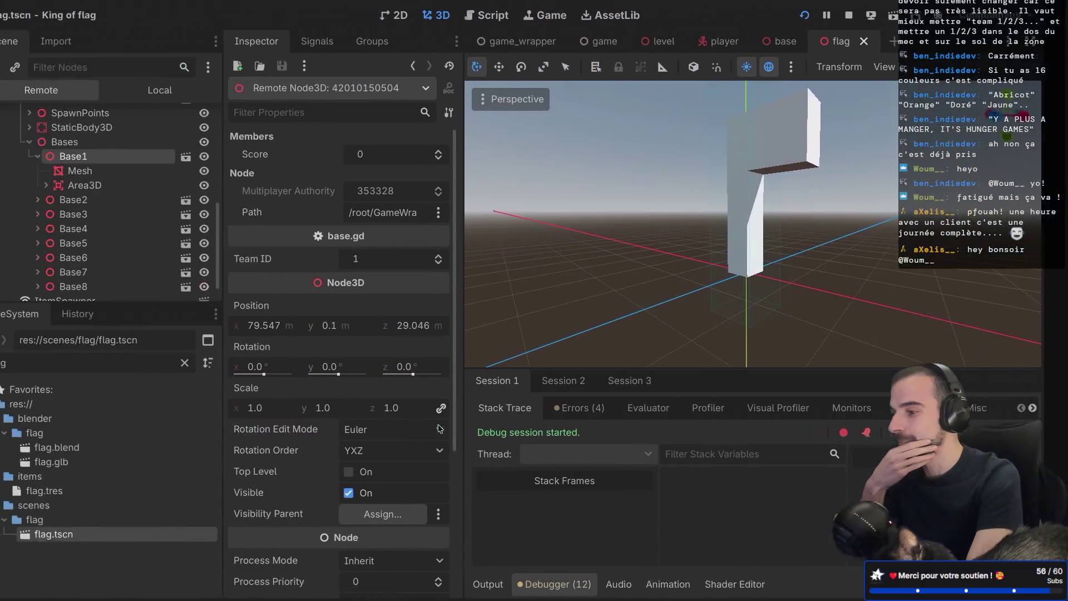
Step: Carry the flag into the blue base in the running game and check Base1's Score in the editor
{"action": "left_click_drag", "start_coordinate": [734, 288], "coordinate": [706, 250]}
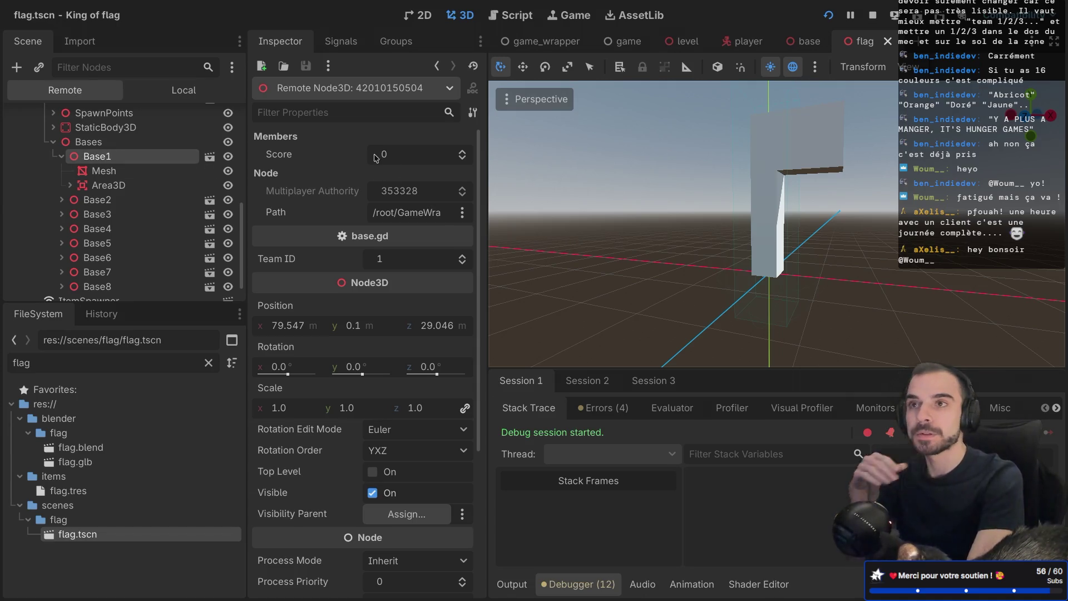
{"action": "key", "text": "ctrl+Left"}
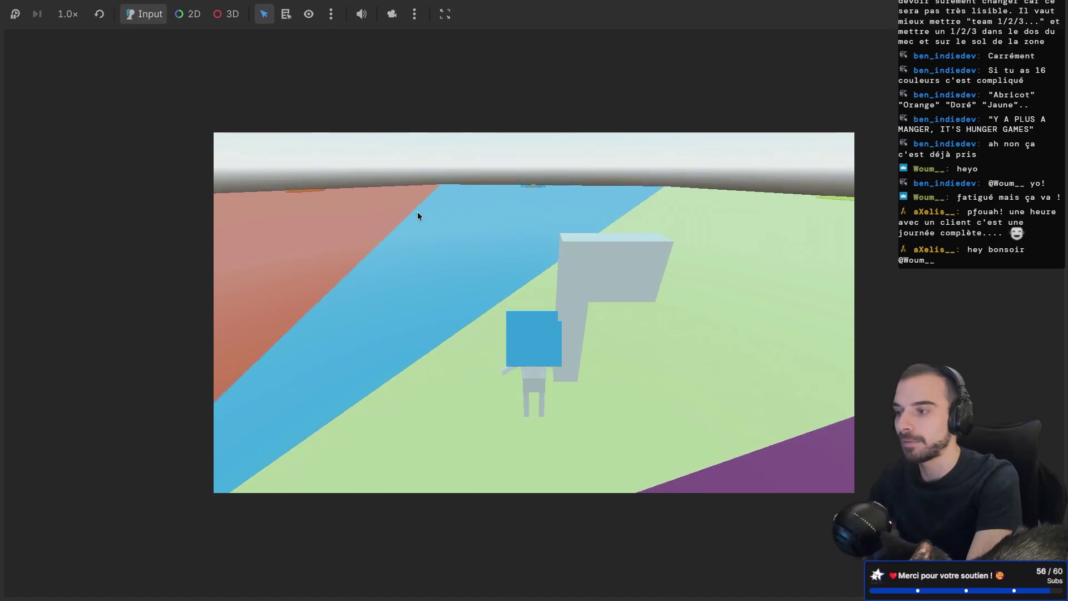
{"action": "key", "text": "w"}
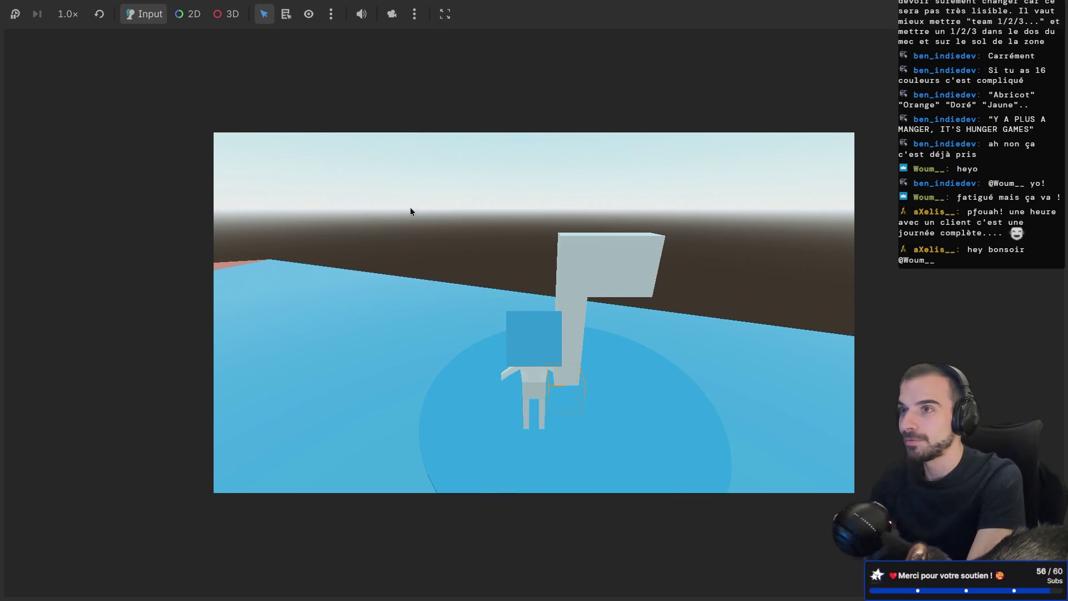
{"action": "key", "text": "alt+Tab"}
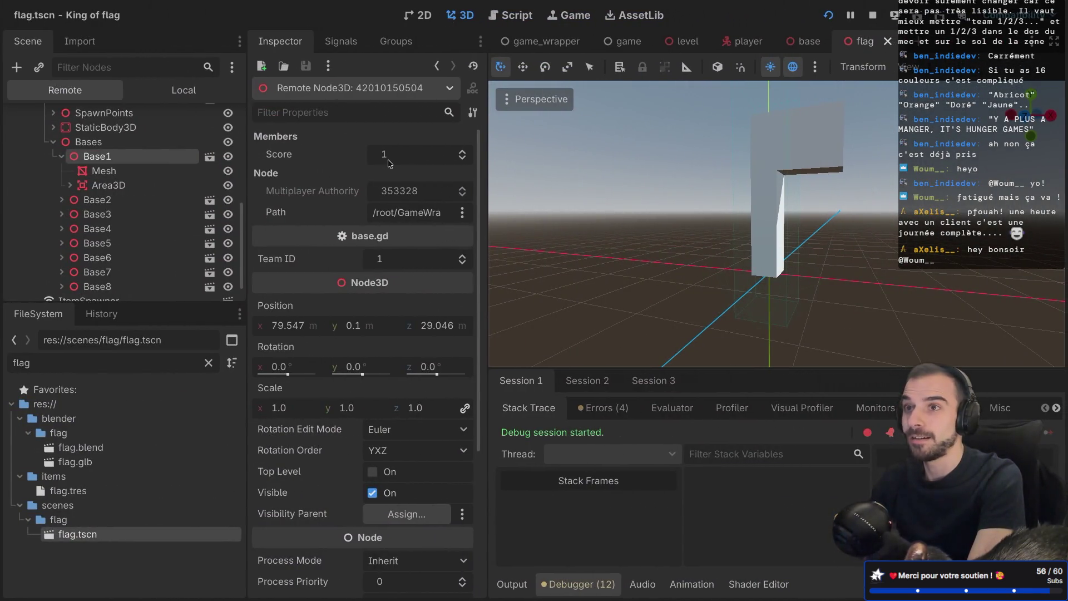
{"action": "key", "text": "alt+Tab"}
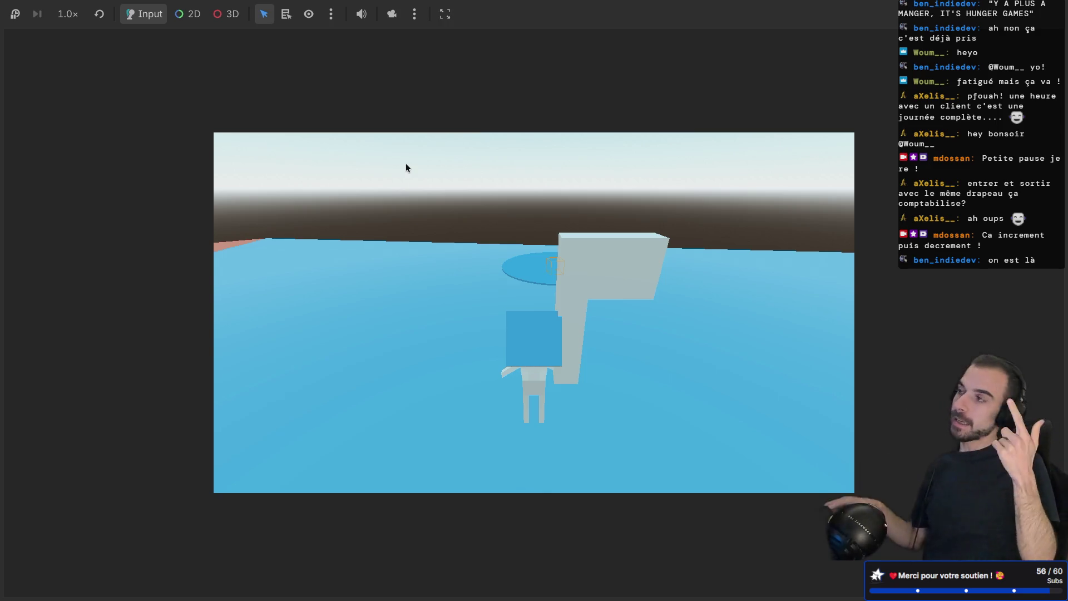
{"action": "key", "text": "alt+Tab"}
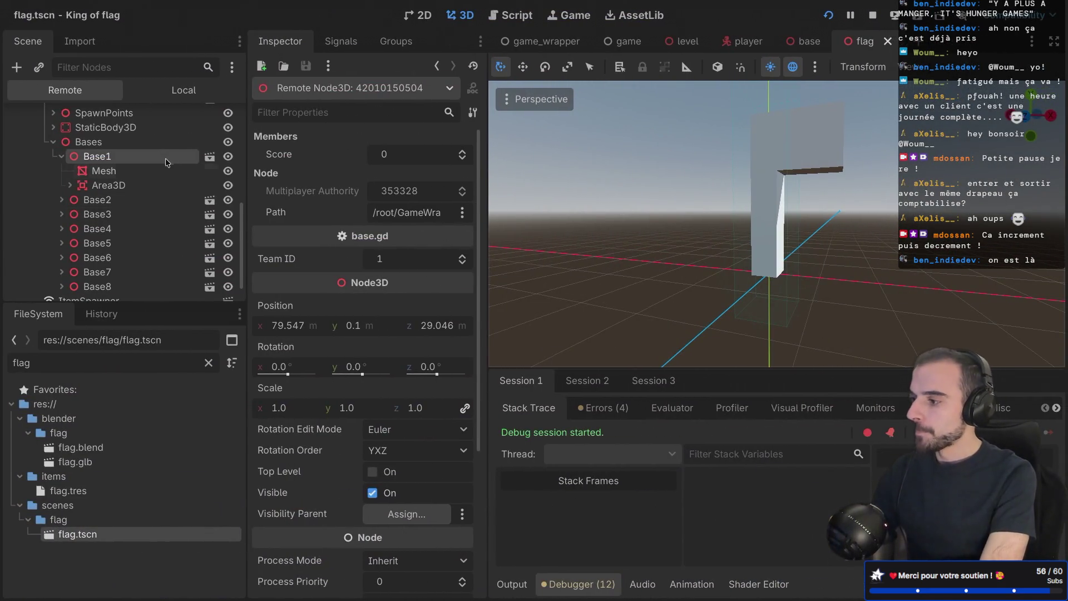
{"action": "left_click", "coordinate": [527, 9]}
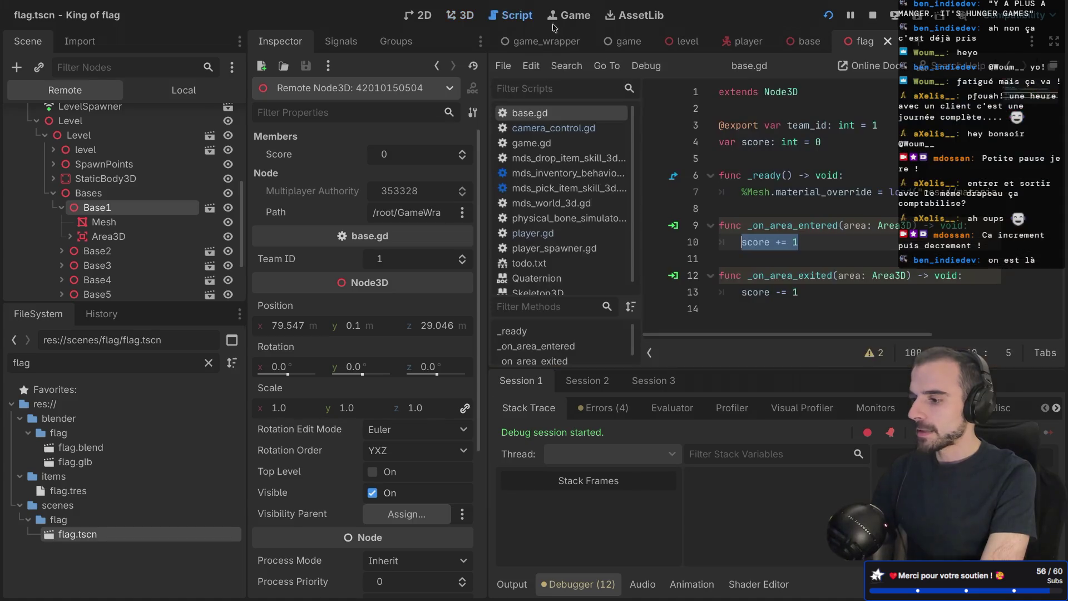
Step: Review base.gd's _on_area_entered and _on_area_exited score handlers and their area: Area3D parameter
{"action": "mouse_move", "coordinate": [332, 257]}
{"action": "left_mouse_down"}
{"action": "mouse_move", "coordinate": [338, 233]}
{"action": "mouse_move", "coordinate": [304, 233]}
{"action": "left_mouse_up"}
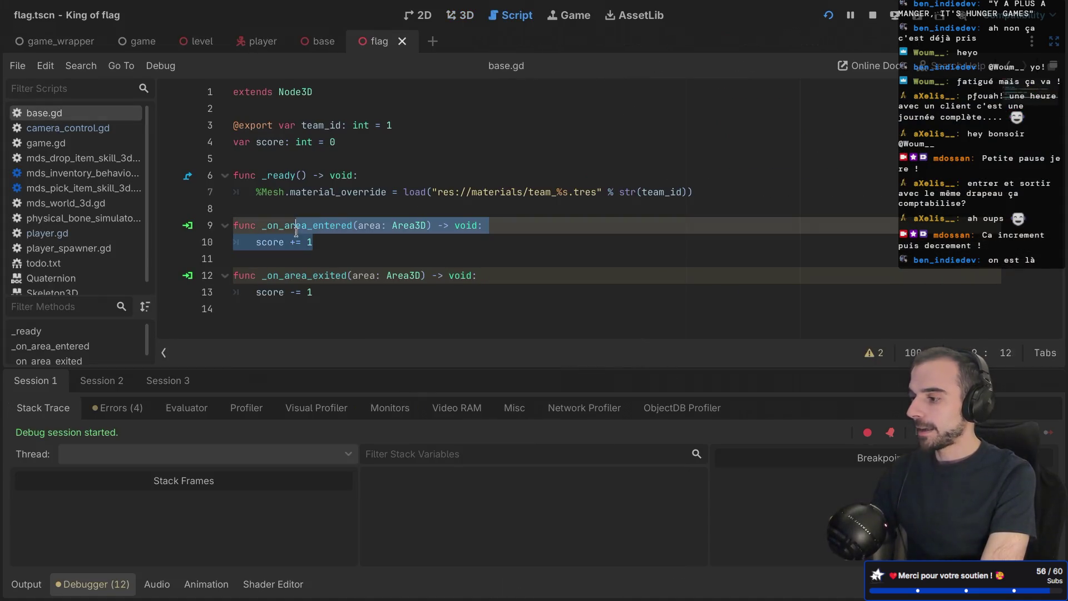
{"action": "left_click", "coordinate": [293, 276]}
{"action": "left_click_drag", "start_coordinate": [320, 293], "coordinate": [295, 279]}
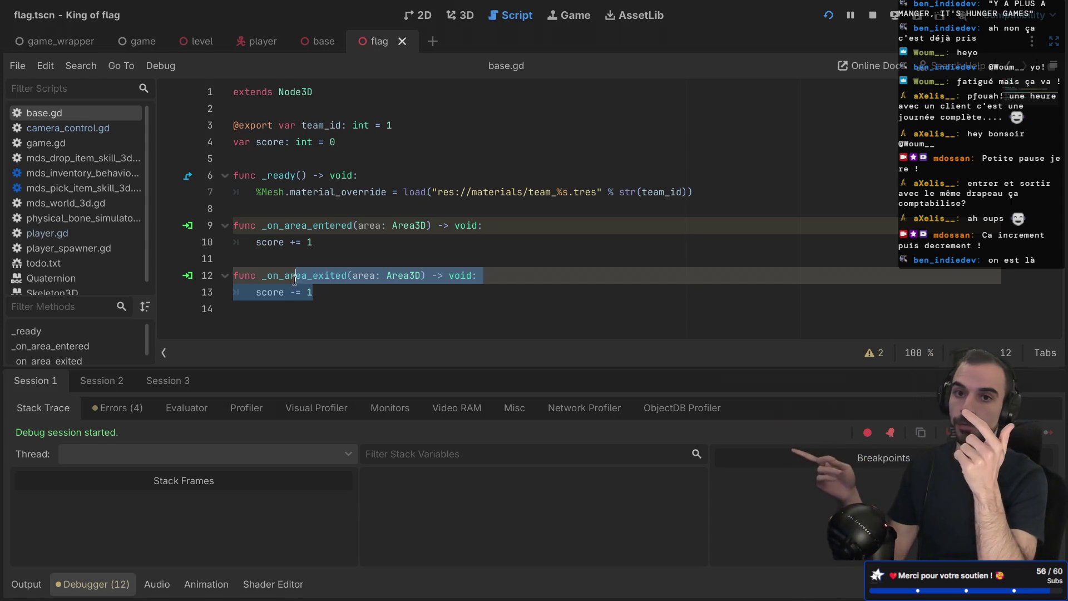
{"action": "mouse_move", "coordinate": [321, 243]}
{"action": "left_mouse_down"}
{"action": "mouse_move", "coordinate": [287, 243]}
{"action": "mouse_move", "coordinate": [285, 228]}
{"action": "left_mouse_up"}
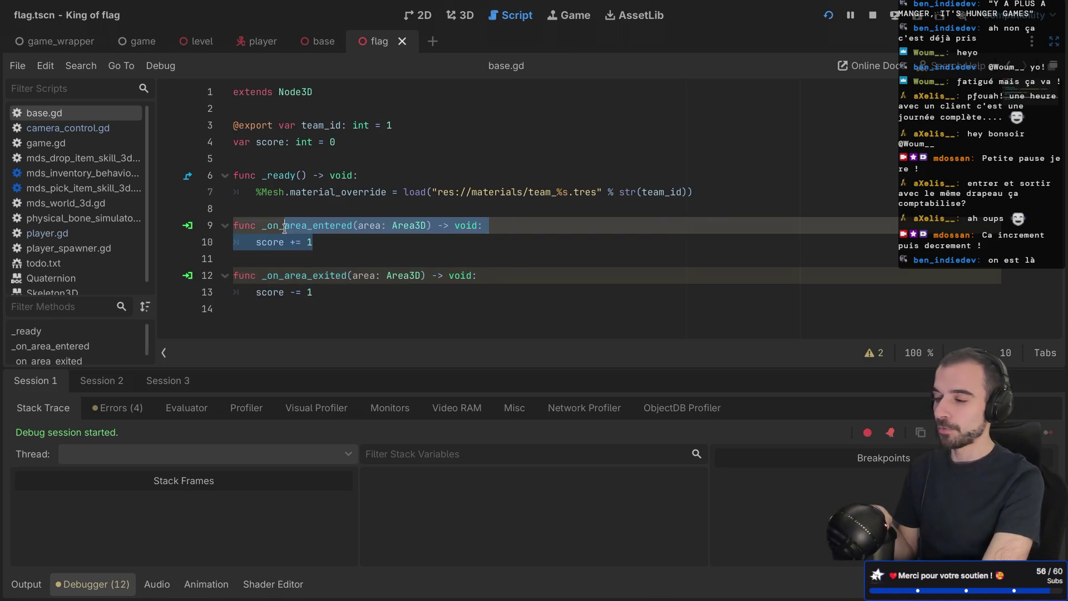
{"action": "left_click", "coordinate": [379, 241]}
{"action": "left_click_drag", "start_coordinate": [358, 225], "coordinate": [421, 225]}
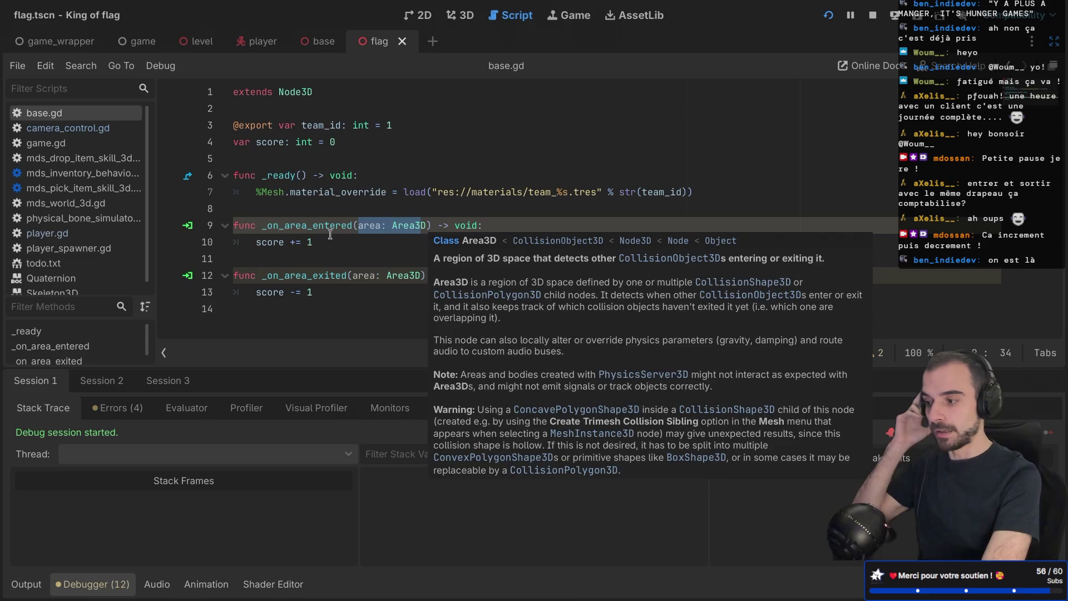
{"action": "double_click", "coordinate": [321, 226]}
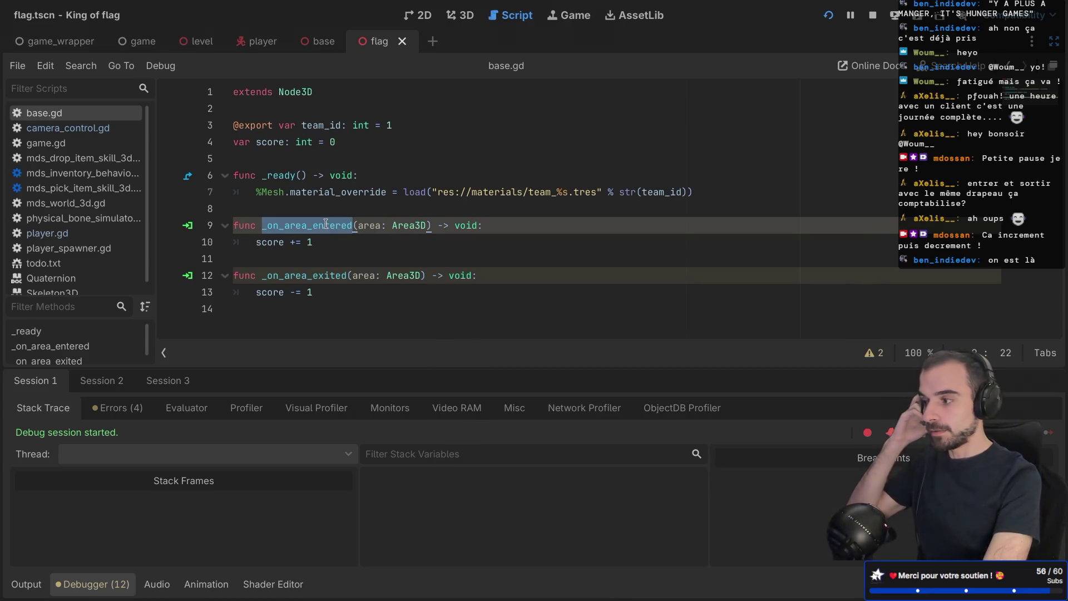
{"action": "key", "text": "F5"}
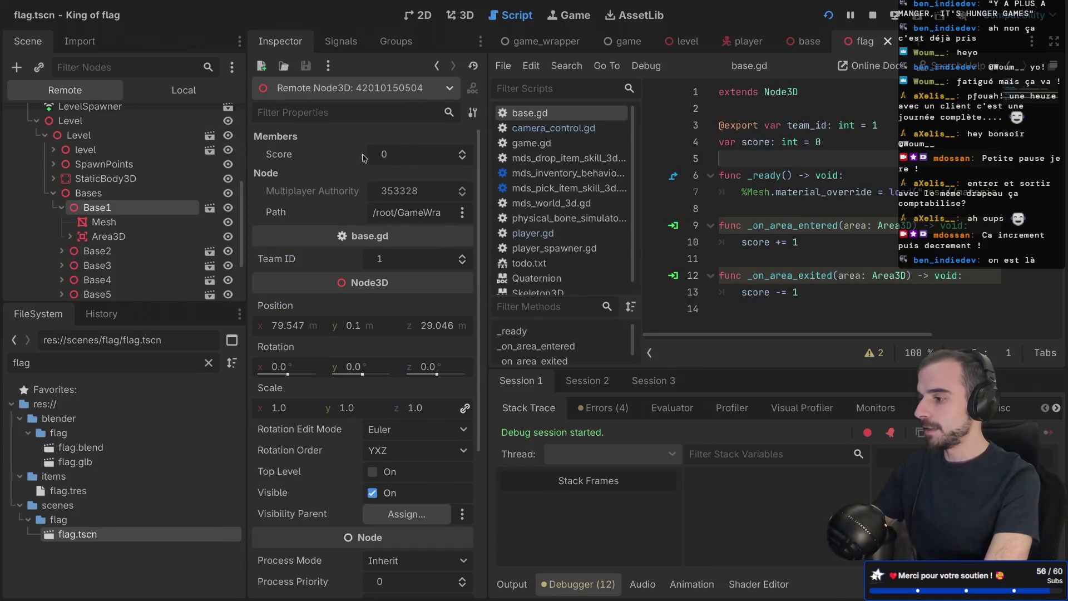
Step: Select Base1 under Bases and carry the flag into the blue base, confirming Score reads 1
{"action": "left_click", "coordinate": [89, 193]}
{"action": "left_click", "coordinate": [106, 206]}
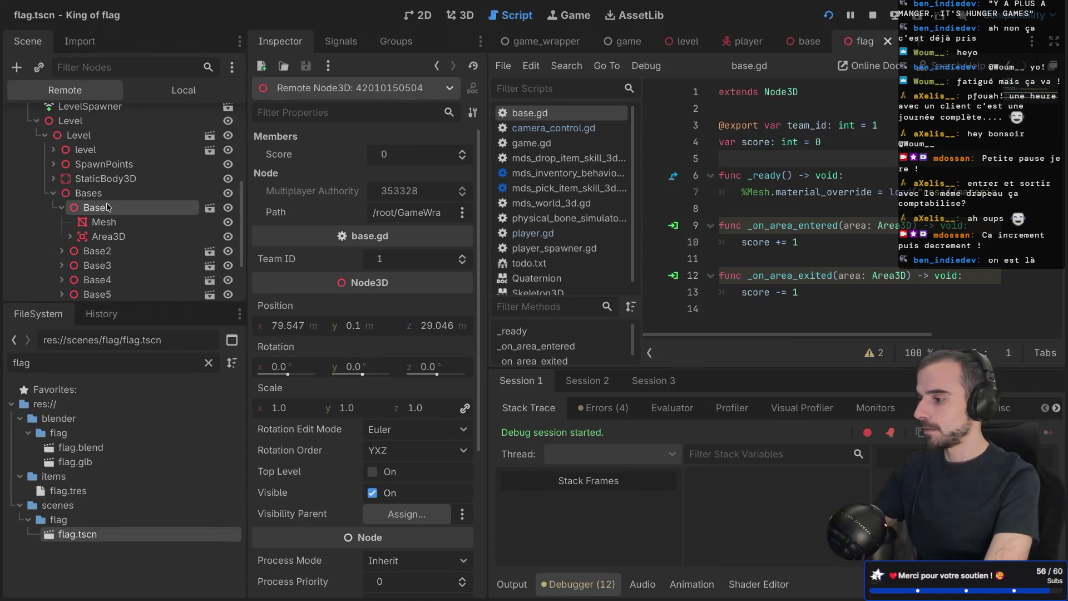
{"action": "key", "text": "alt+Tab"}
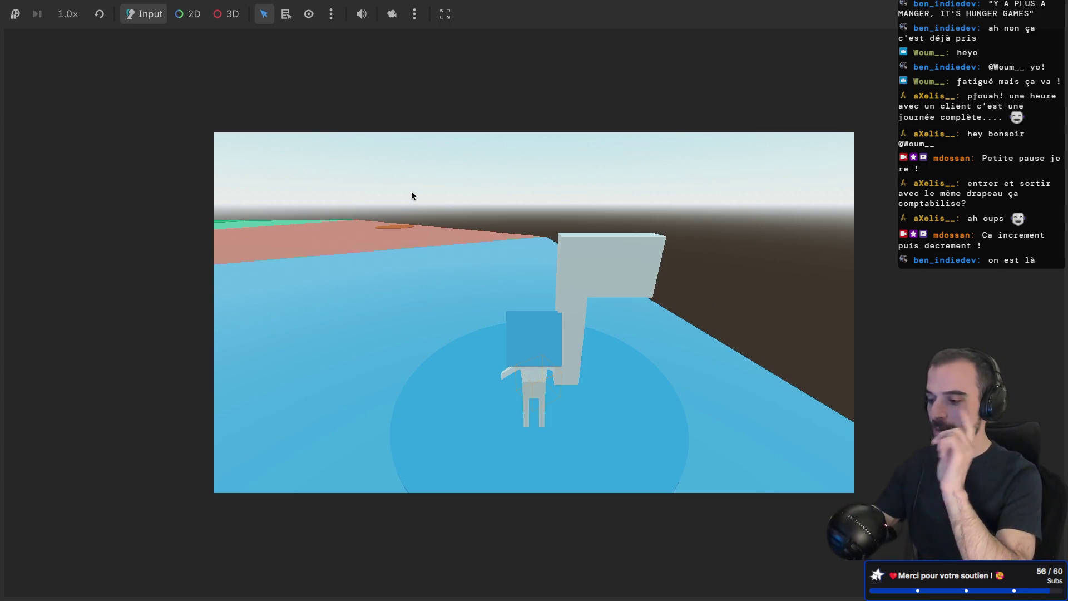
{"action": "key", "text": "alt+Tab"}
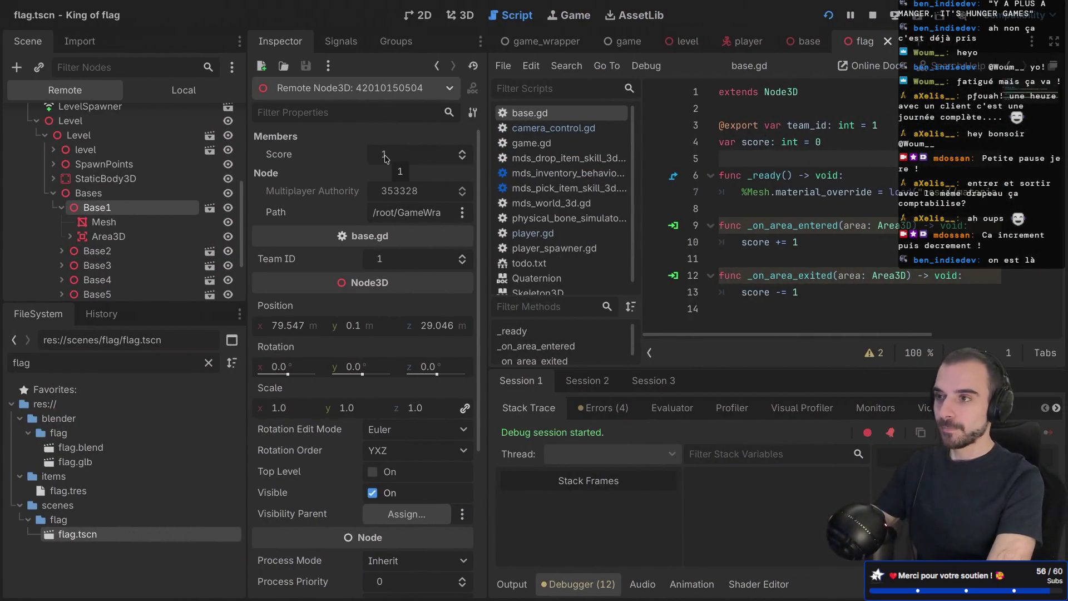
{"action": "key", "text": "alt+Tab"}
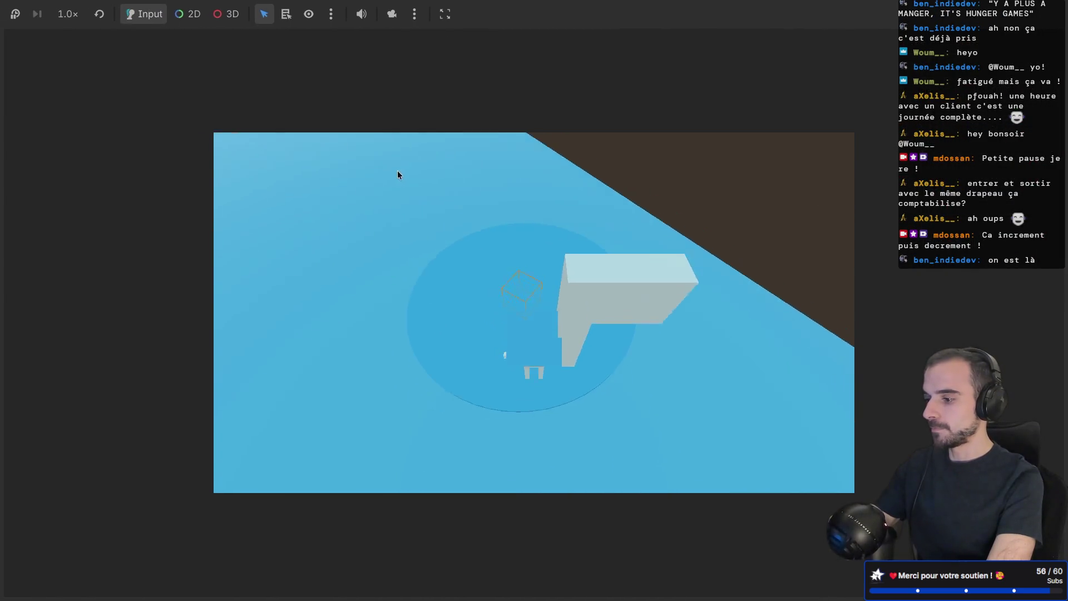
Step: Confirm Base1's score drops back to 0 after leaving, then return to the itch.io devlog post
{"action": "key", "text": "alt+Tab"}
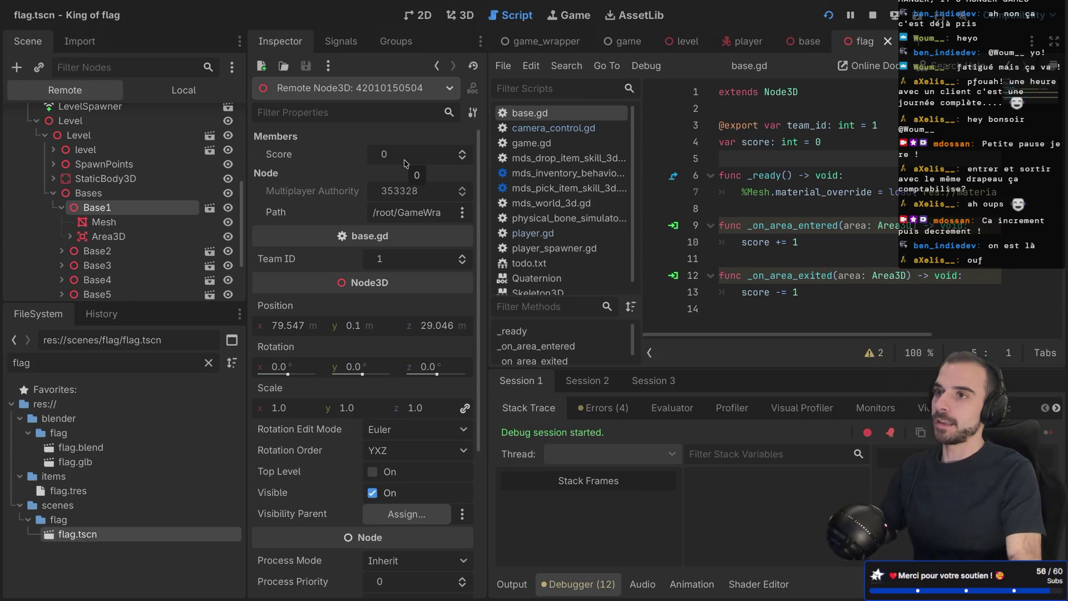
{"action": "key", "text": "XF86MonBrightnessUp"}
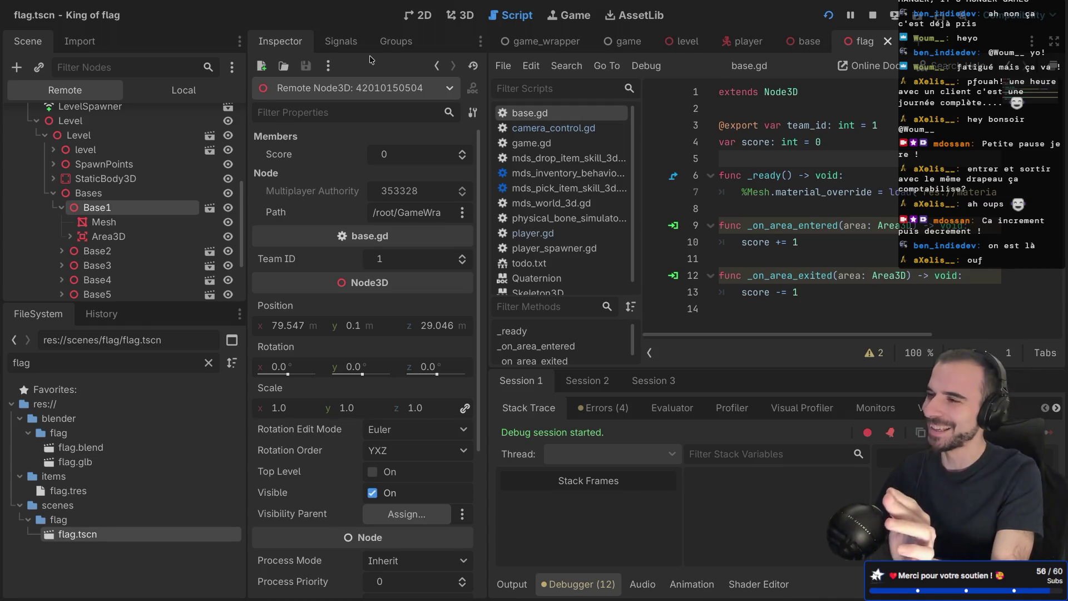
{"action": "key", "text": "ctrl+Right"}
{"action": "key", "text": "ctrl+Right"}
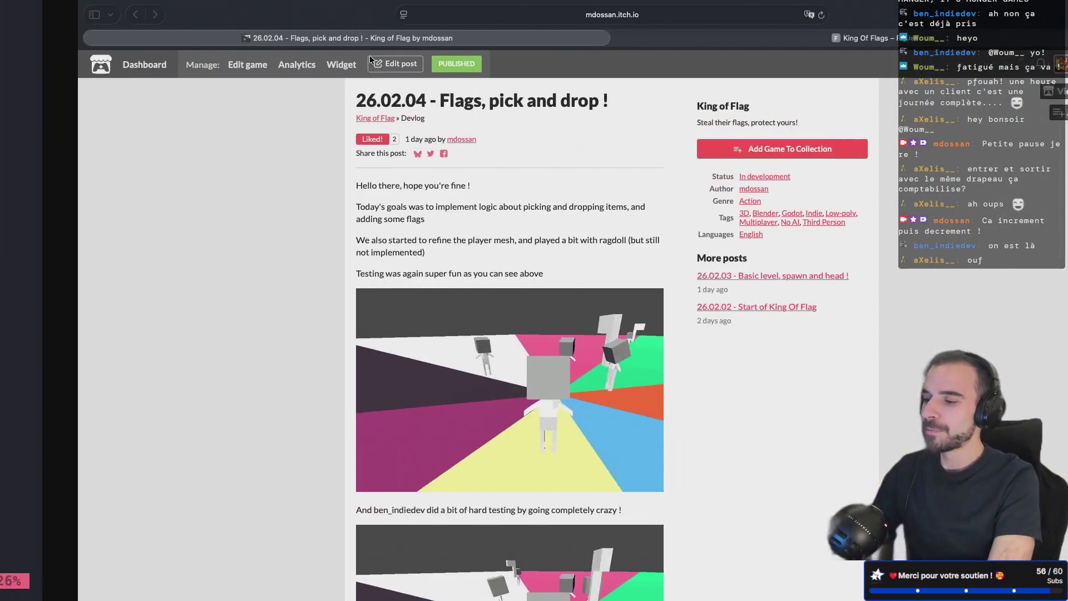
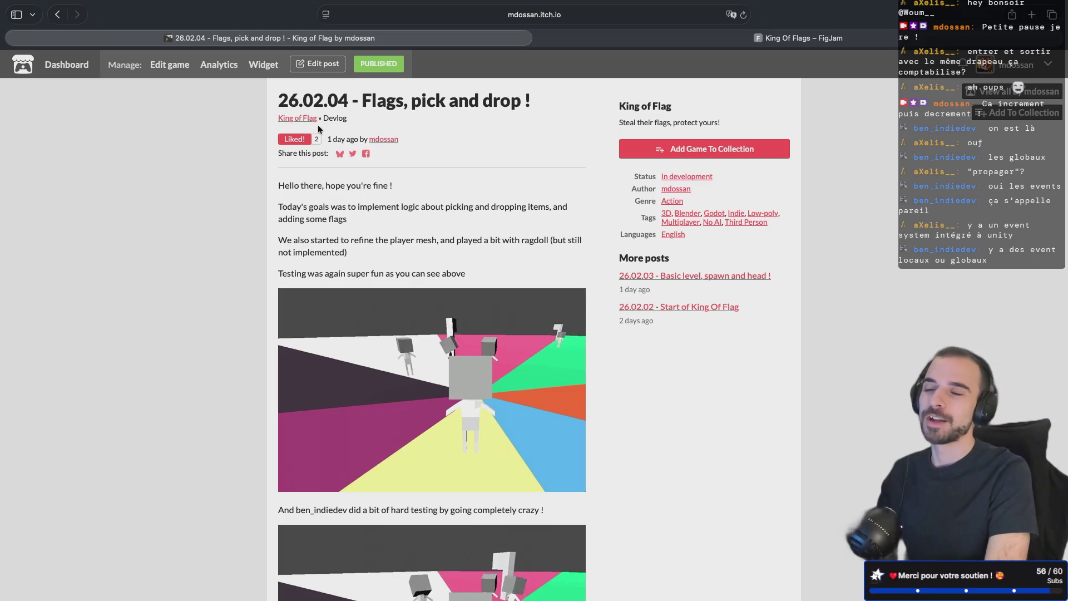
Step: Switch from the itch.io devlog page to the desktop showing the Godot editor with base.gd
{"action": "key", "text": "ctrl+Left"}
{"action": "key", "text": "ctrl+Left"}
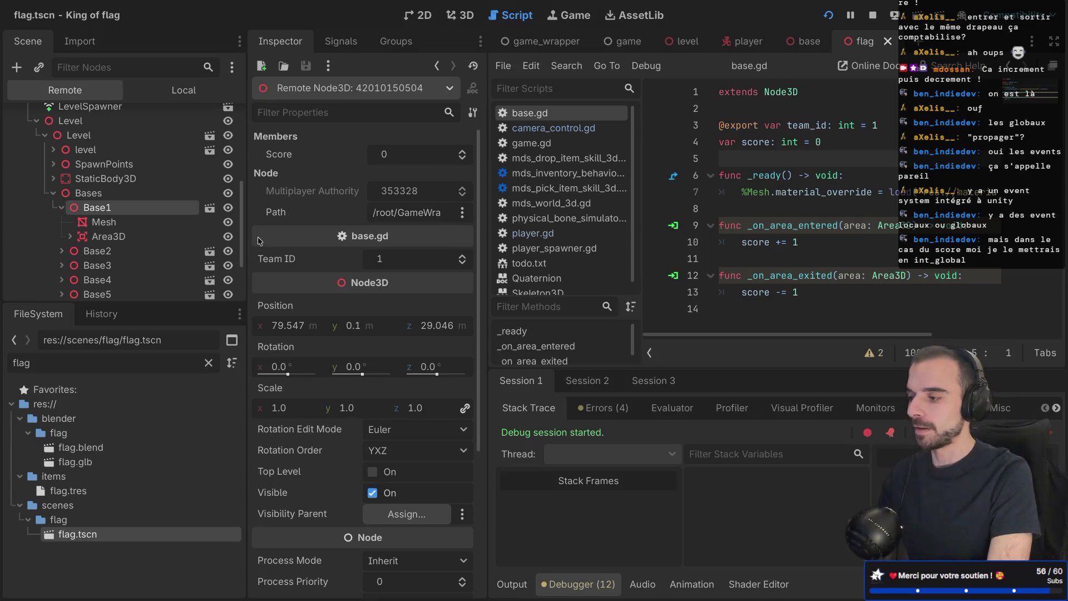
Step: Collapse the Base1 and Bases nodes, then give the script editor the full window
{"action": "left_click", "coordinate": [60, 207]}
{"action": "left_click", "coordinate": [53, 194]}
{"action": "left_click", "coordinate": [53, 194]}
{"action": "key", "text": "ctrl+shift+F11"}
Step: Declare 'signal score_updated(new_score: int)' below the extends line of base.gd
{"action": "left_click", "coordinate": [292, 124]}
{"action": "left_click", "coordinate": [263, 108]}
{"action": "key", "text": "Return"}
{"action": "left_click", "coordinate": [264, 107]}
{"action": "key", "text": "Return"}
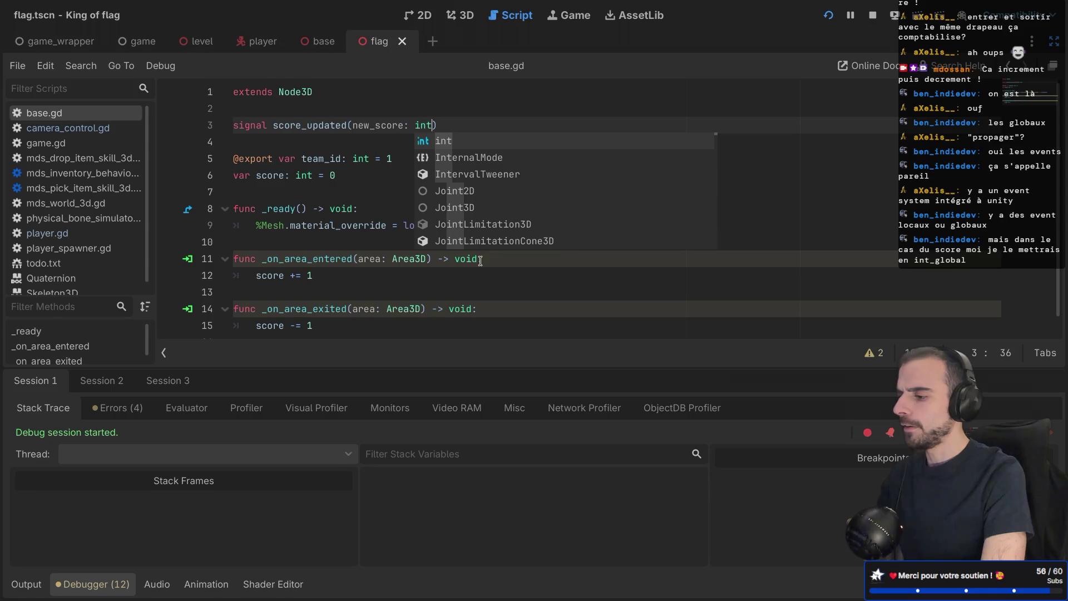
{"action": "left_click", "coordinate": [415, 282]}
Step: Rename the area parameter to _area in both _on_area_entered and _on_area_exited
{"action": "left_click", "coordinate": [359, 260]}
{"action": "type", "text": "_"}
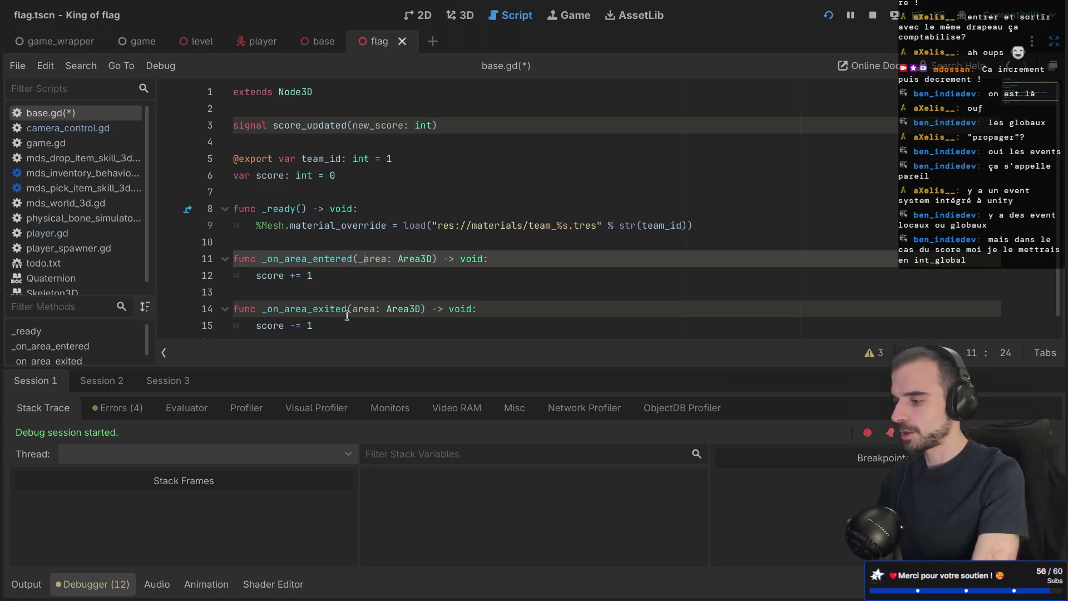
{"action": "left_click", "coordinate": [354, 310]}
{"action": "type", "text": "_"}
{"action": "left_click", "coordinate": [352, 278]}
{"action": "scroll", "coordinate": [353, 279], "scroll_direction": "down", "scroll_amount": 1}
Step: Fix the underscores on _on_area_exited's name and _area parameter, then save base.gd
{"action": "mouse_move", "coordinate": [262, 293]}
{"action": "left_mouse_down"}
{"action": "mouse_move", "coordinate": [289, 294]}
{"action": "mouse_move", "coordinate": [268, 293]}
{"action": "mouse_move", "coordinate": [288, 324]}
{"action": "mouse_move", "coordinate": [239, 293]}
{"action": "left_mouse_up"}
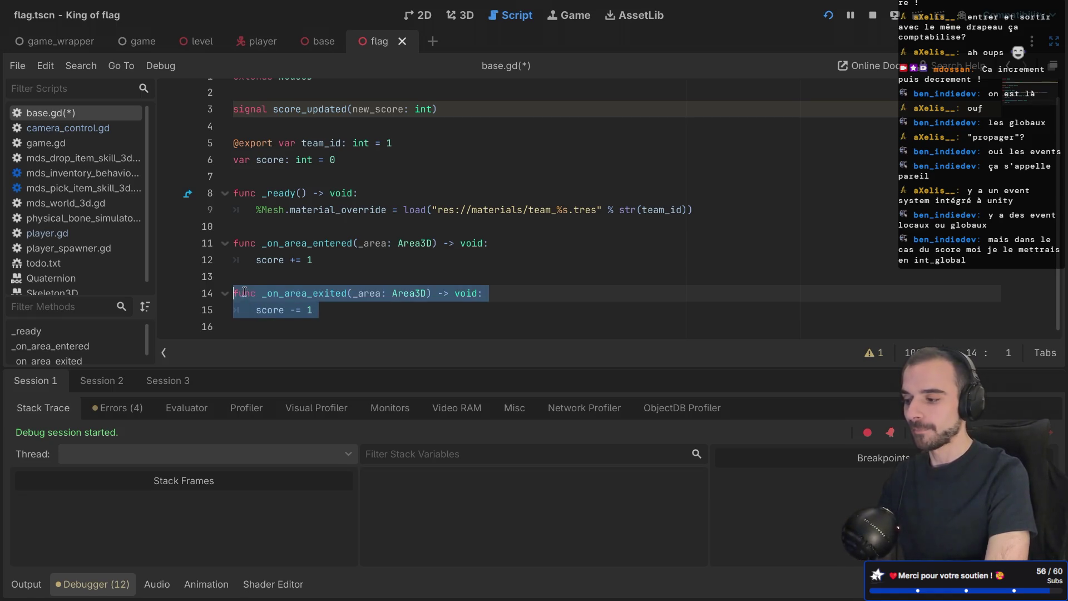
{"action": "left_click", "coordinate": [261, 299]}
{"action": "left_click_drag", "start_coordinate": [353, 293], "coordinate": [365, 293]}
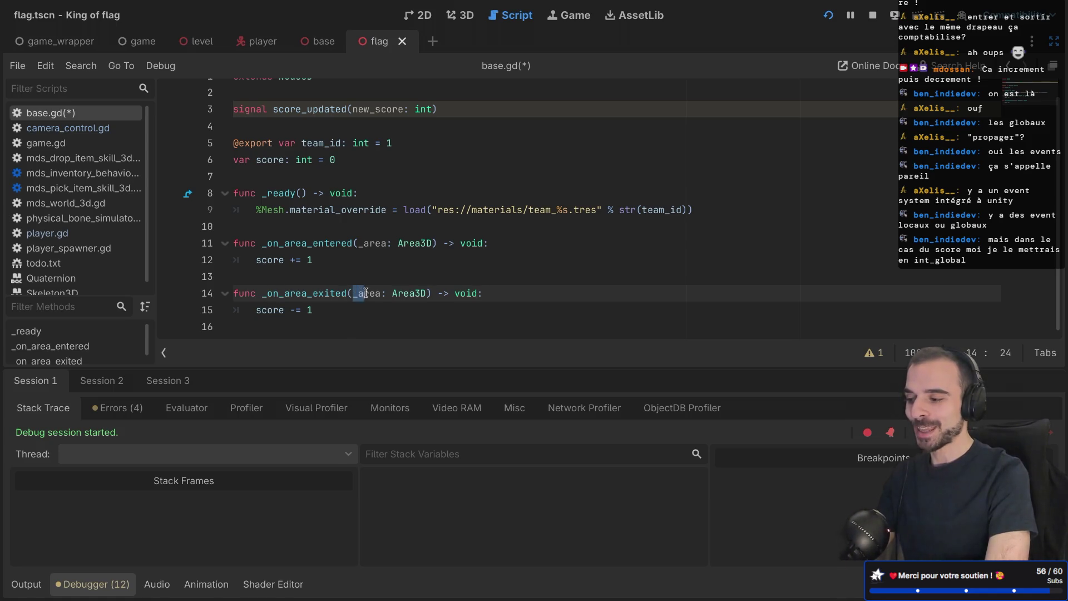
{"action": "left_click", "coordinate": [357, 305]}
{"action": "double_click", "coordinate": [362, 292]}
{"action": "left_click", "coordinate": [358, 293]}
{"action": "key", "text": "BackSpace"}
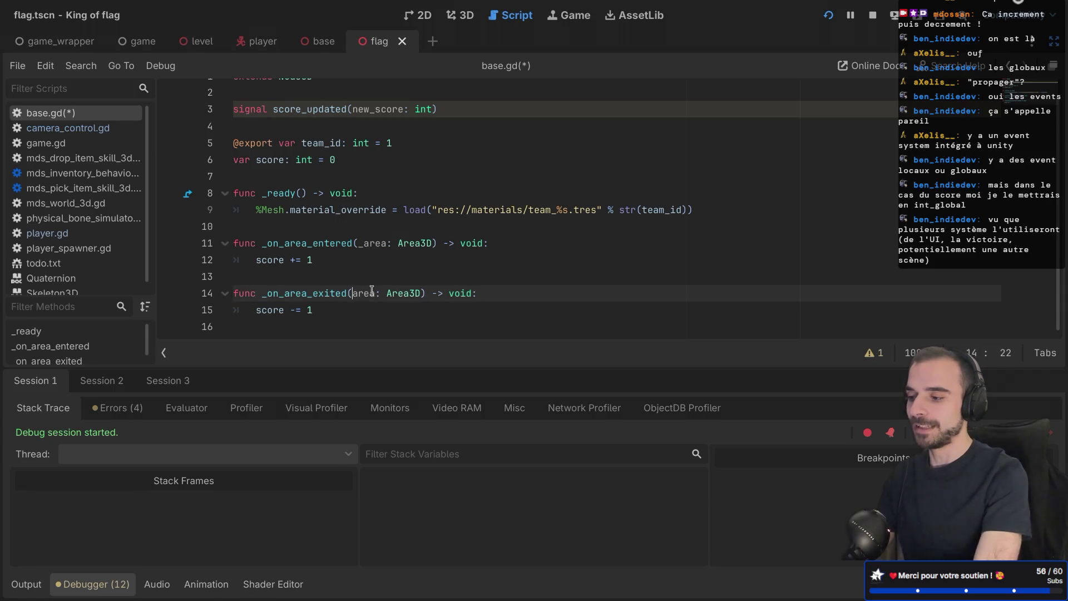
{"action": "key", "text": "ctrl+s"}
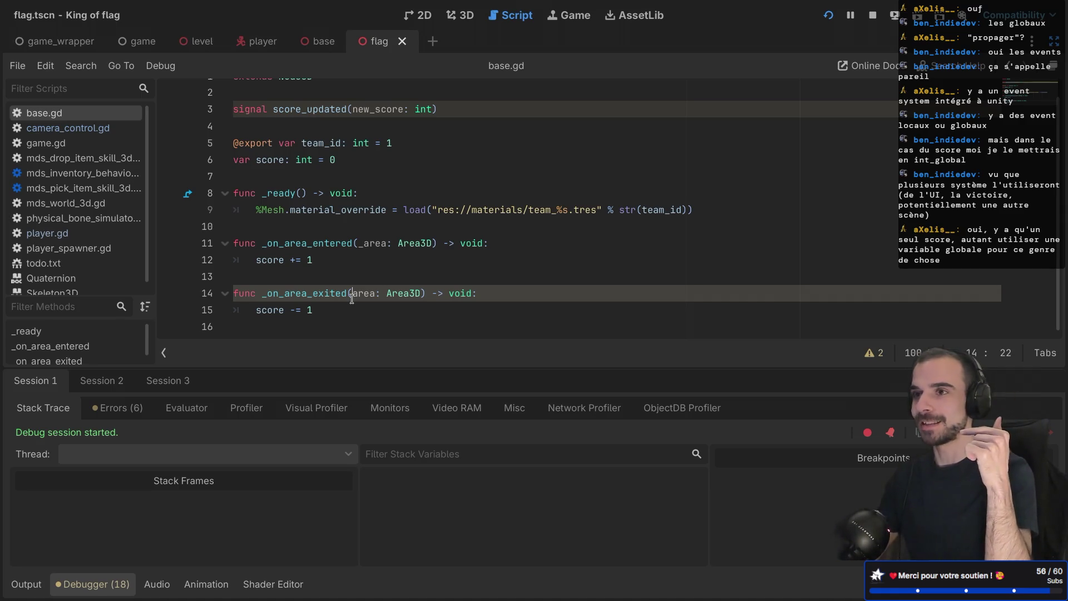
{"action": "type", "text": "_"}
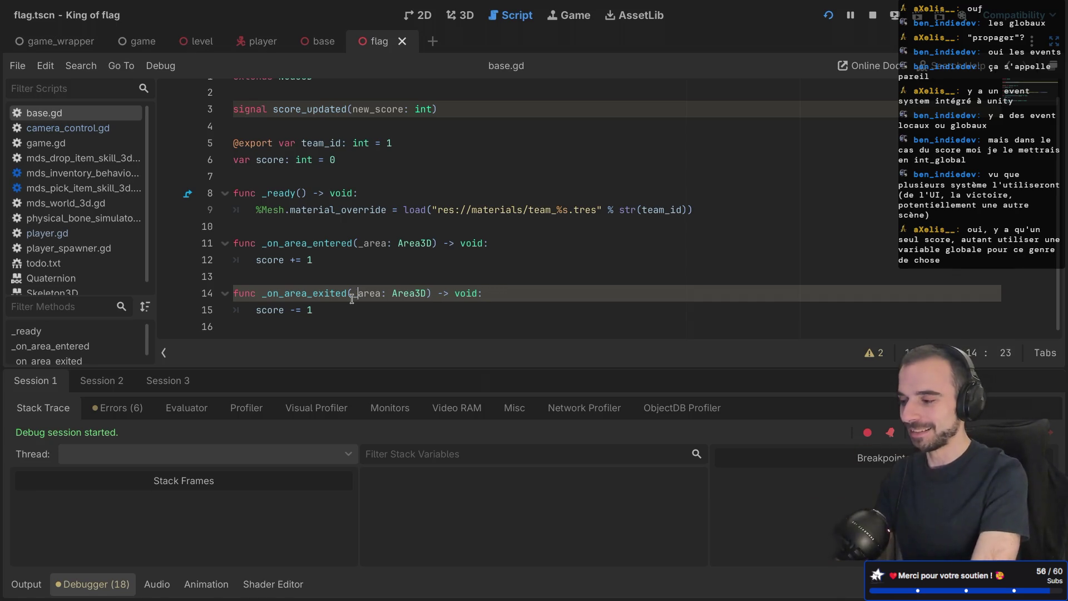
{"action": "left_click", "coordinate": [263, 322]}
Step: Try a 'private' keyword on the _on_area_exited line, then revert it to a plain func and save
{"action": "left_click", "coordinate": [264, 289]}
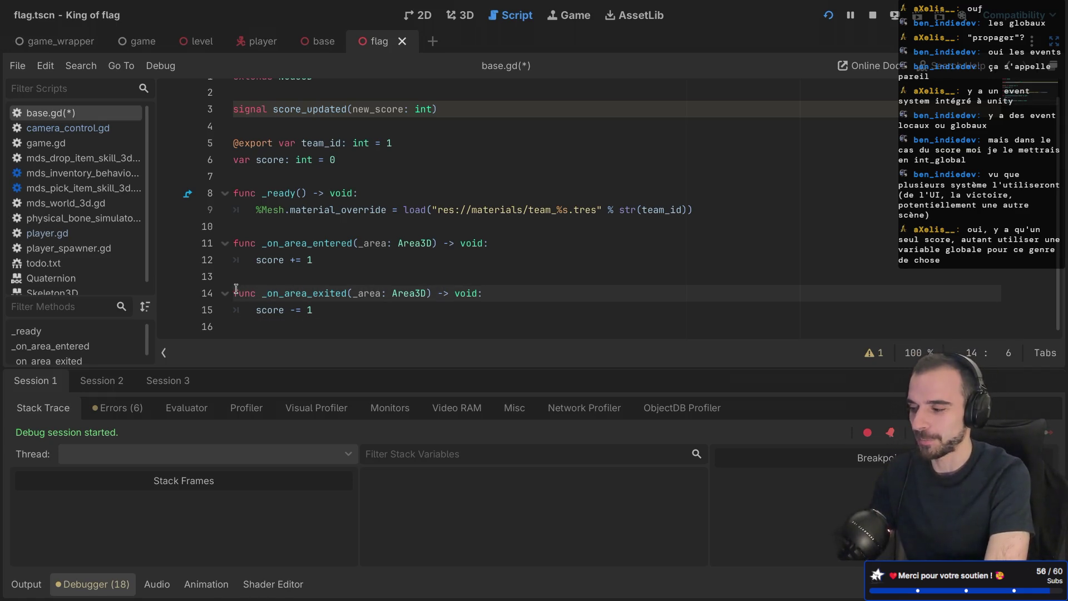
{"action": "type", "text": "private"}
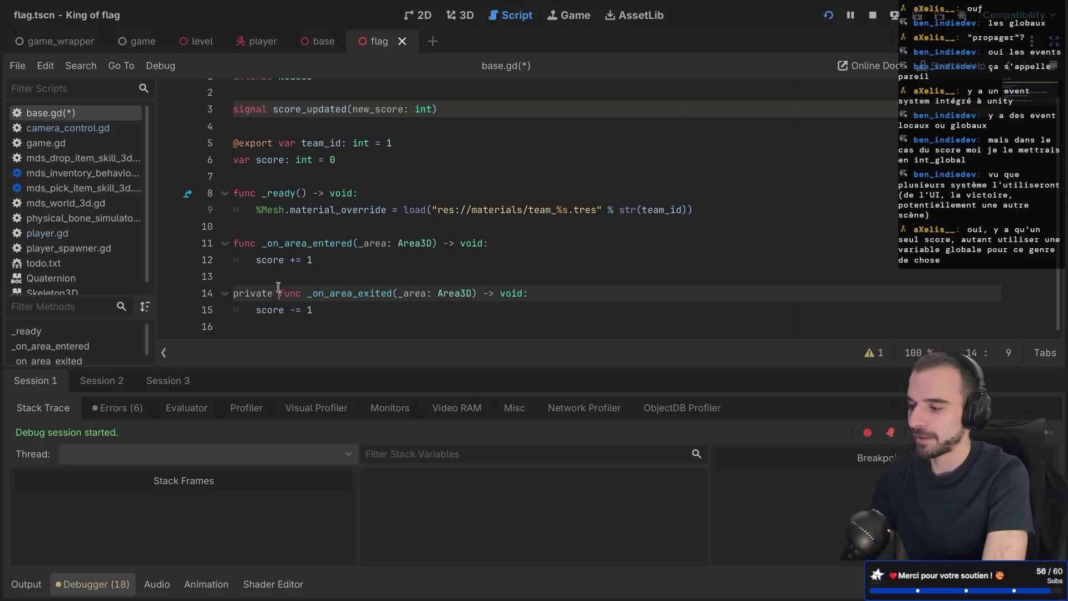
{"action": "key", "text": "BackSpace"}
{"action": "key", "text": "ctrl+s"}
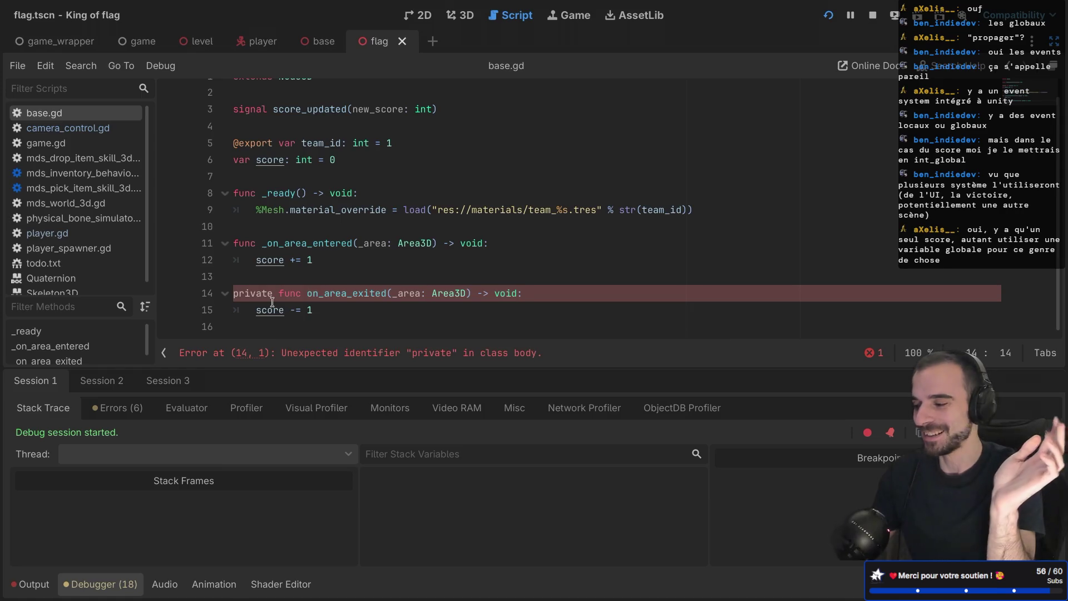
{"action": "type", "text": "_"}
{"action": "key", "text": "Home"}
{"action": "key", "text": "ctrl+Delete"}
{"action": "key", "text": "Delete"}
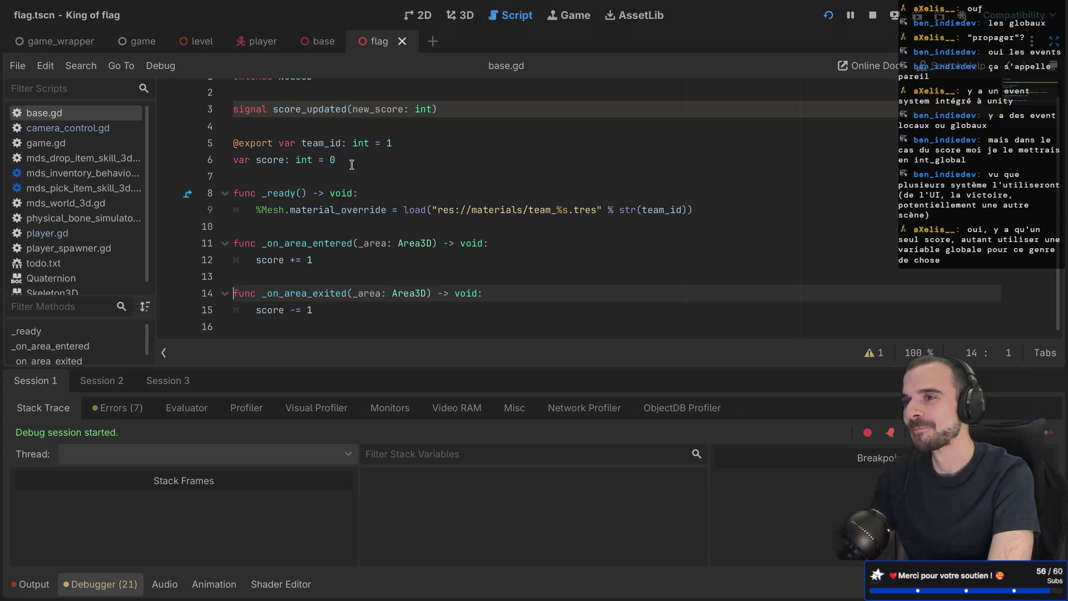
{"action": "left_click", "coordinate": [323, 315]}
Step: Add 'score_updated.emit(score)' after 'score -= 1' in the exit handler and save
{"action": "key", "text": "Return"}
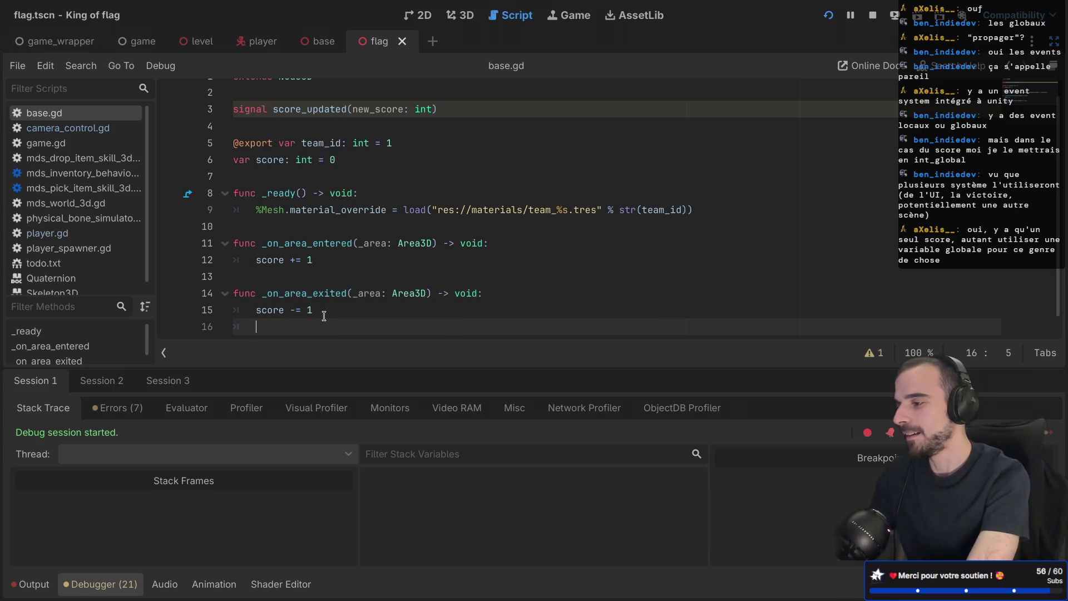
{"action": "type", "text": "score_upda"}
{"action": "key", "text": "Return"}
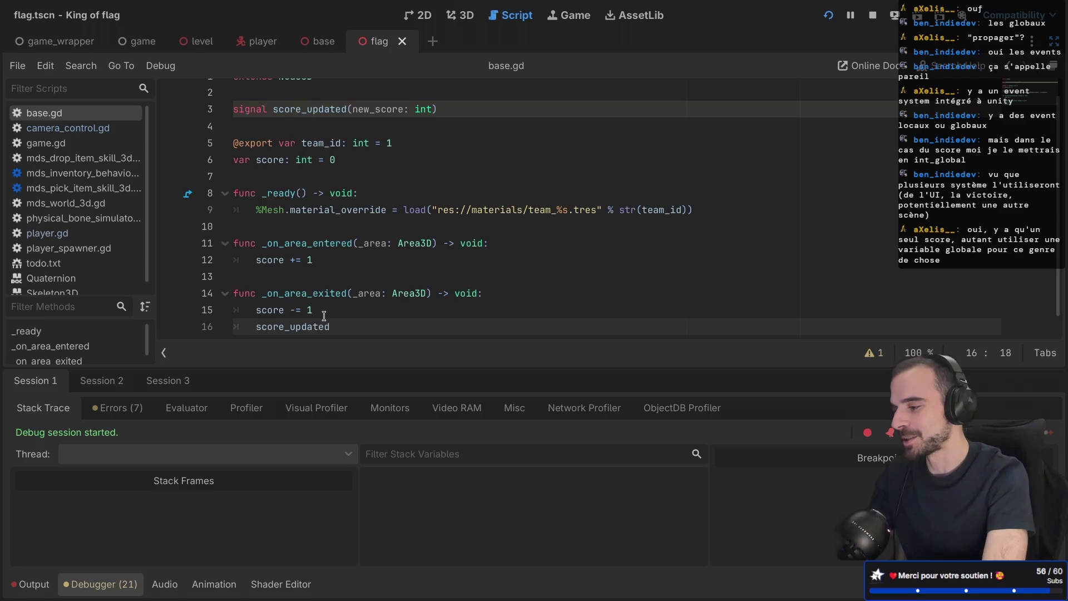
{"action": "key", "text": "Return"}
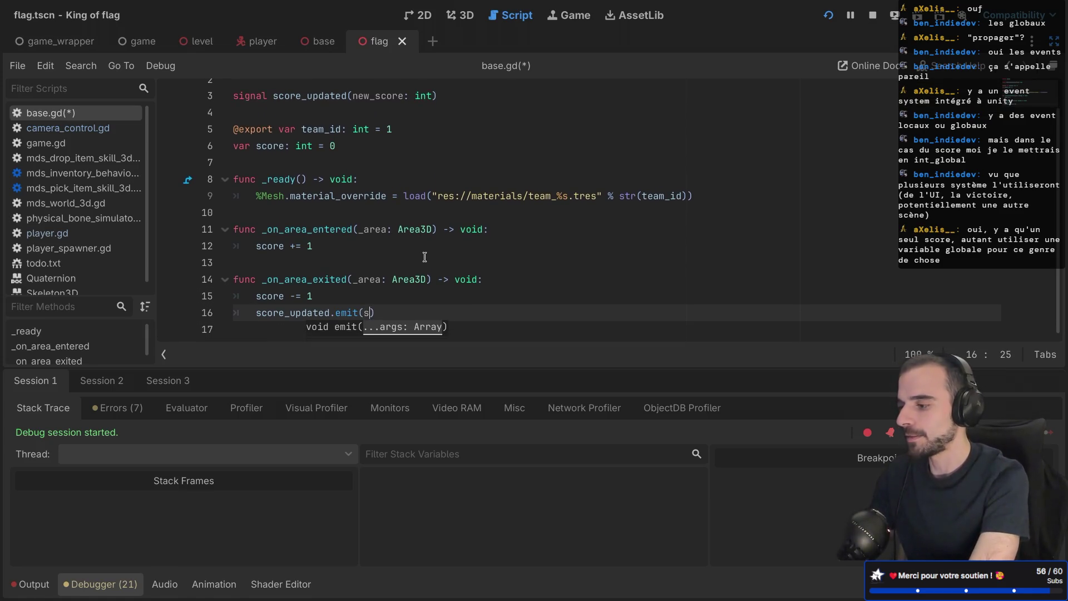
{"action": "type", "text": "cor"}
{"action": "key", "text": "Return"}
{"action": "key", "text": "ctrl+s"}
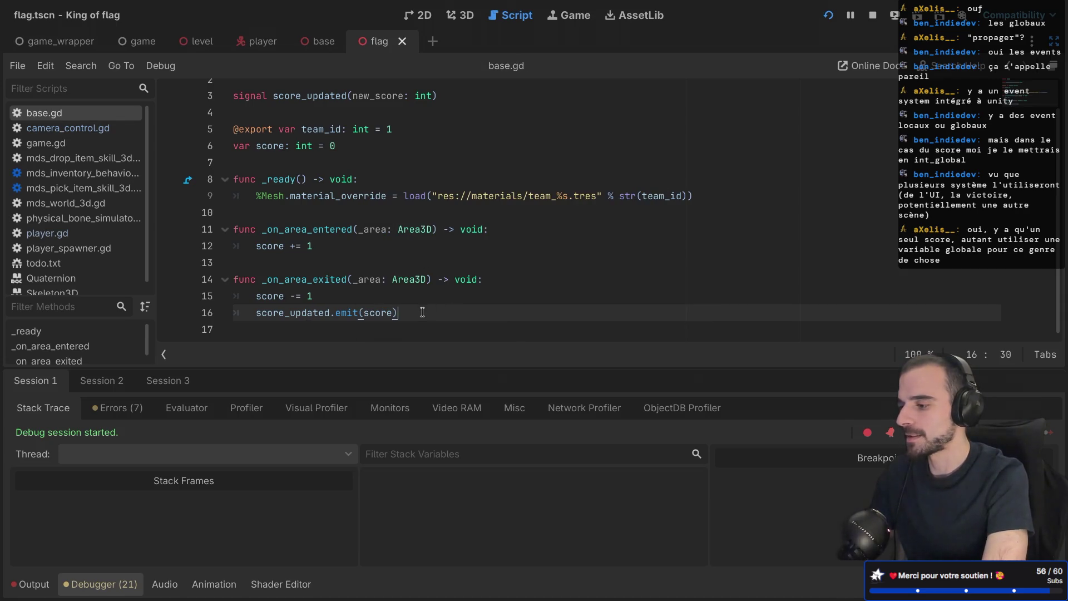
Step: Copy the emit line under 'score += 1' in the enter handler and open a line above the exit handler
{"action": "left_click_drag", "start_coordinate": [423, 312], "coordinate": [421, 298]}
{"action": "key", "text": "ctrl+c"}
{"action": "left_click", "coordinate": [324, 246]}
{"action": "key", "text": "ctrl+v"}
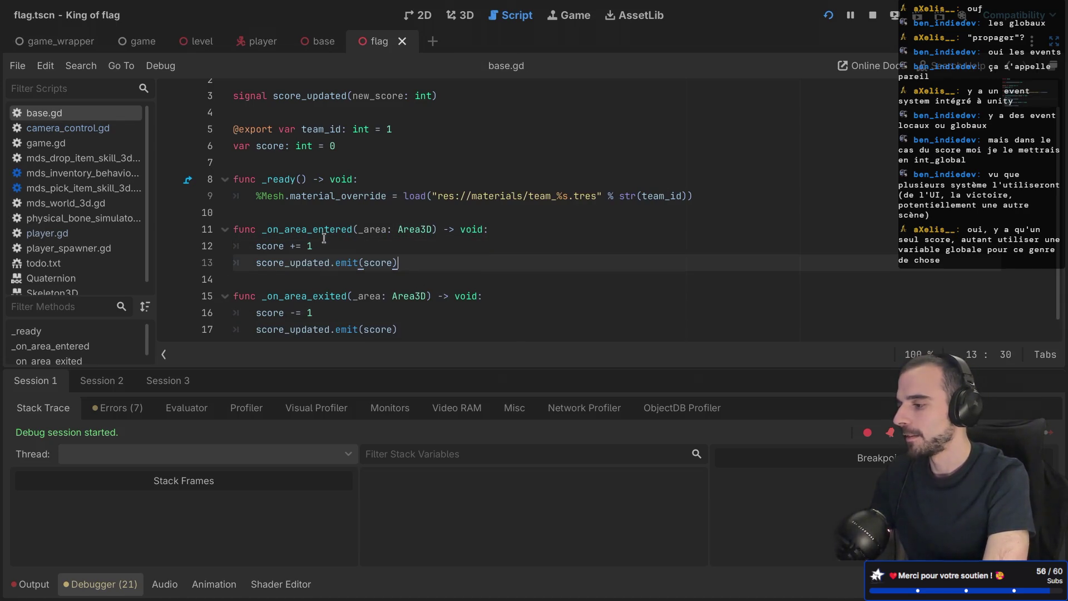
{"action": "scroll", "coordinate": [383, 230], "scroll_direction": "down", "scroll_amount": 1}
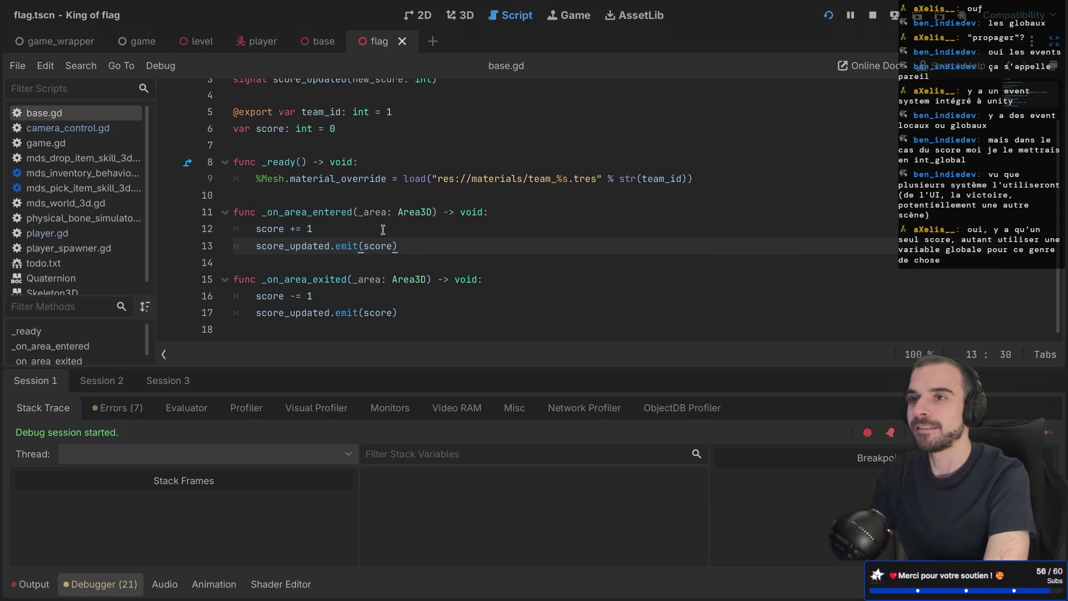
{"action": "left_click", "coordinate": [357, 280]}
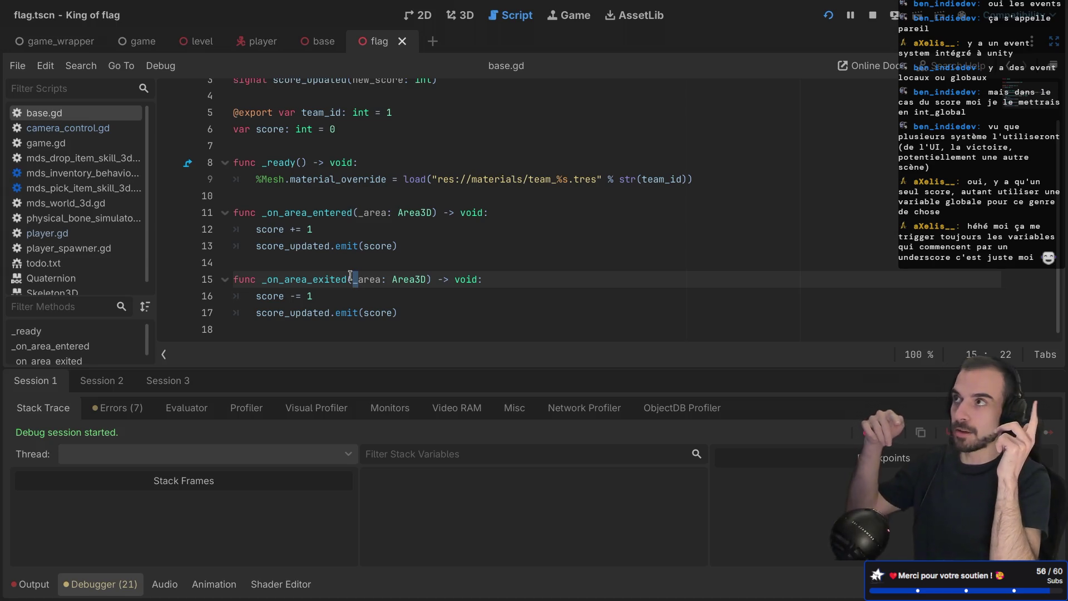
{"action": "left_click", "coordinate": [329, 258]}
{"action": "key", "text": "Return"}
{"action": "key", "text": "Return"}
{"action": "key", "text": "Up"}
{"action": "key", "text": "Return"}
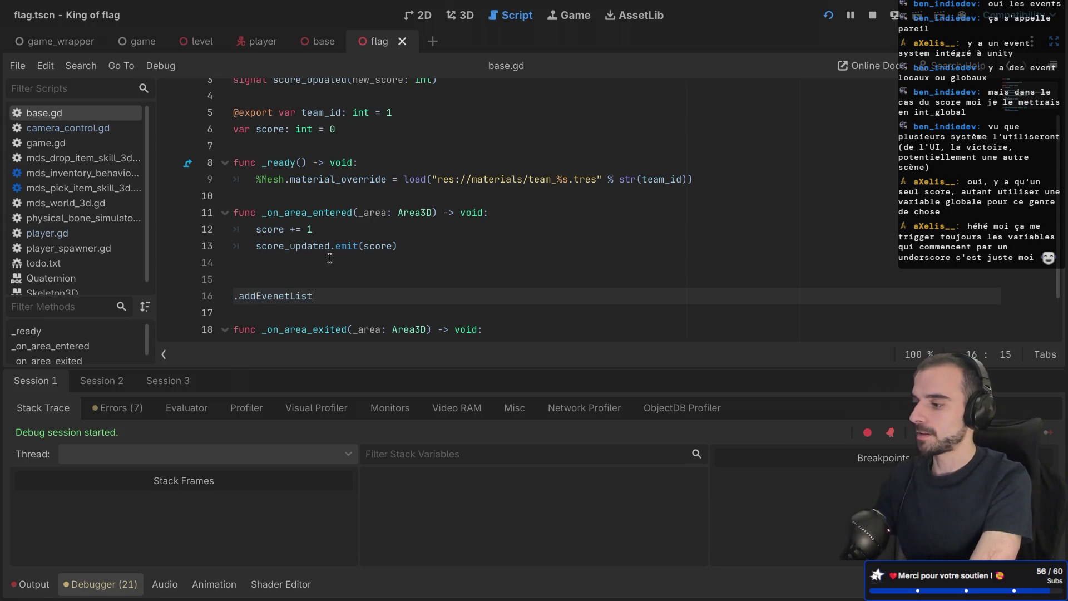
{"action": "type", "text": "(\""}
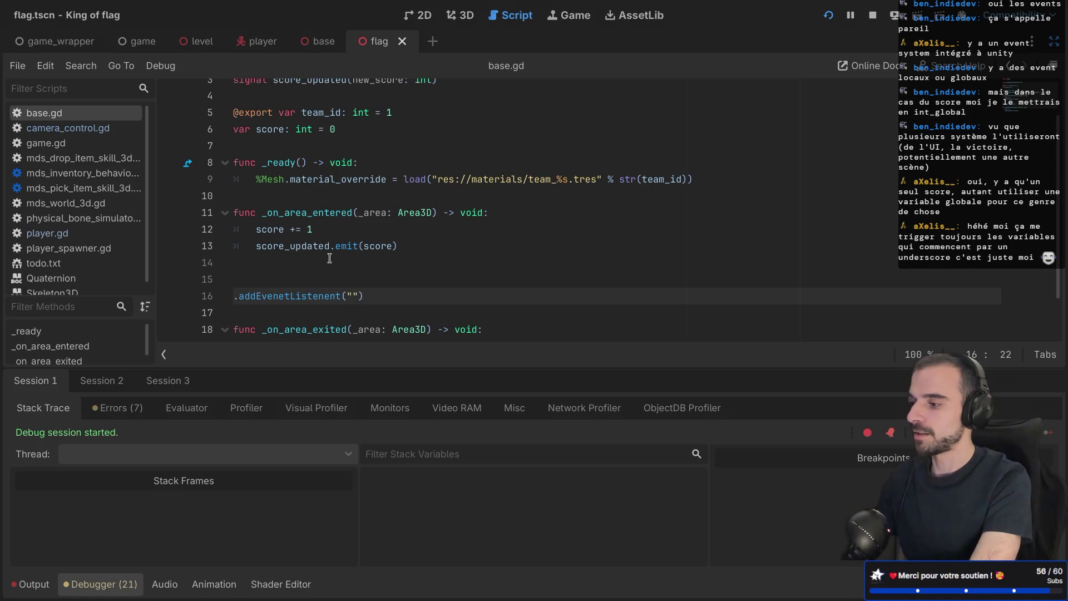
{"action": "type", "text": "feaf"}
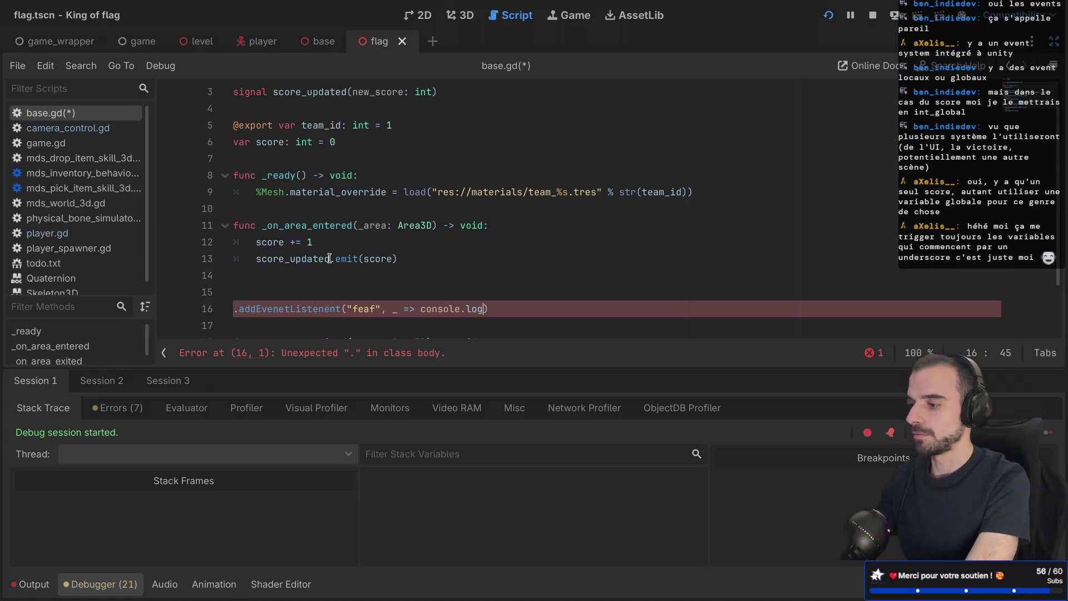
{"action": "type", "text": "couc"}
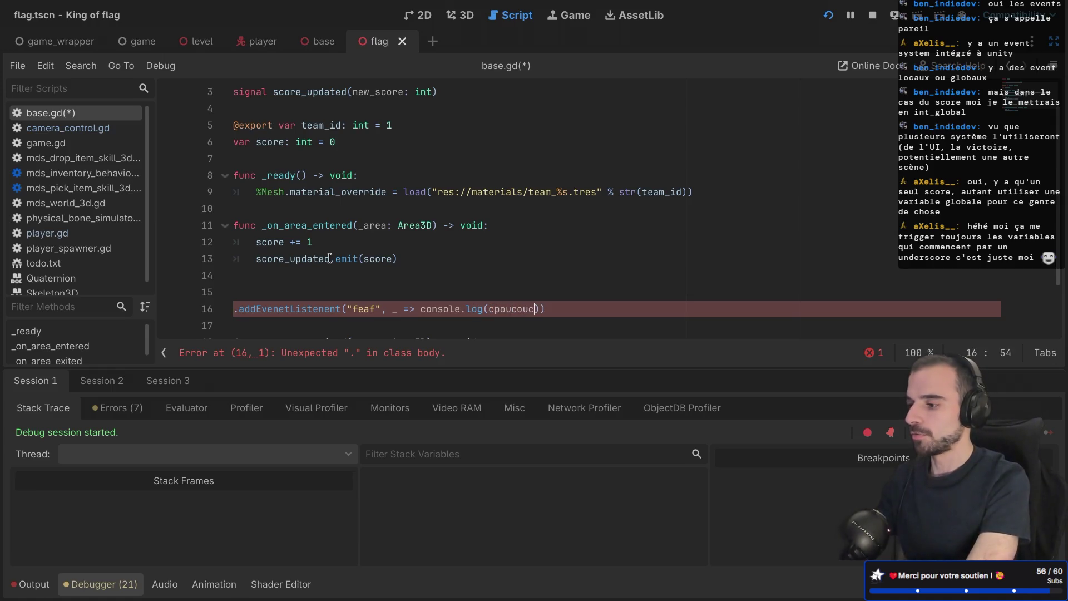
{"action": "type", "text": "event"}
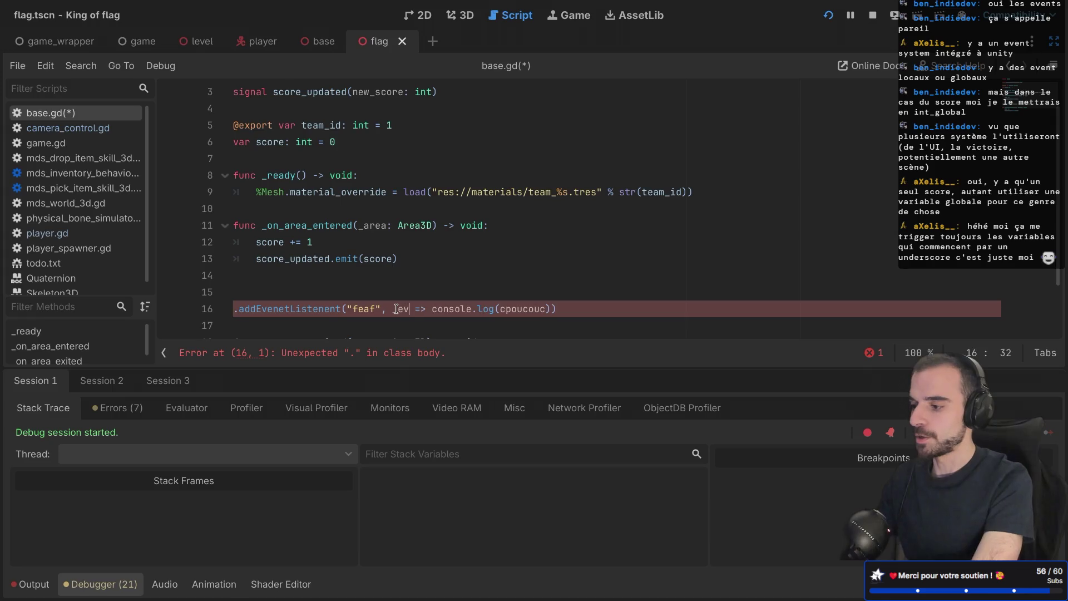
{"action": "left_click", "coordinate": [408, 306]}
{"action": "key", "text": "ctrl+s"}
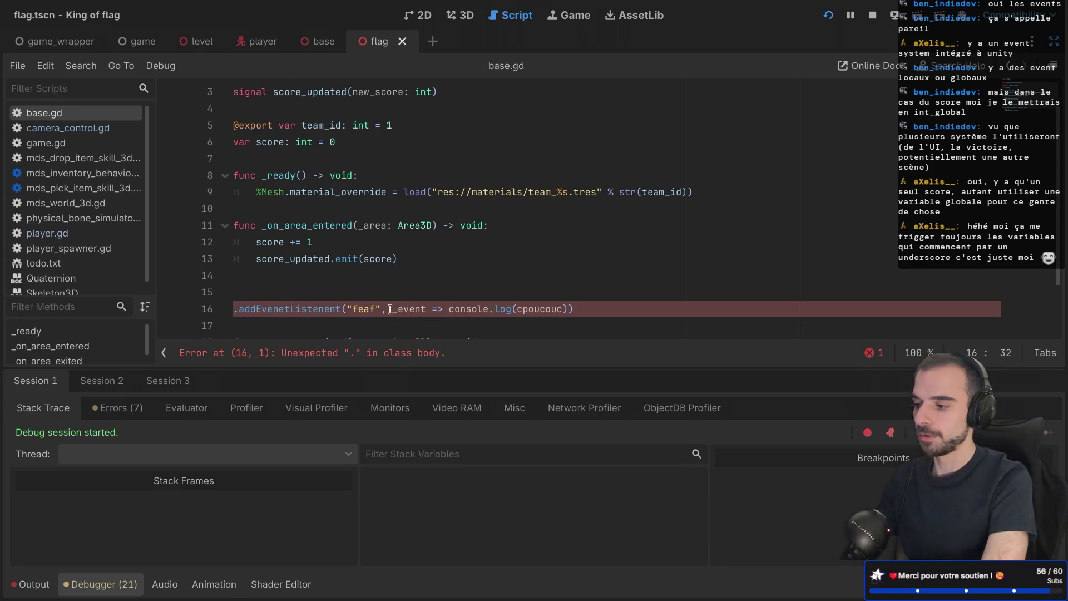
{"action": "key", "text": "shift+Home"}
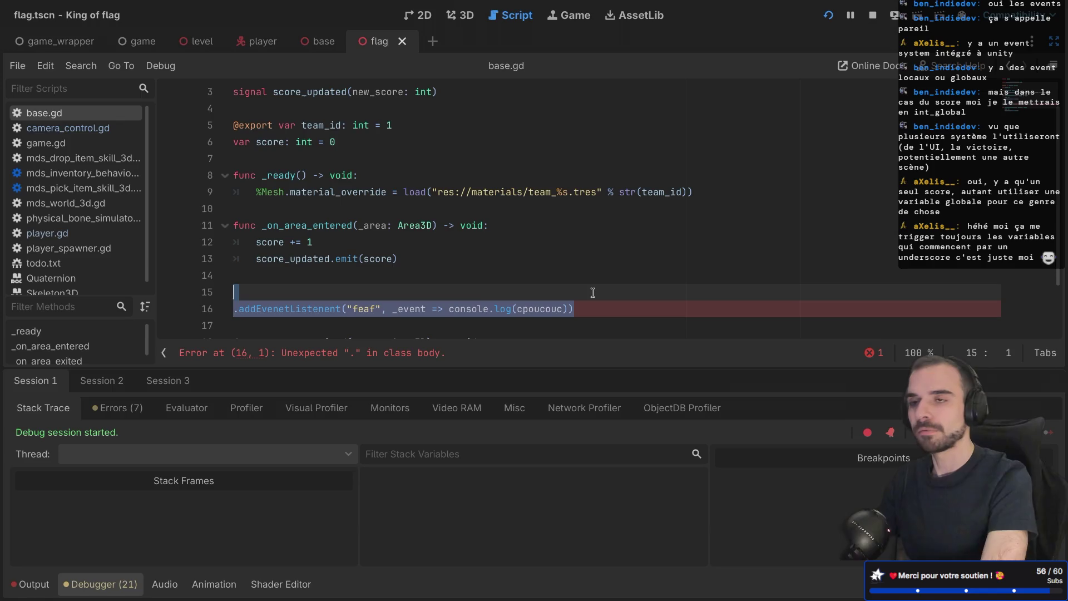
{"action": "key", "text": "BackSpace"}
{"action": "key", "text": "BackSpace"}
{"action": "key", "text": "BackSpace"}
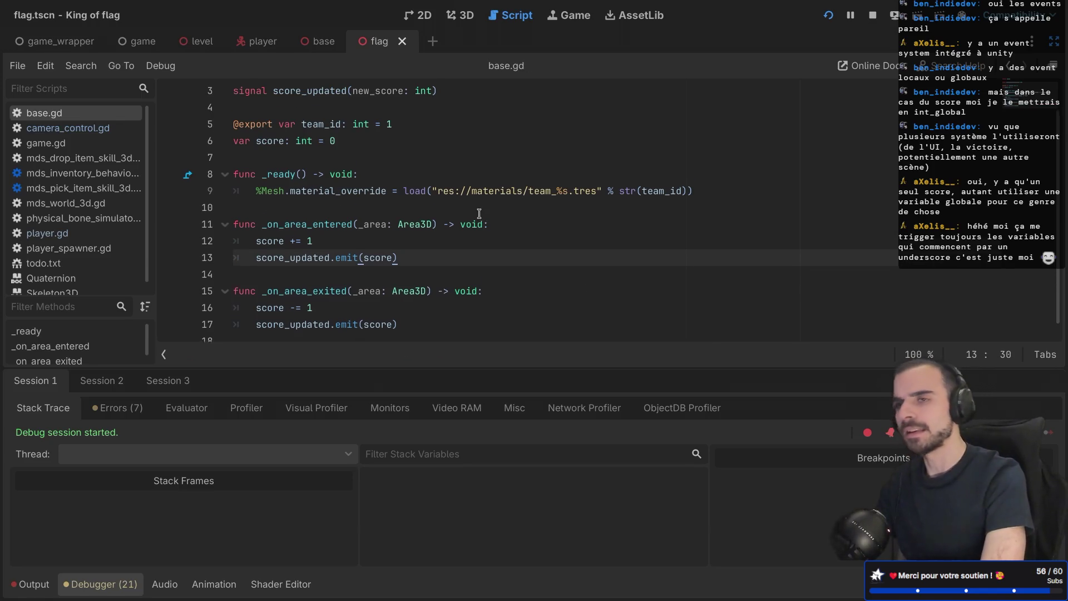
Step: Restore the scene and inspector docks, collapse Bases, and open the level scene tab
{"action": "scroll", "coordinate": [478, 214], "scroll_direction": "down", "scroll_amount": 1}
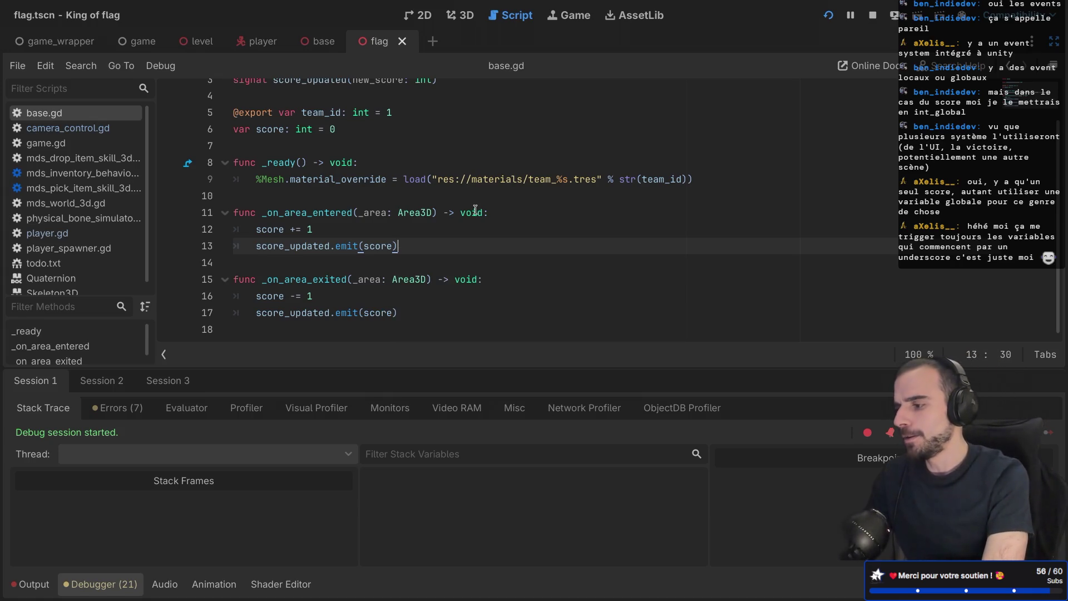
{"action": "key", "text": "ctrl+shift+F11"}
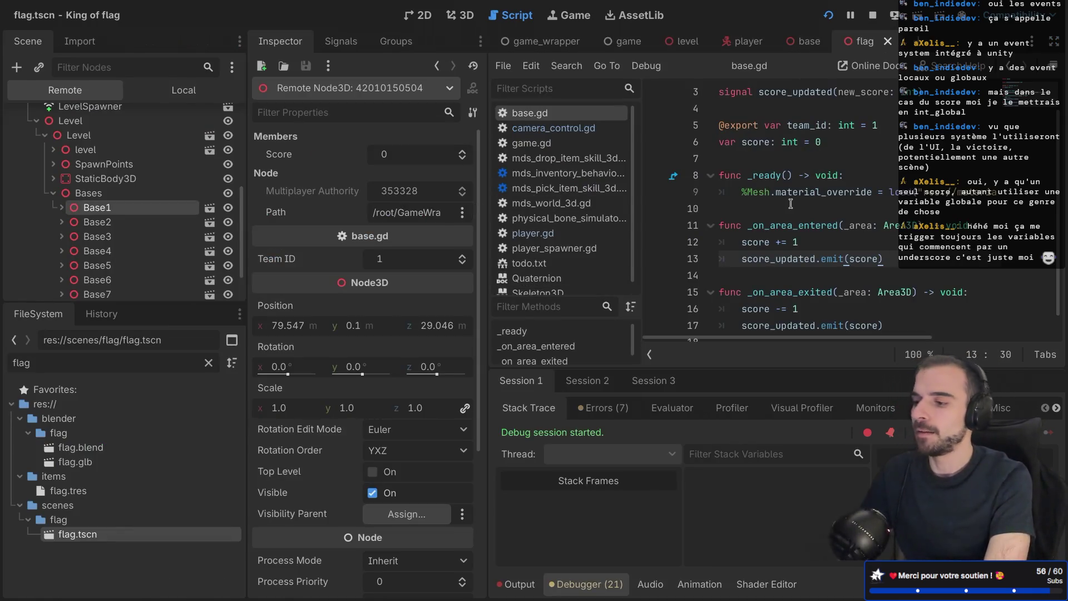
{"action": "scroll", "coordinate": [825, 129], "scroll_direction": "up", "scroll_amount": 2}
{"action": "scroll", "coordinate": [824, 131], "scroll_direction": "right", "scroll_amount": 1}
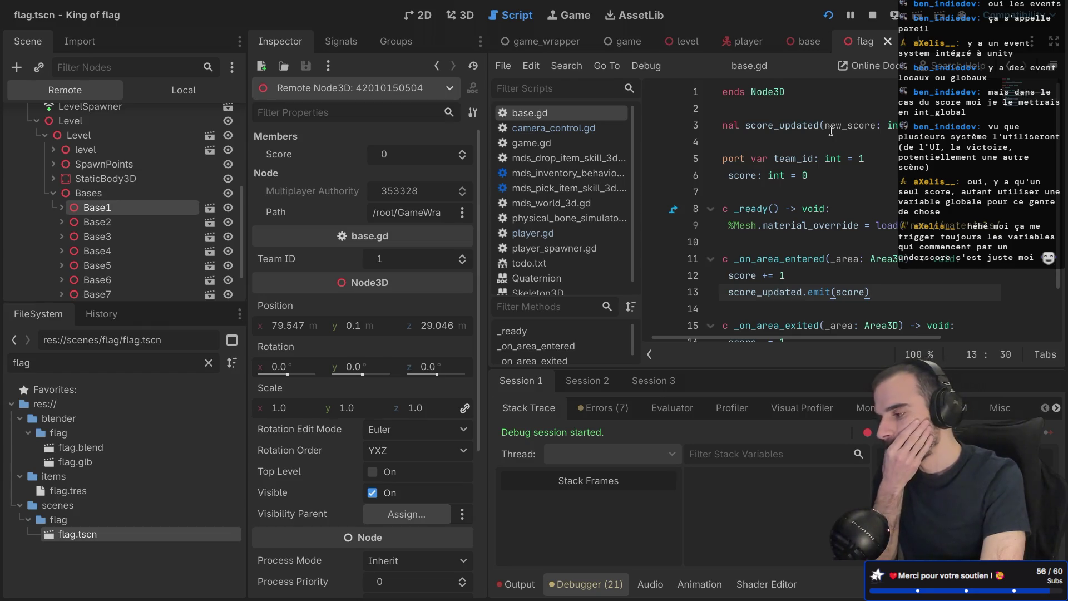
{"action": "left_click", "coordinate": [54, 193]}
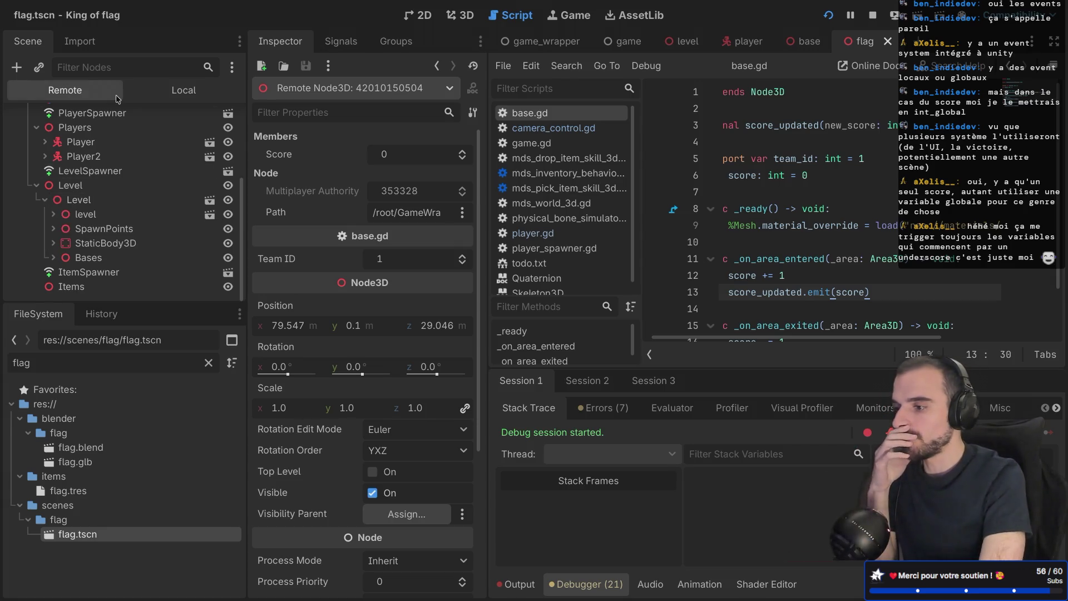
{"action": "left_click", "coordinate": [673, 44]}
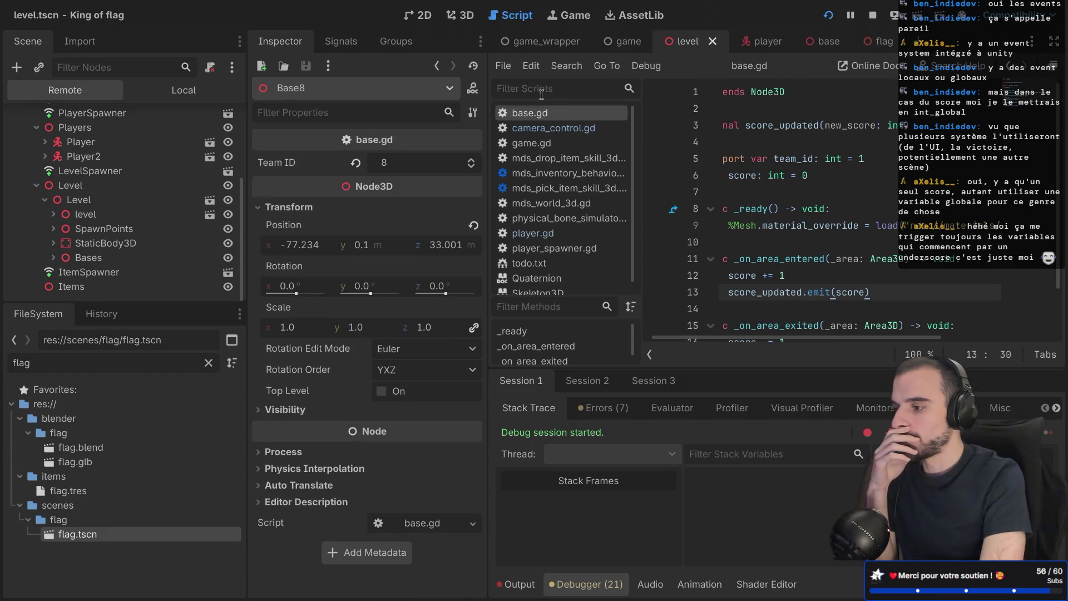
Step: Show level.tscn in 3D with the Local scene tree and Bases collapsed, then move to the browser
{"action": "left_click", "coordinate": [465, 19]}
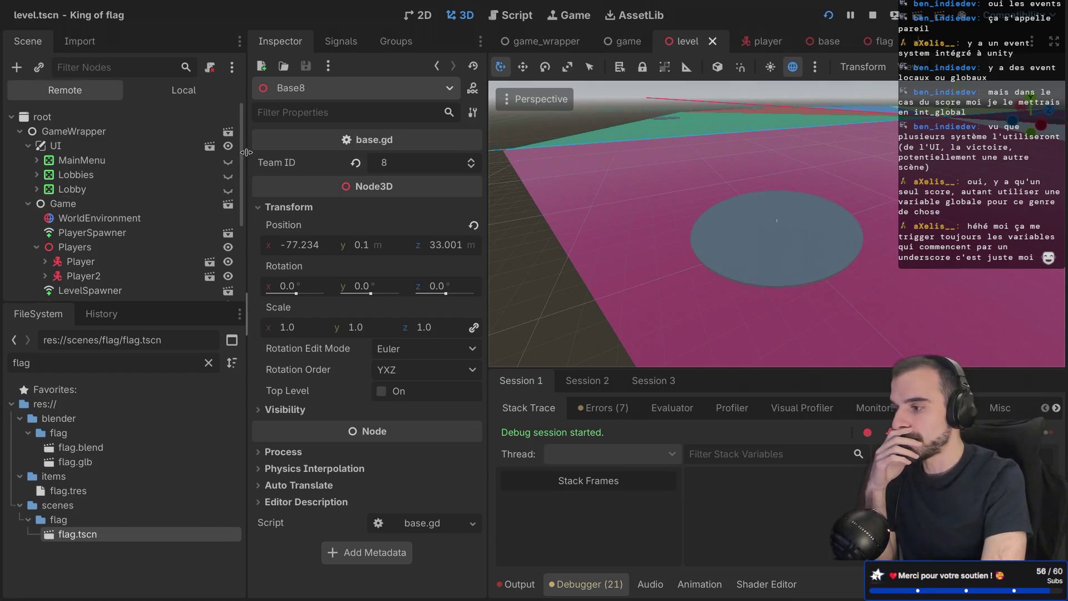
{"action": "left_click", "coordinate": [184, 90]}
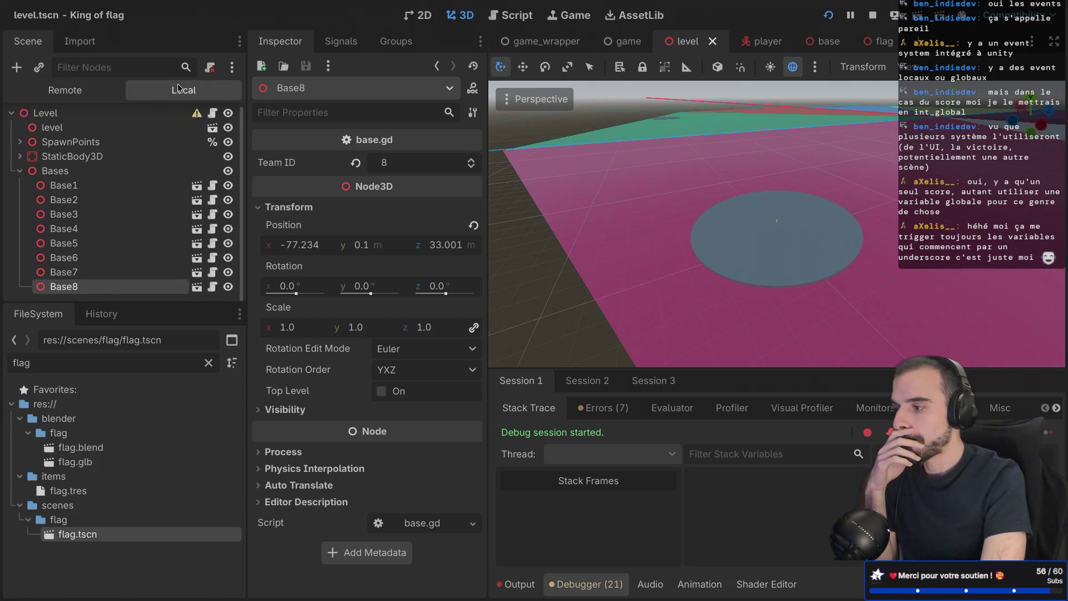
{"action": "left_click", "coordinate": [20, 172]}
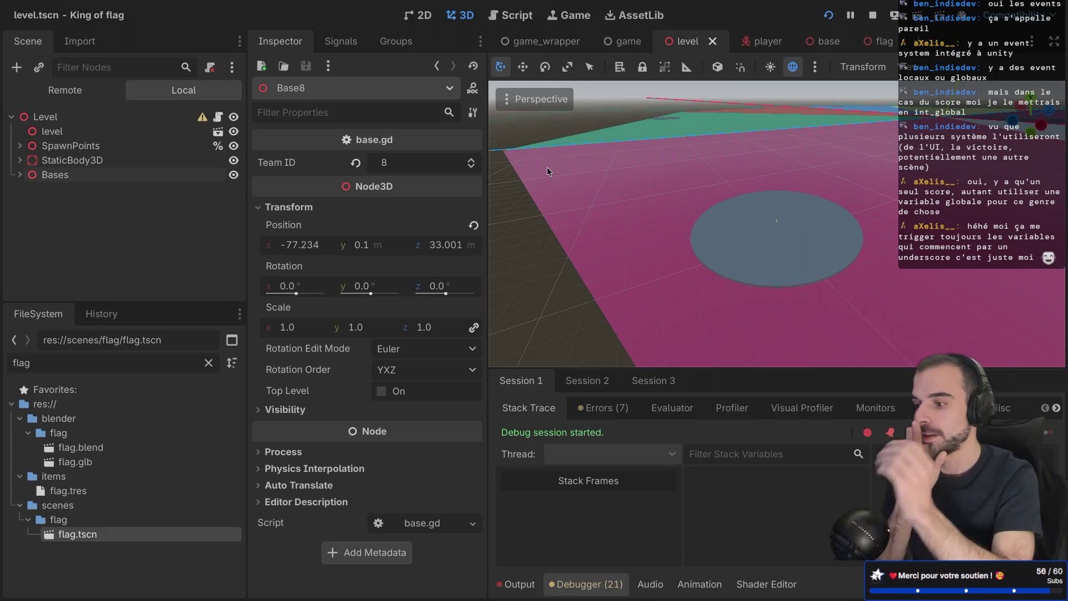
{"action": "key", "text": "ctrl+Right"}
{"action": "key", "text": "ctrl+Right"}
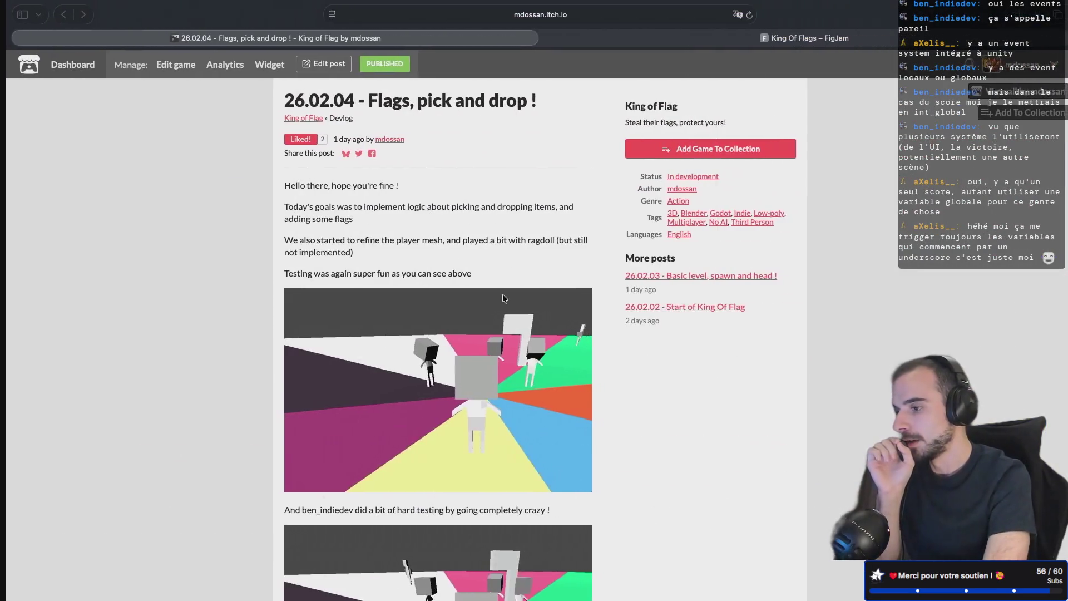
{"action": "scroll", "coordinate": [488, 328], "scroll_direction": "down", "scroll_amount": 5}
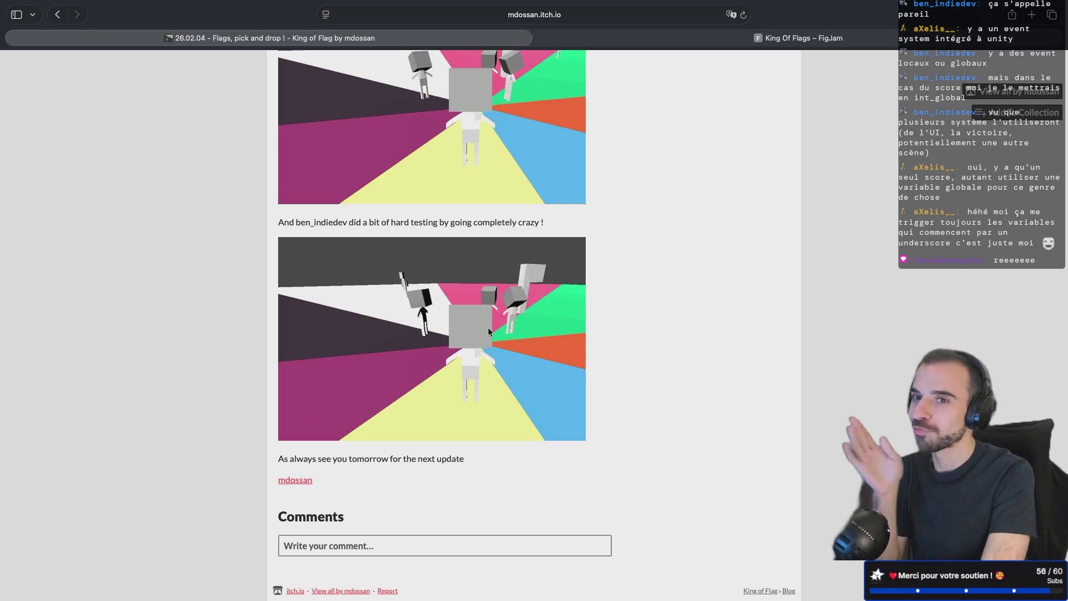
{"action": "scroll", "coordinate": [492, 329], "scroll_direction": "up", "scroll_amount": 15}
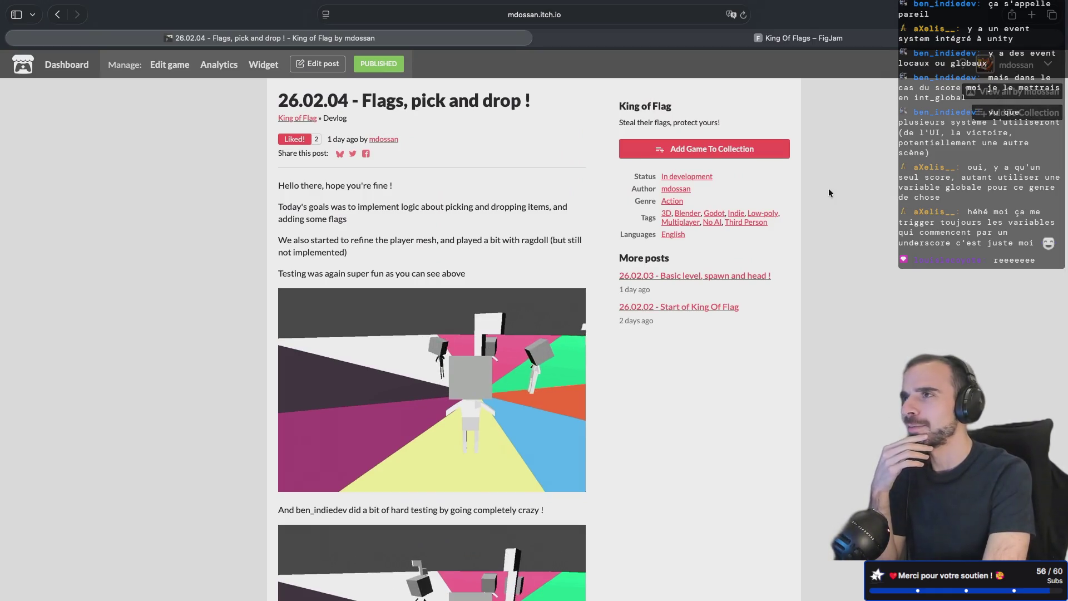
{"action": "key", "text": "super+Tab"}
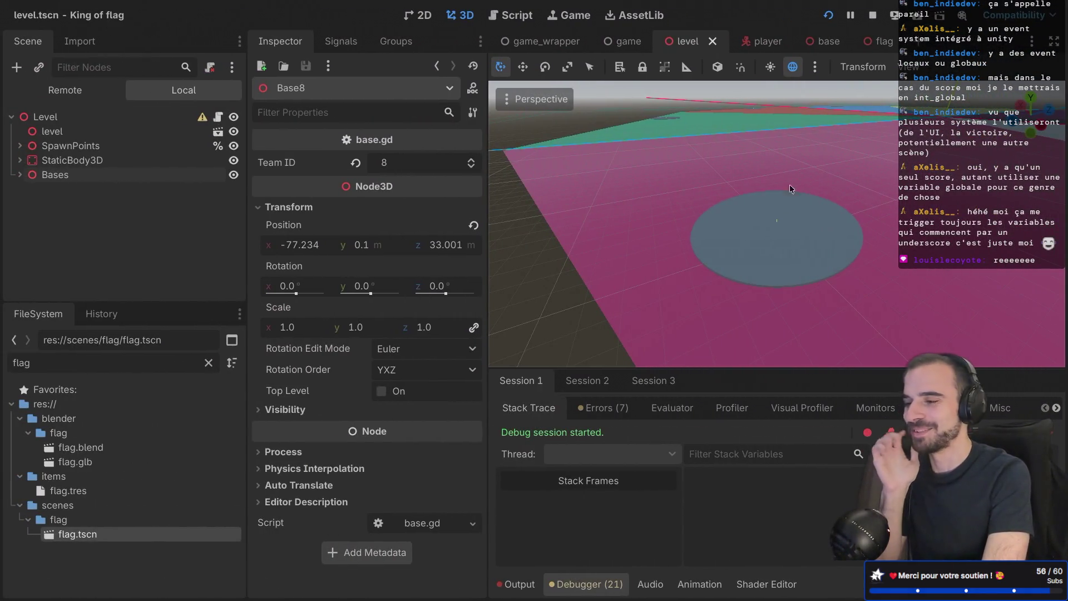
Step: Add a CanvasLayer node under the Level root and switch to the 2D view
{"action": "left_click", "coordinate": [52, 118]}
{"action": "key", "text": "ctrl+a"}
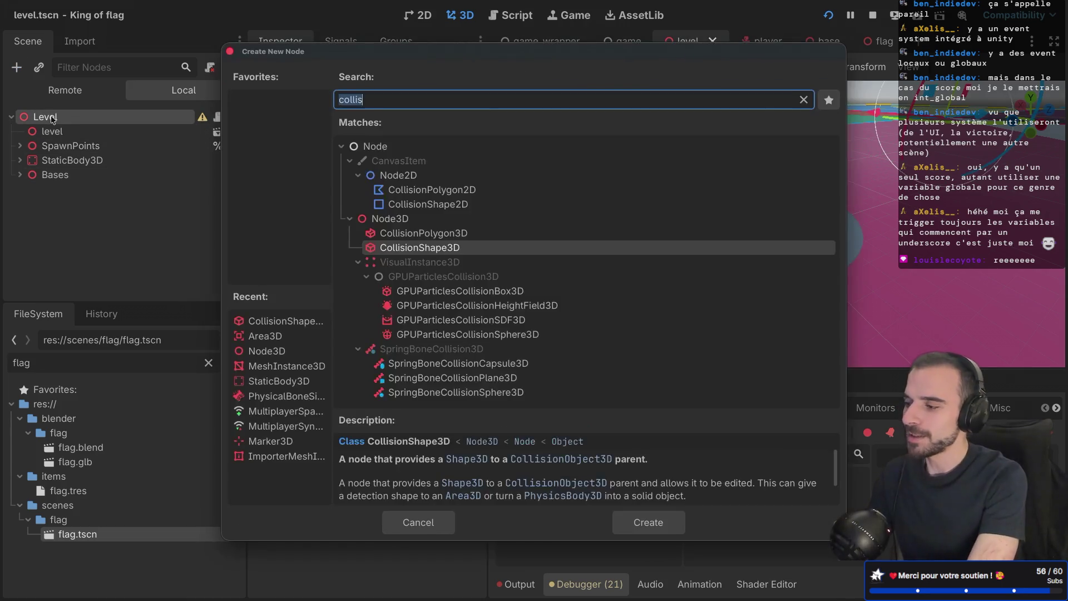
{"action": "type", "text": "canvas"}
{"action": "key", "text": "Down"}
{"action": "key", "text": "Down"}
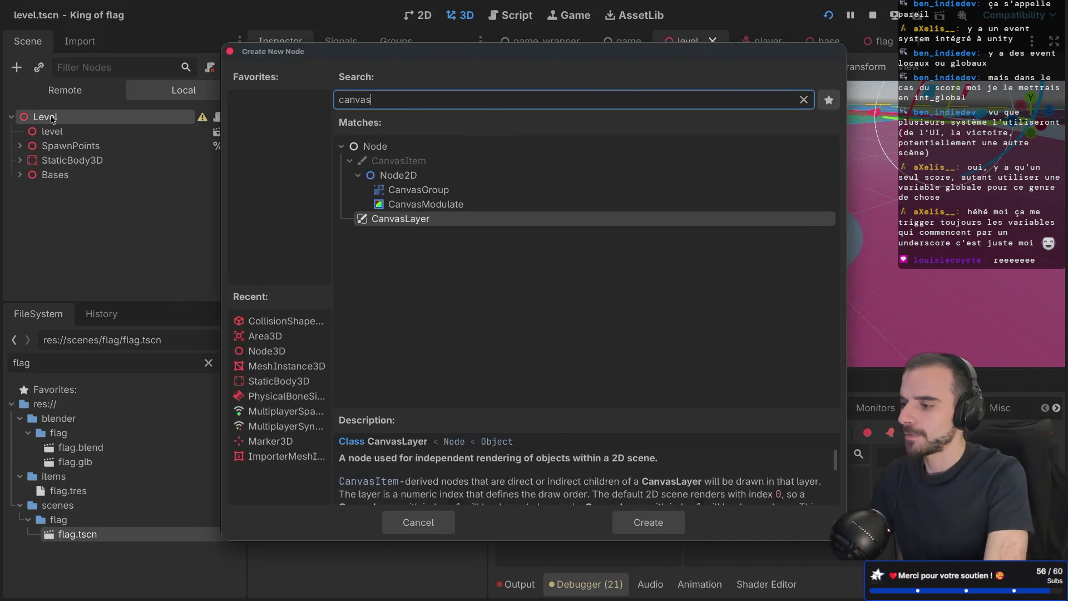
{"action": "key", "text": "Return"}
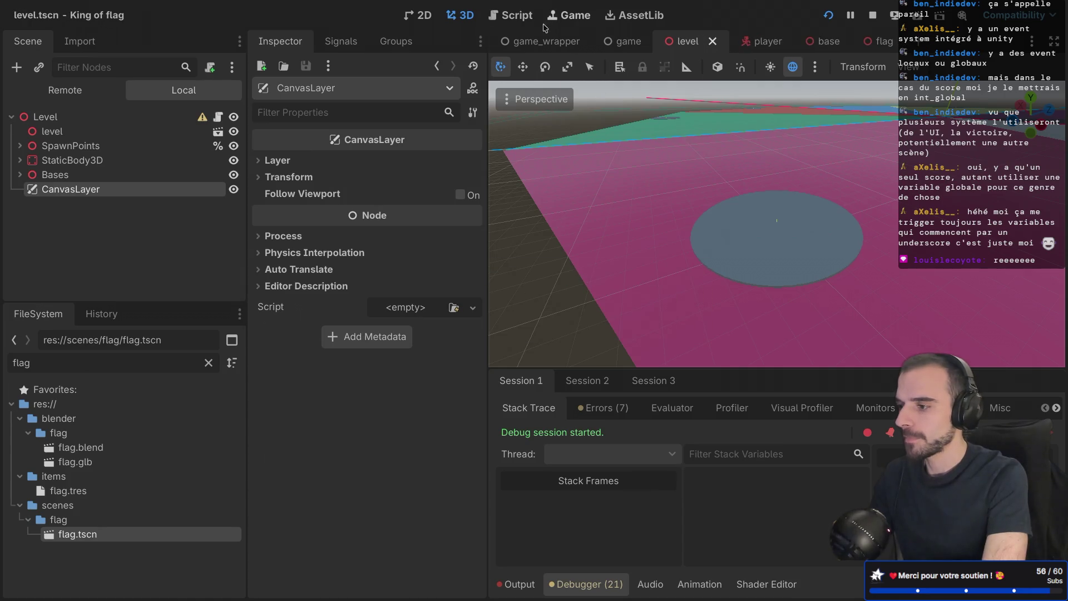
{"action": "left_click", "coordinate": [417, 15]}
{"action": "scroll", "coordinate": [688, 203], "scroll_direction": "down", "scroll_amount": 4}
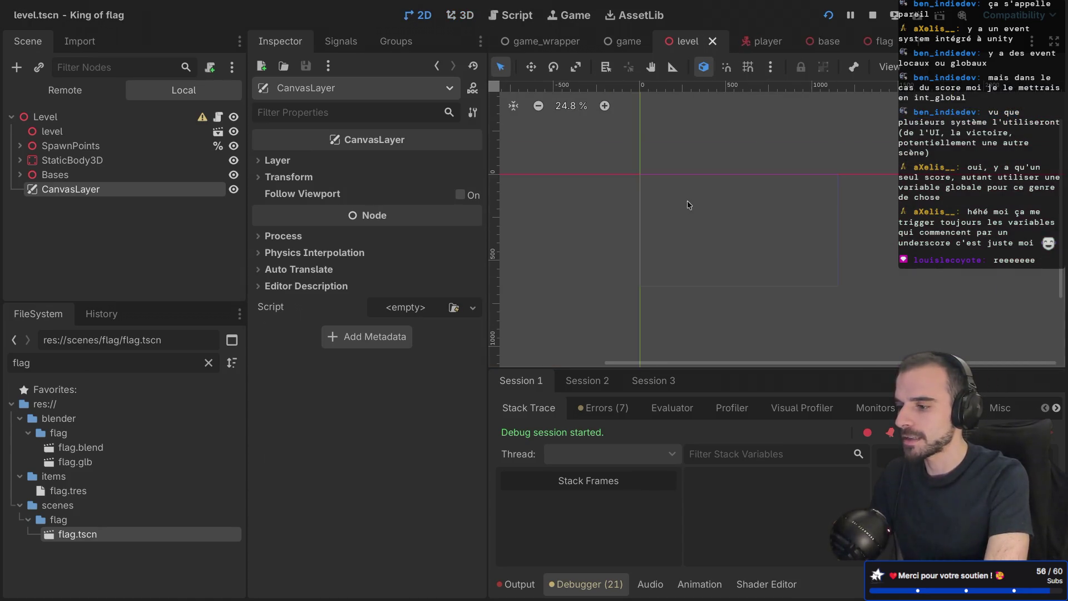
{"action": "scroll", "coordinate": [688, 205], "scroll_direction": "right", "scroll_amount": 2}
{"action": "scroll", "coordinate": [687, 204], "scroll_direction": "down", "scroll_amount": 2}
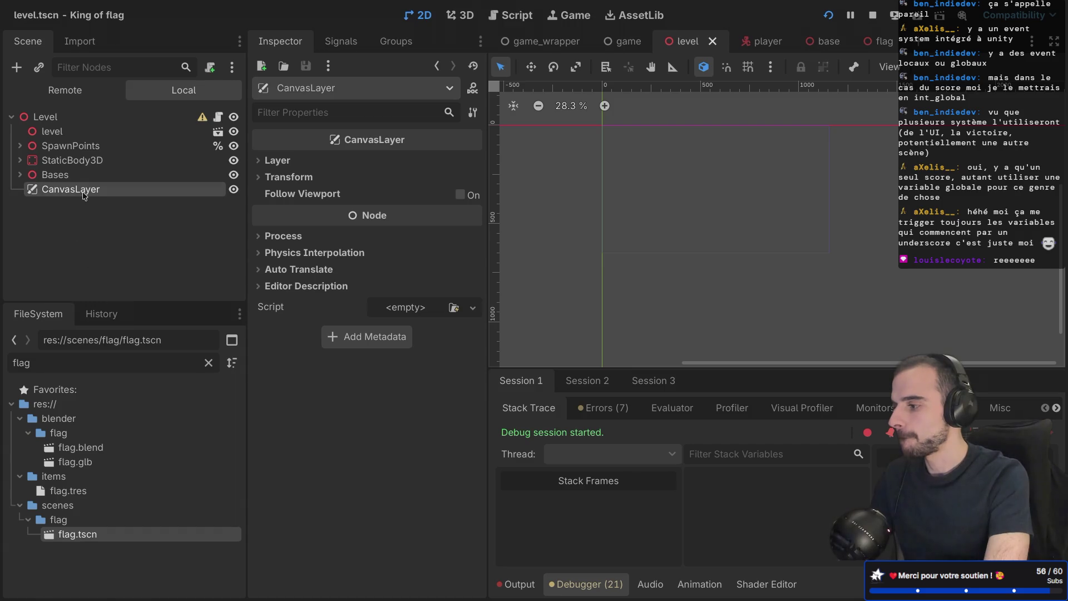
Step: Add a Control node as a child of the CanvasLayer
{"action": "right_click", "coordinate": [83, 194]}
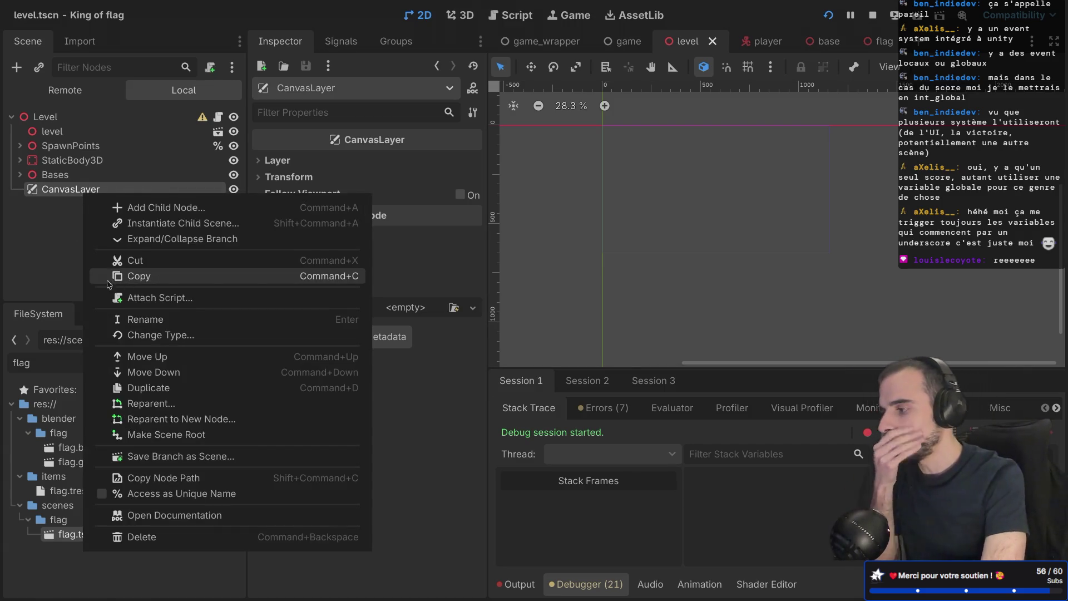
{"action": "left_click", "coordinate": [42, 239]}
{"action": "key", "text": "ctrl+a"}
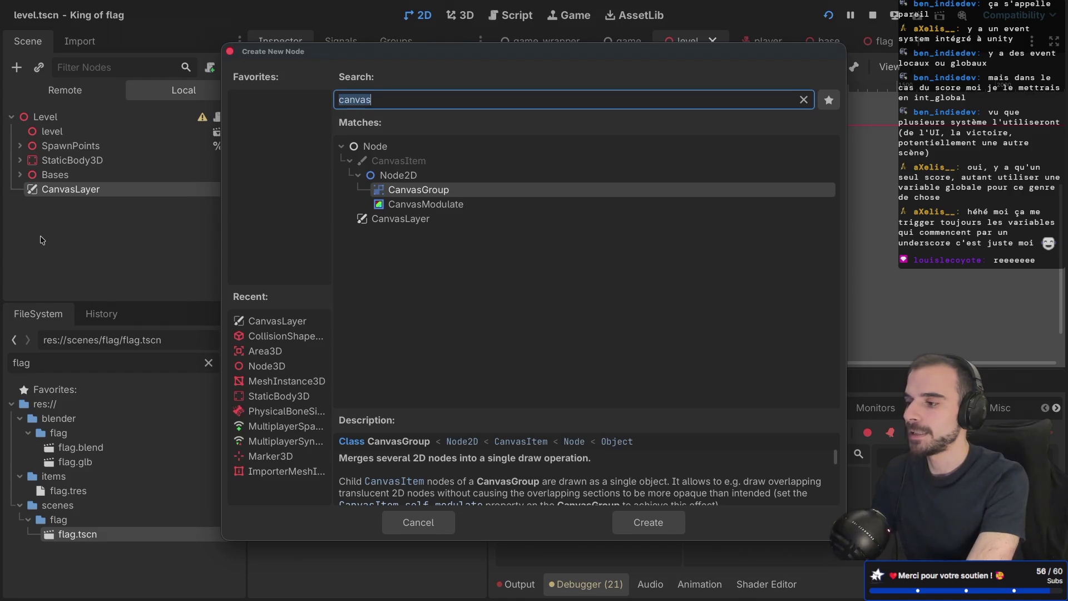
{"action": "type", "text": "c"}
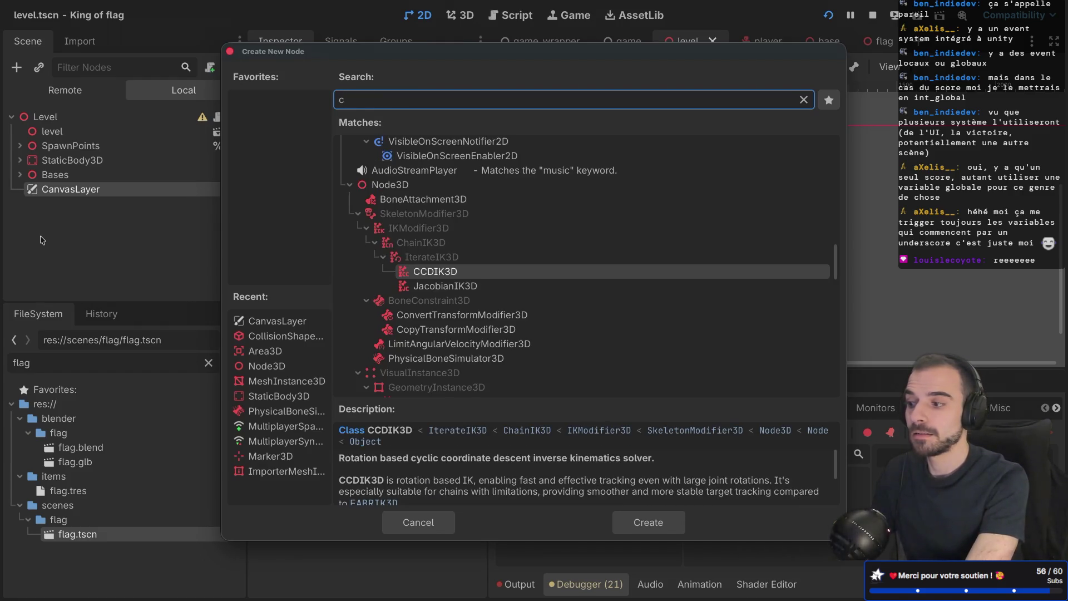
{"action": "type", "text": "on"}
{"action": "key", "text": "Return"}
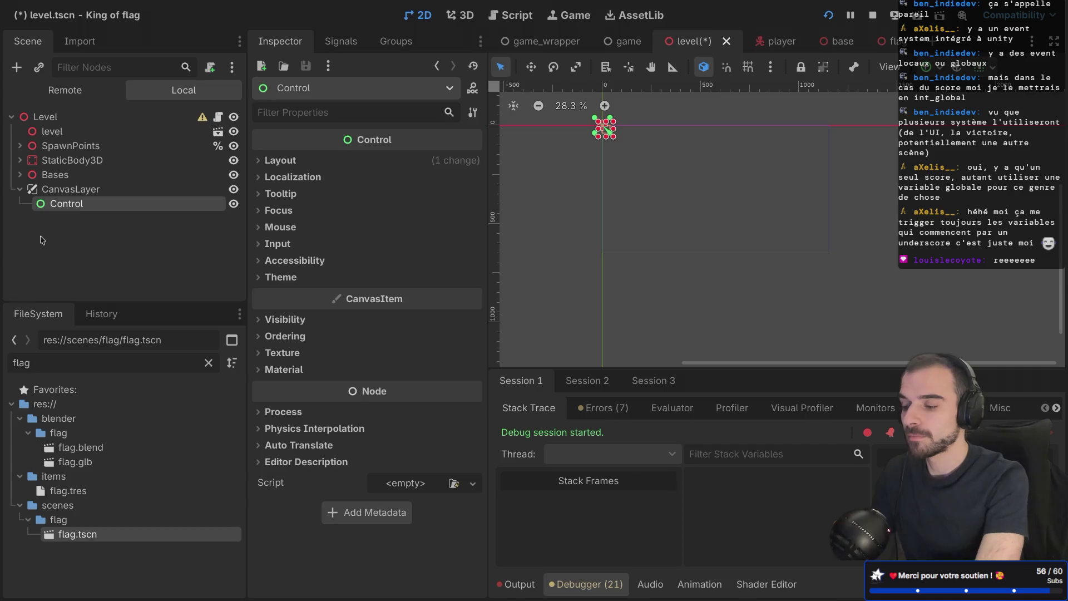
{"action": "left_click", "coordinate": [704, 69]}
{"action": "left_click", "coordinate": [704, 70]}
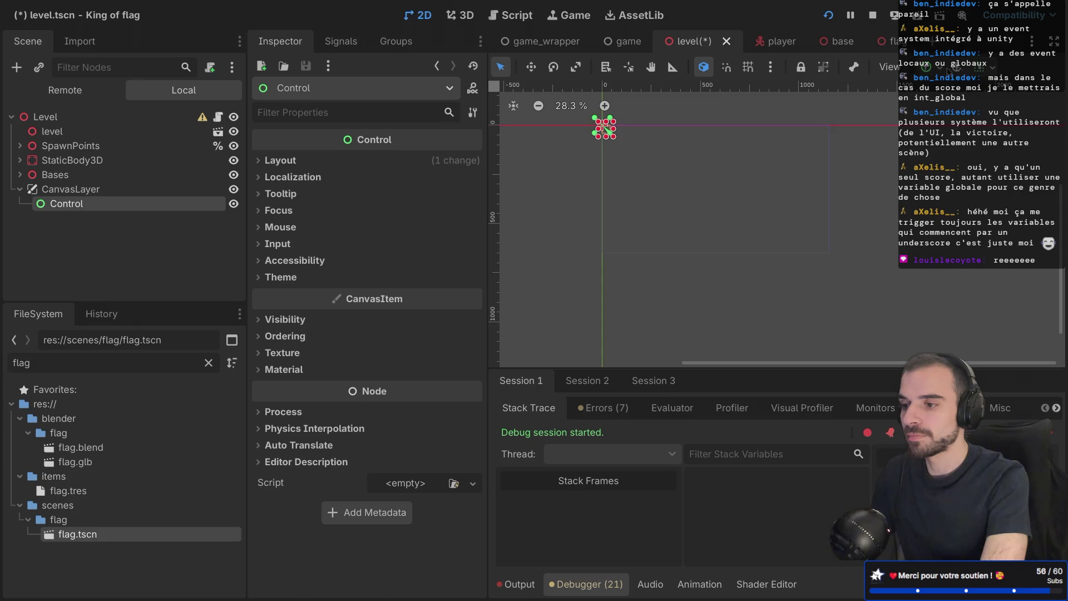
Step: Anchor the Control as a full-height left strip using the Full Rect then Left Wide presets
{"action": "left_click", "coordinate": [992, 72]}
{"action": "key", "text": "Escape"}
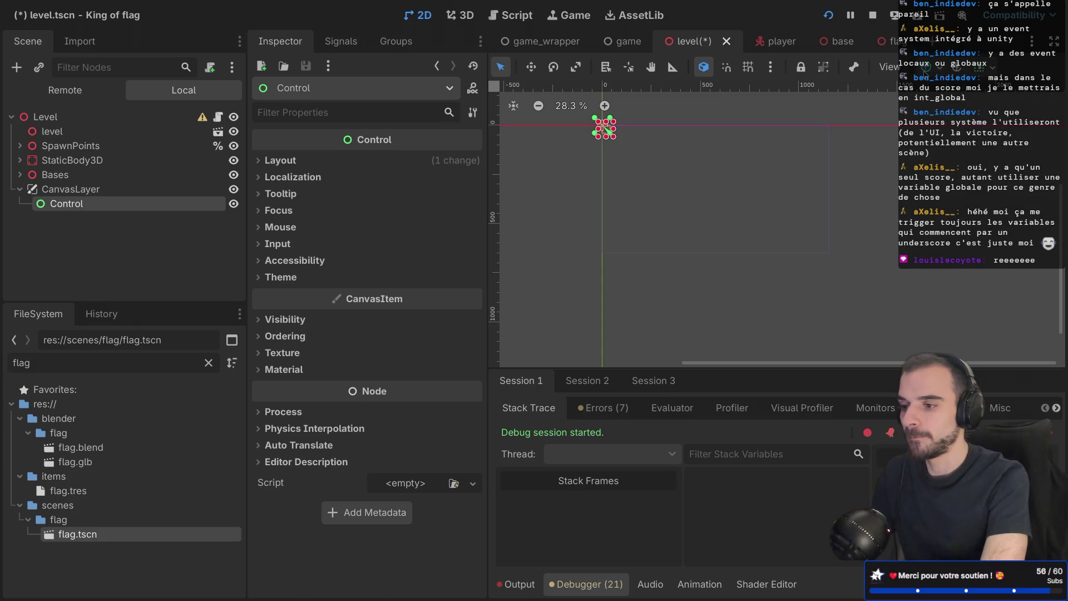
{"action": "left_click", "coordinate": [925, 69]}
{"action": "left_click", "coordinate": [1010, 182]}
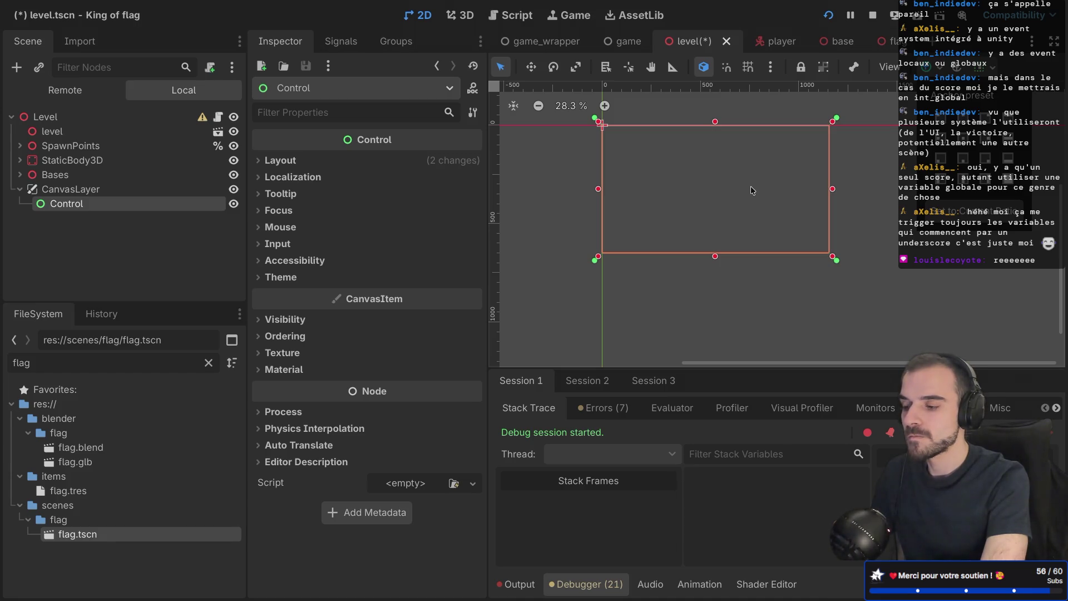
{"action": "left_click", "coordinate": [939, 179]}
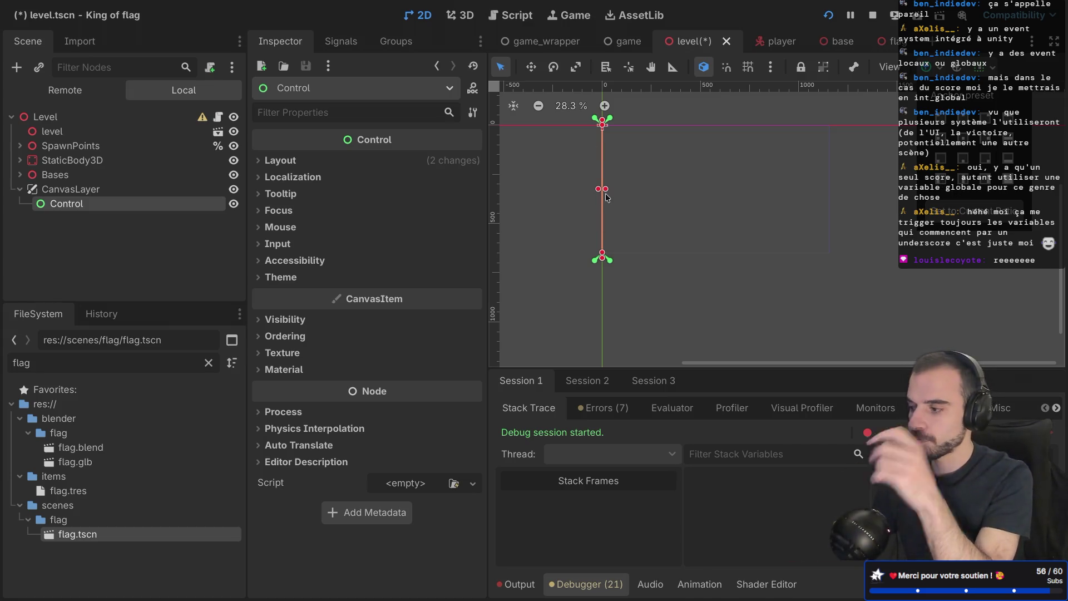
{"action": "right_click", "coordinate": [111, 211]}
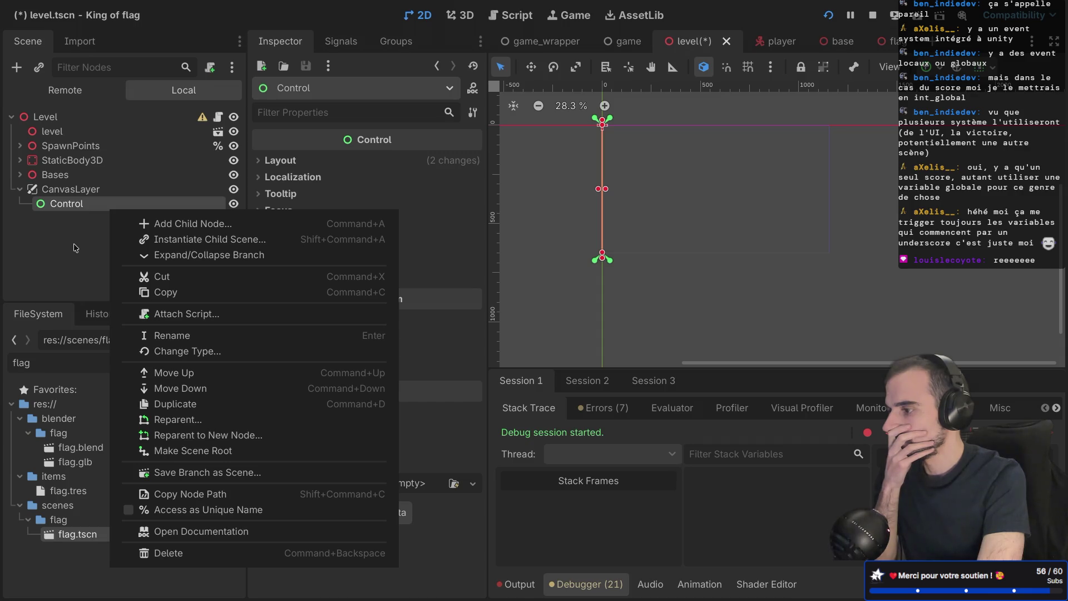
{"action": "left_click", "coordinate": [75, 248]}
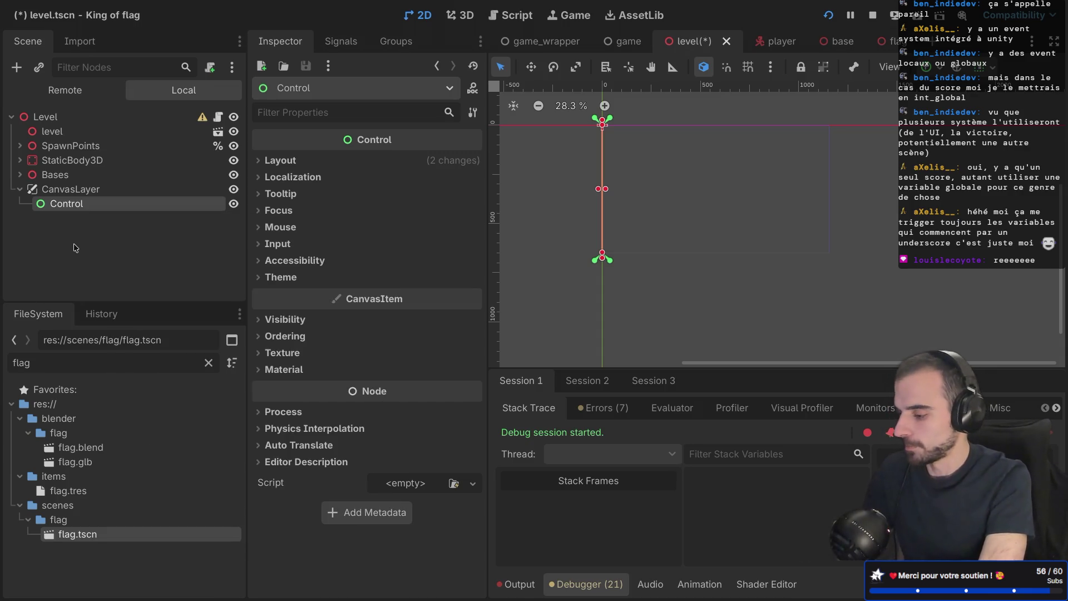
Step: Add a VBoxContainer as a child of the Control
{"action": "key", "text": "super+a"}
{"action": "type", "text": "te"}
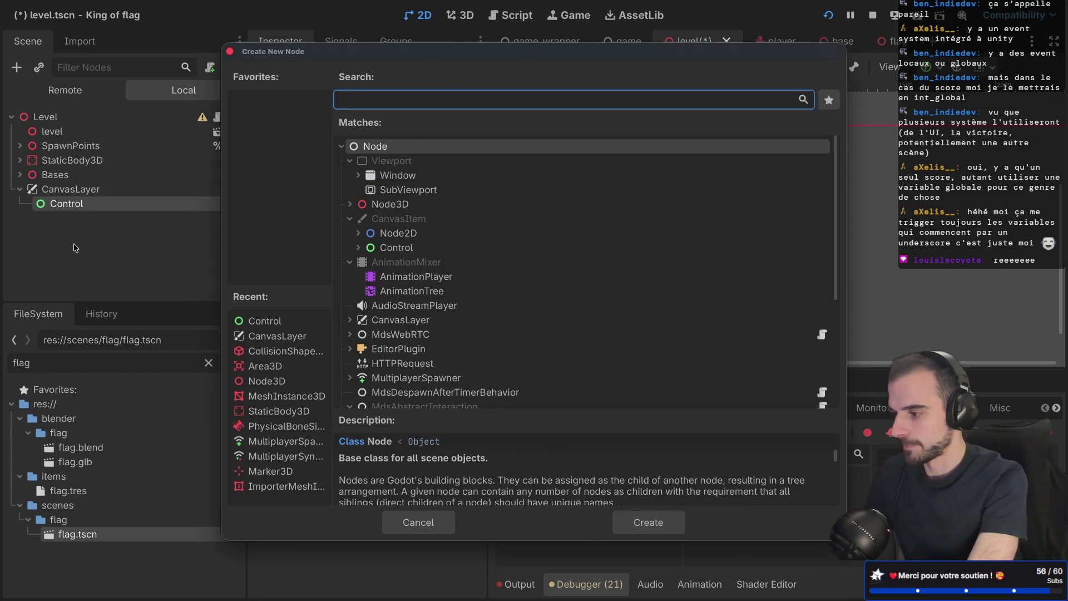
{"action": "type", "text": "xt"}
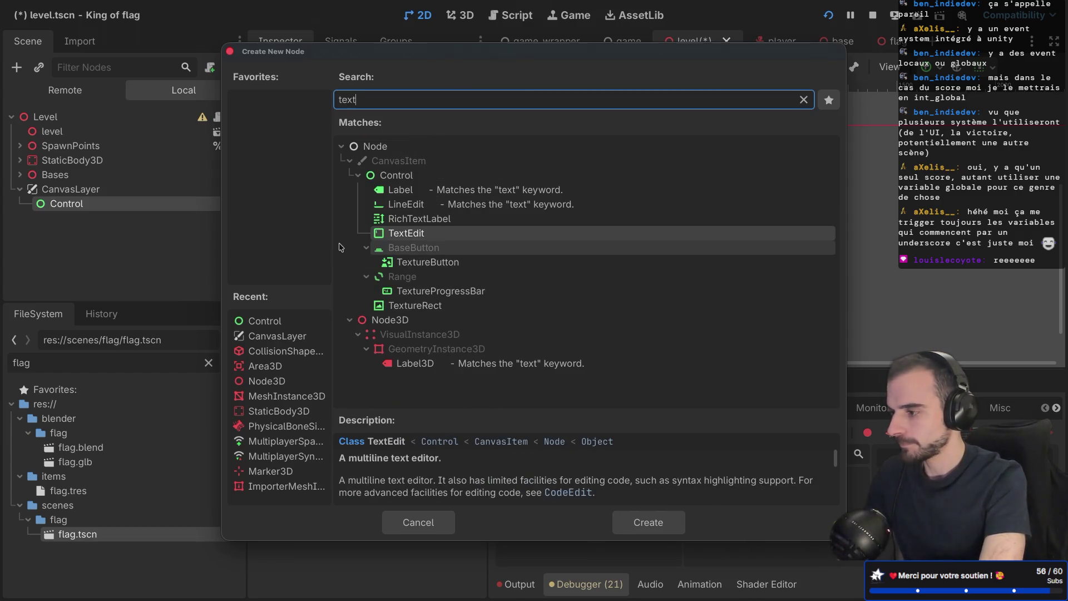
{"action": "key", "text": "BackSpace"}
{"action": "key", "text": "BackSpace"}
{"action": "key", "text": "BackSpace"}
{"action": "key", "text": "BackSpace"}
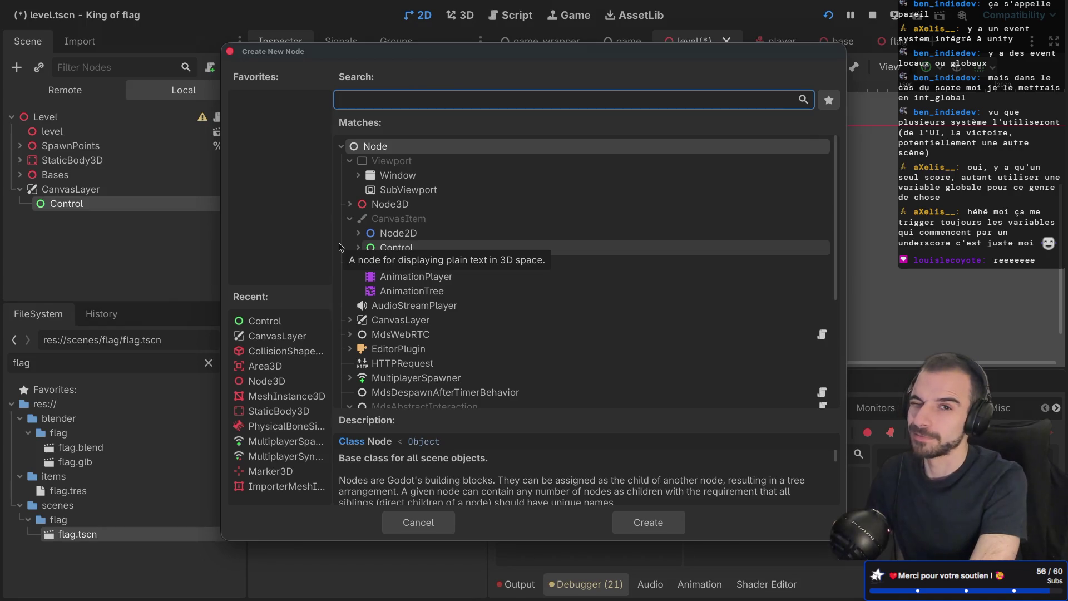
{"action": "type", "text": "vbox"}
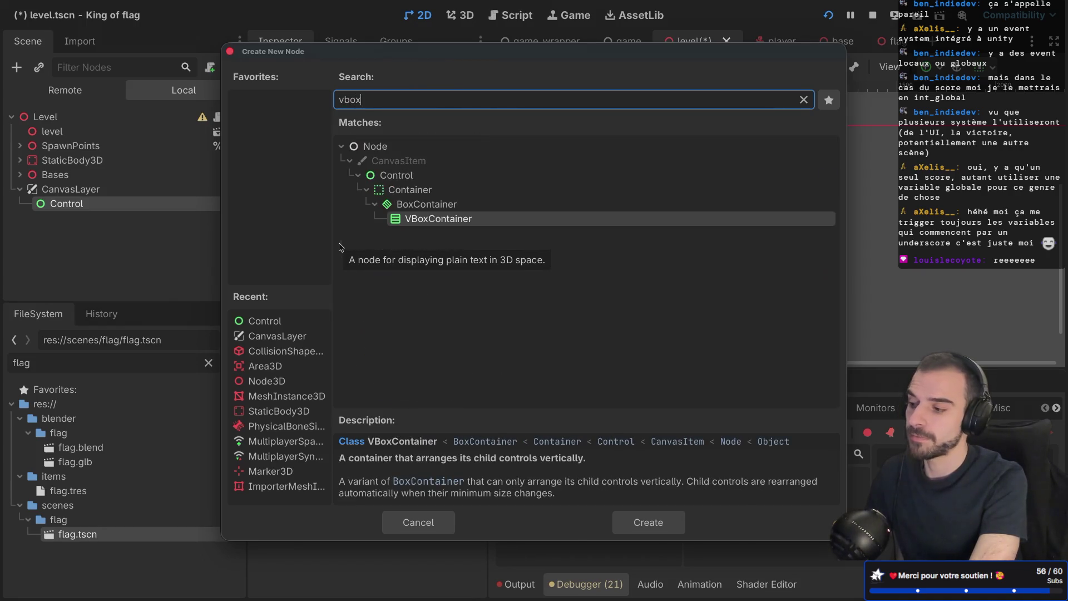
{"action": "double_click", "coordinate": [451, 223]}
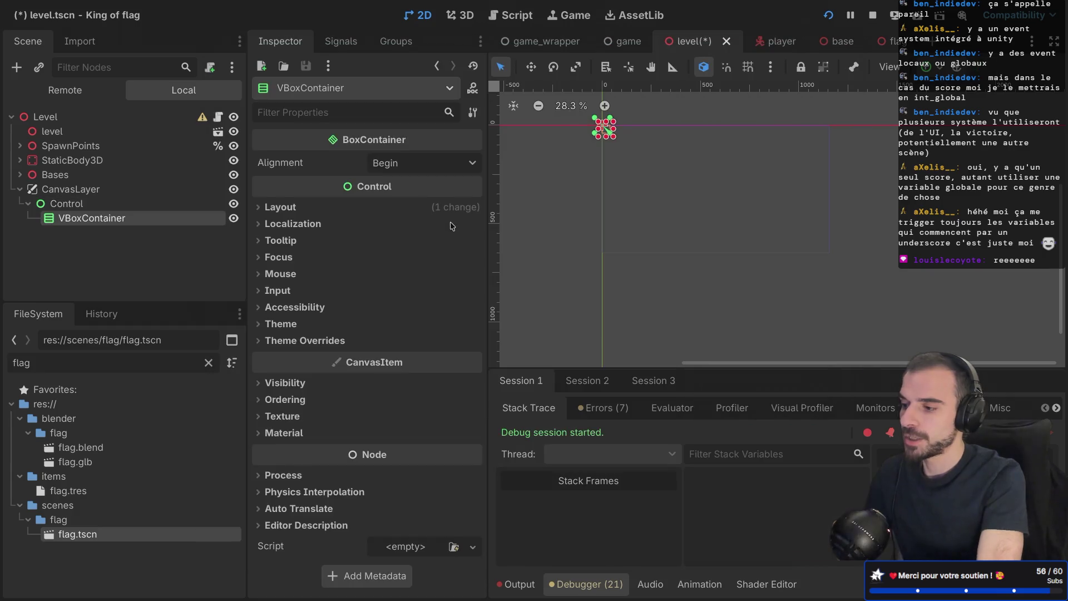
Step: Add a GridContainer node beneath the VBoxContainer
{"action": "scroll", "coordinate": [584, 129], "scroll_direction": "up", "scroll_amount": 6}
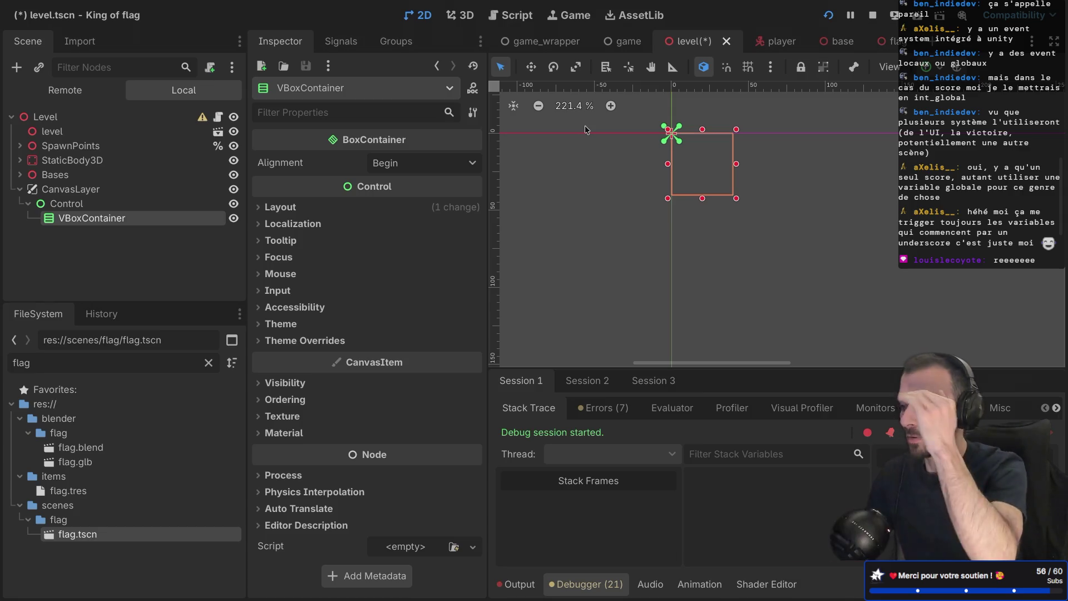
{"action": "right_click", "coordinate": [118, 219]}
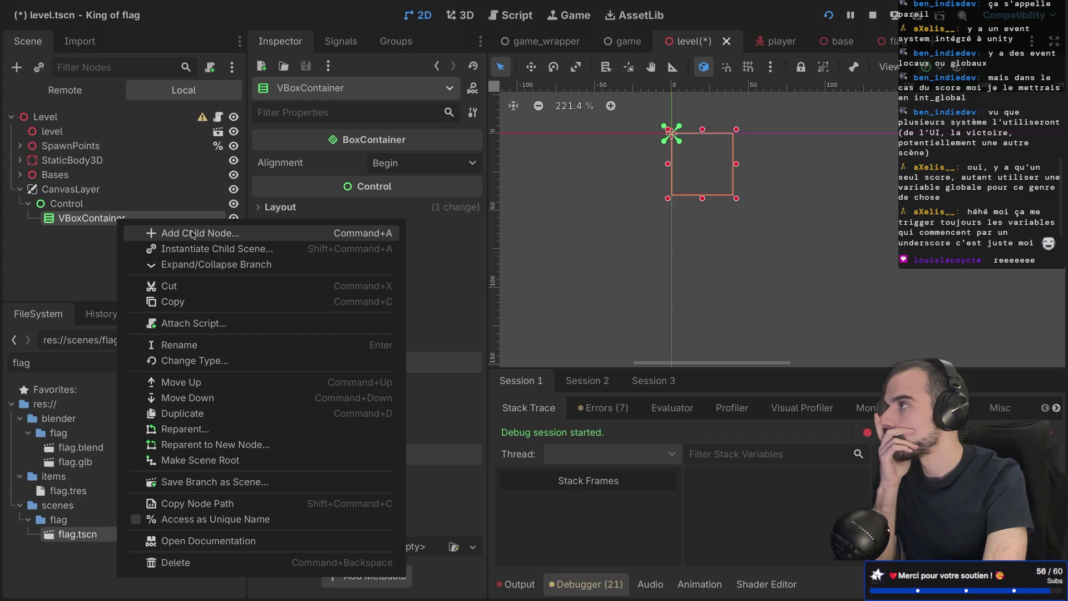
{"action": "left_click", "coordinate": [82, 221]}
{"action": "key", "text": "super+a"}
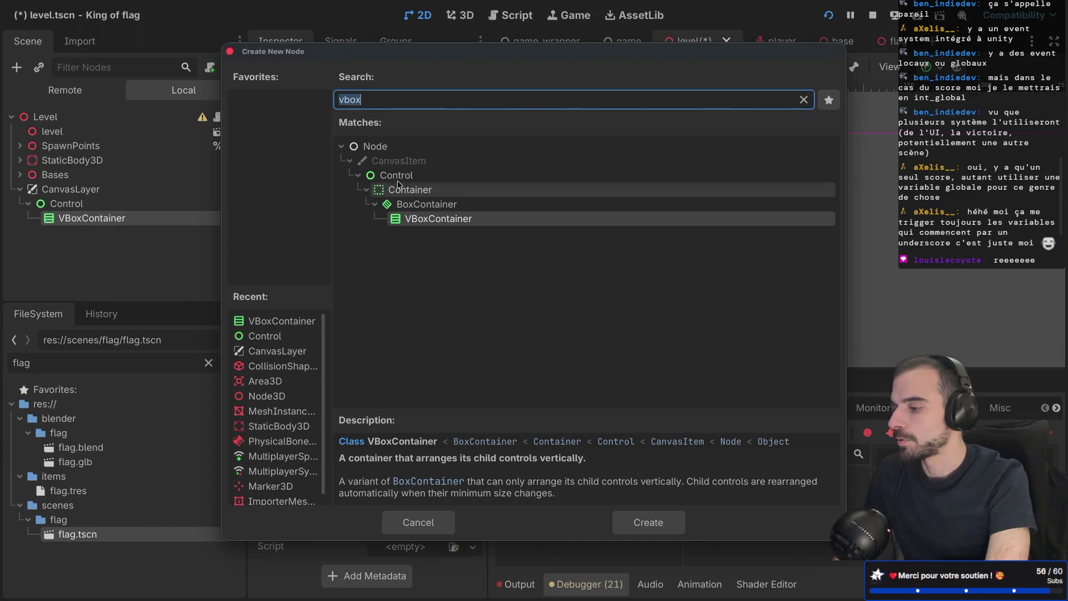
{"action": "type", "text": "gri"}
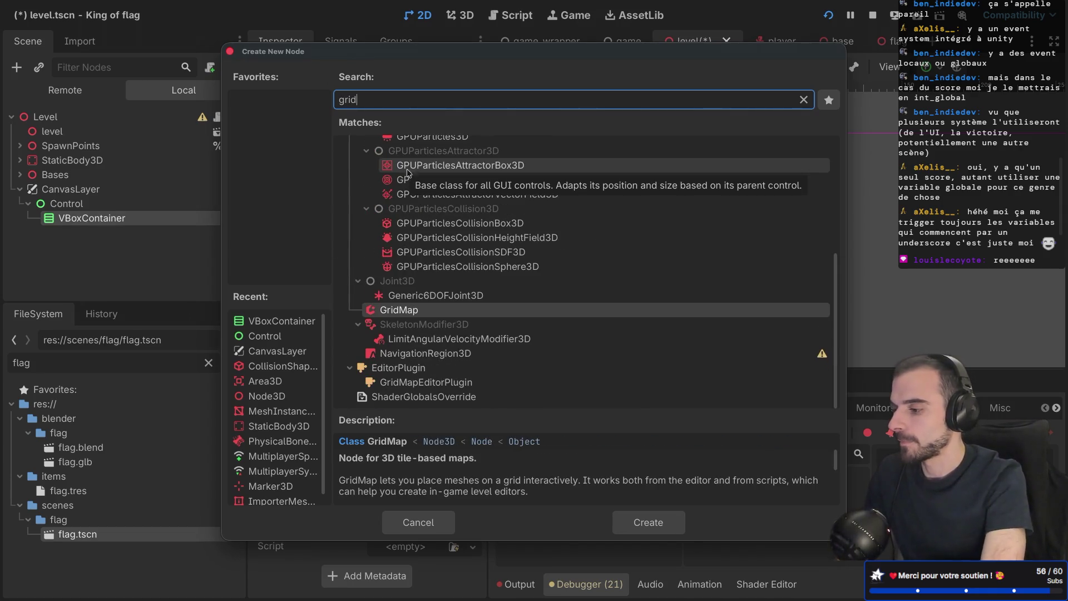
{"action": "type", "text": "d"}
{"action": "double_click", "coordinate": [442, 291]}
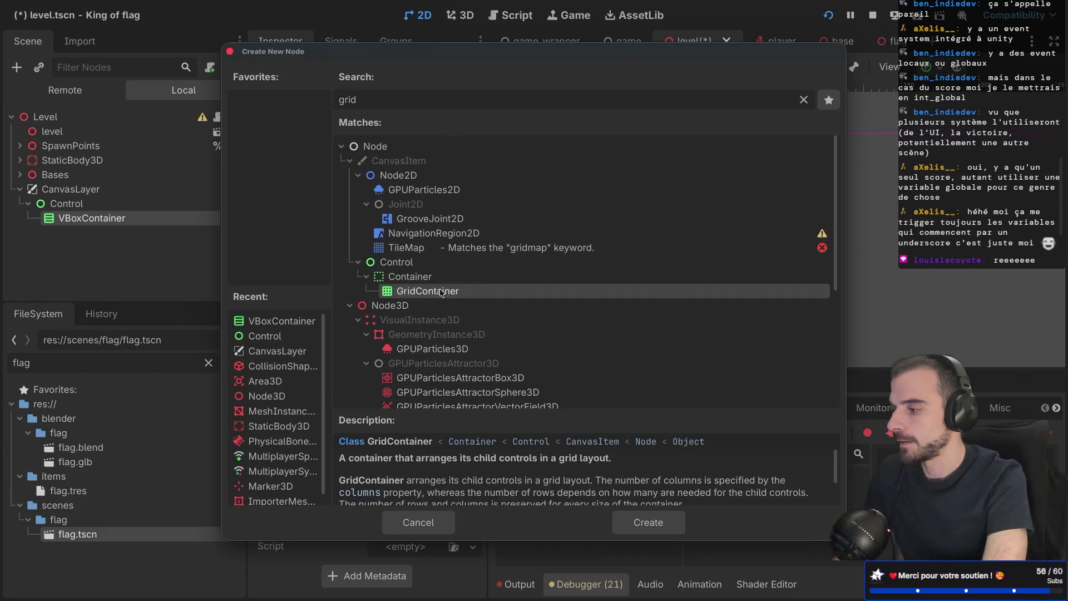
Step: Move the GridContainer up under Control, delete the VBoxContainer, and select the GridContainer
{"action": "left_click_drag", "start_coordinate": [125, 236], "coordinate": [114, 215]}
{"action": "left_click", "coordinate": [109, 239]}
{"action": "right_click", "coordinate": [109, 240]}
{"action": "left_click", "coordinate": [162, 578]}
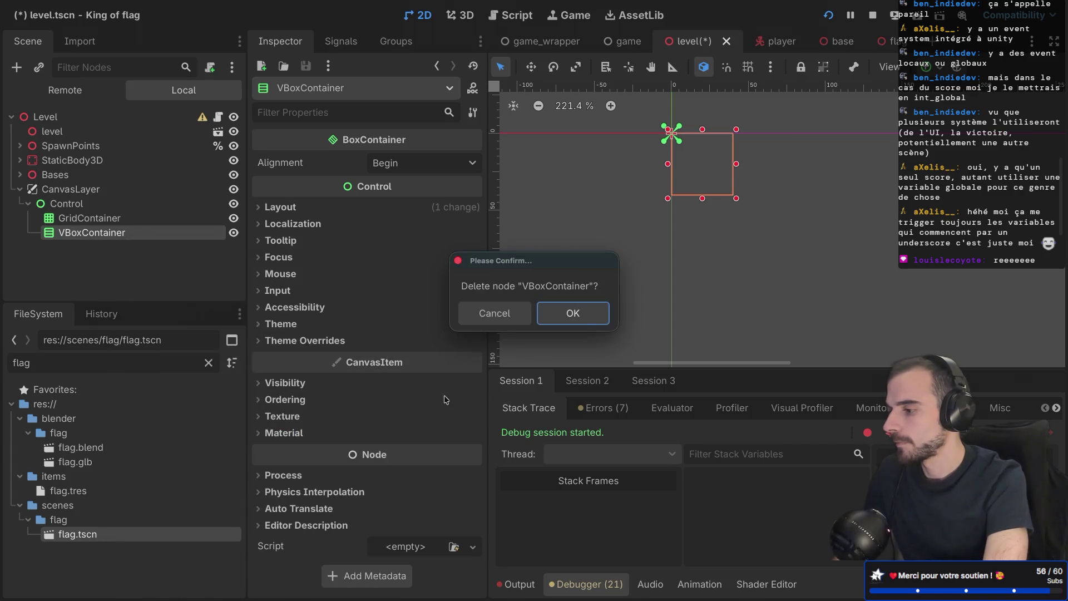
{"action": "left_click", "coordinate": [590, 320]}
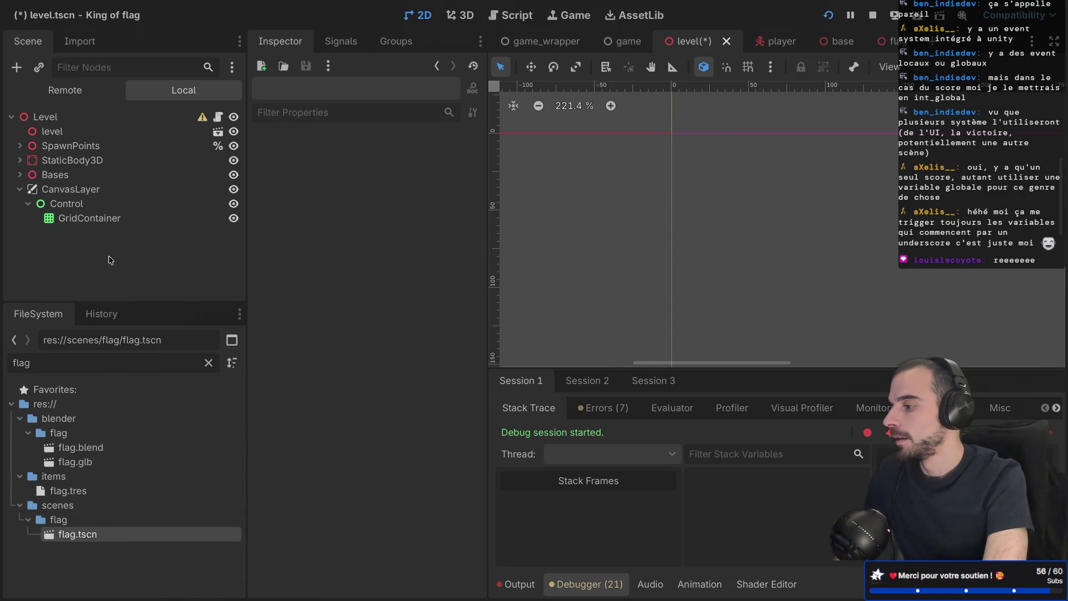
{"action": "left_click", "coordinate": [89, 218]}
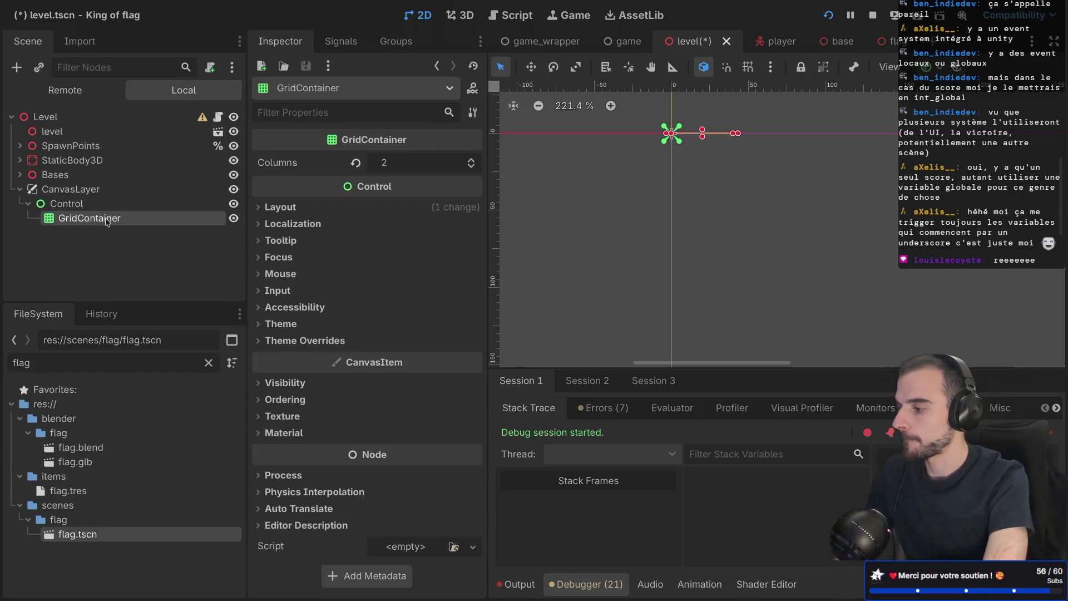
Step: Add a Label under the GridContainer and name it TeamLabel1
{"action": "key", "text": "ctrl+a"}
{"action": "key", "text": "Escape"}
{"action": "key", "text": "ctrl+a"}
{"action": "type", "text": "label"}
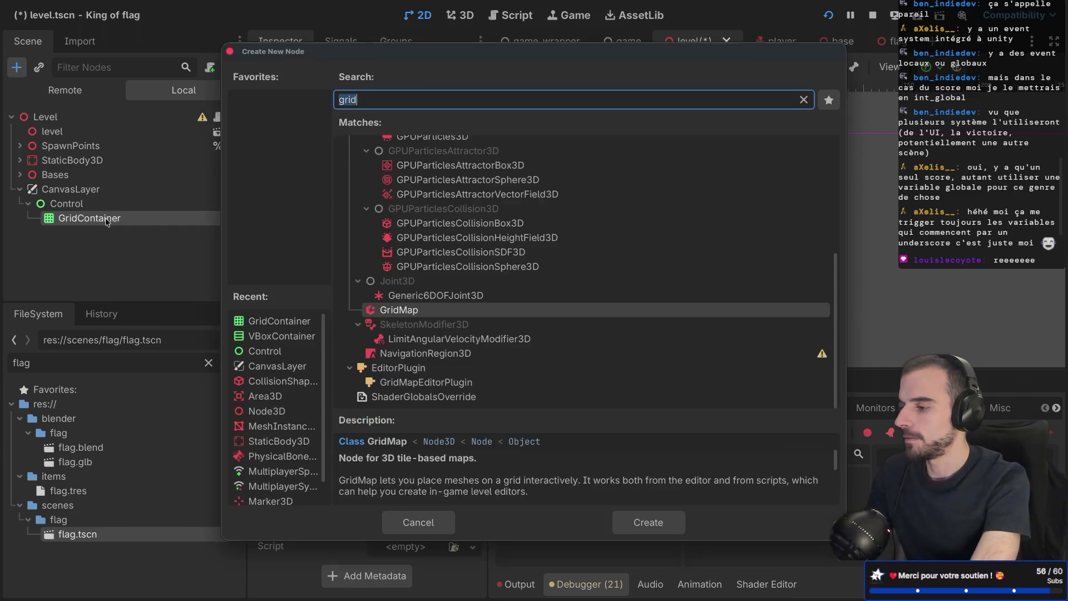
{"action": "key", "text": "Return"}
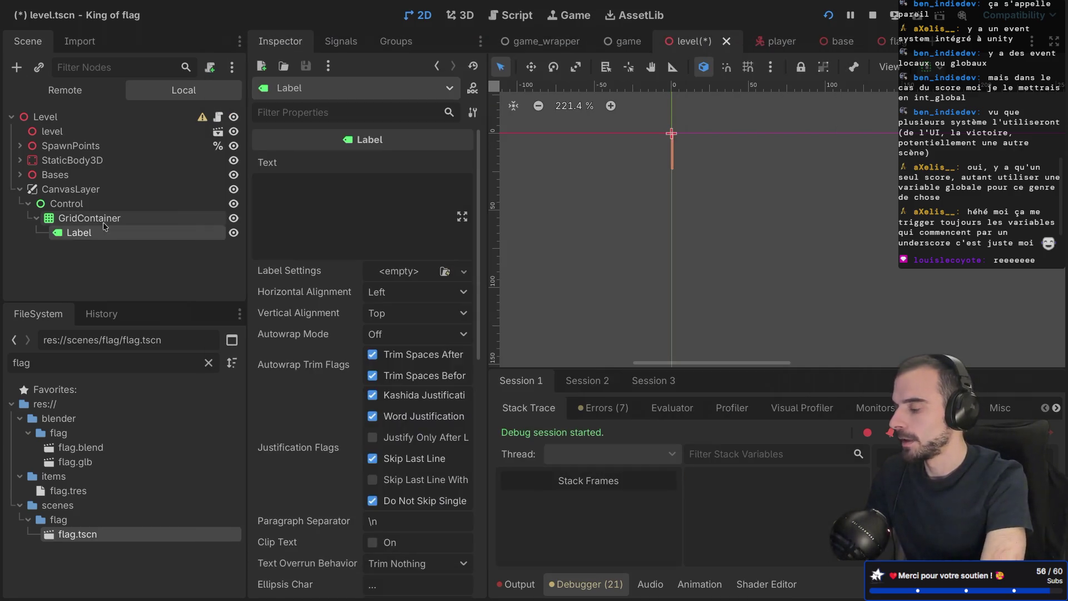
{"action": "left_click", "coordinate": [85, 234]}
{"action": "type", "text": "TE"}
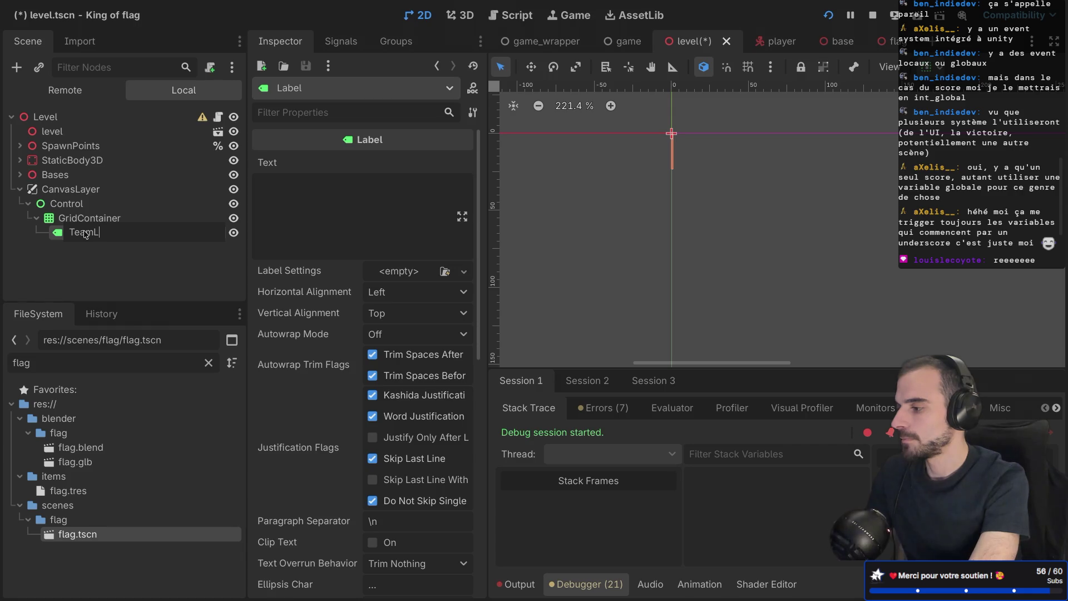
{"action": "key", "text": "Return"}
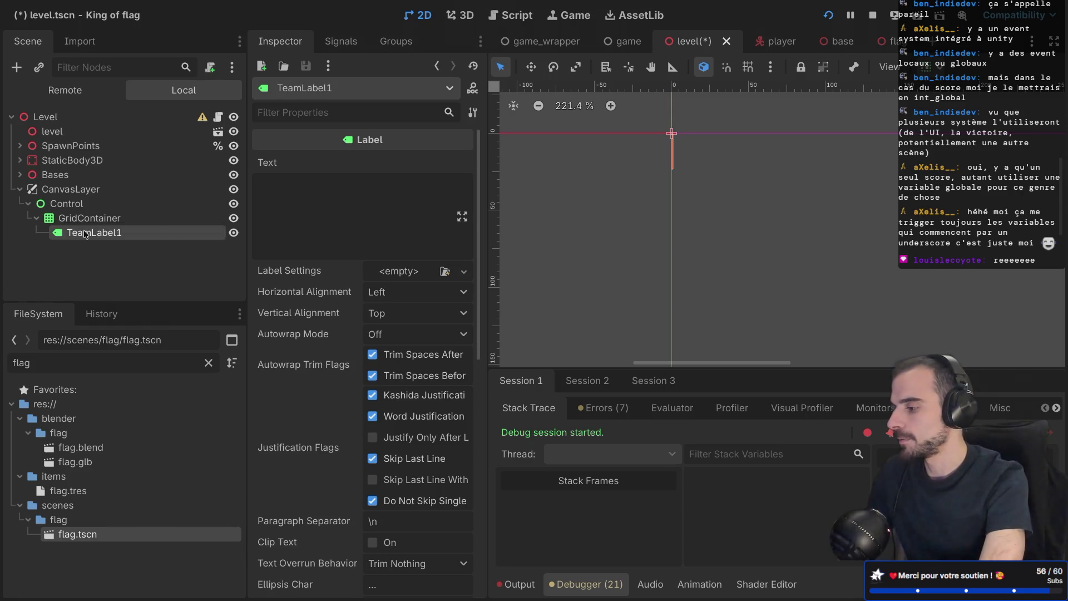
Step: Duplicate TeamLabel1 as TeamScore1, discarding an extra duplicated pair
{"action": "key", "text": "ctrl+d"}
{"action": "double_click", "coordinate": [118, 247]}
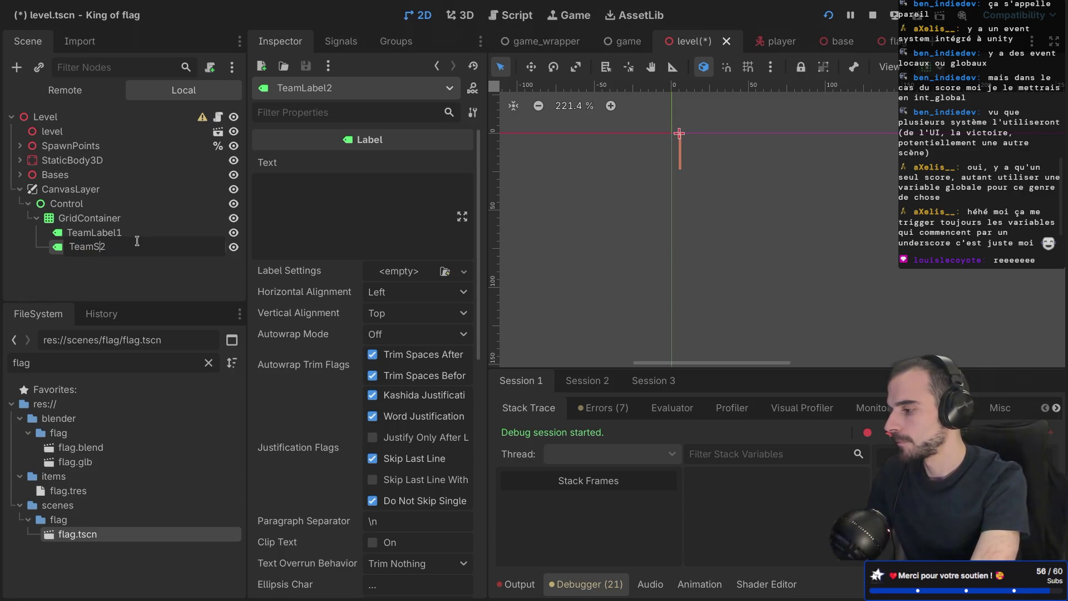
{"action": "type", "text": "1"}
{"action": "key", "text": "Return"}
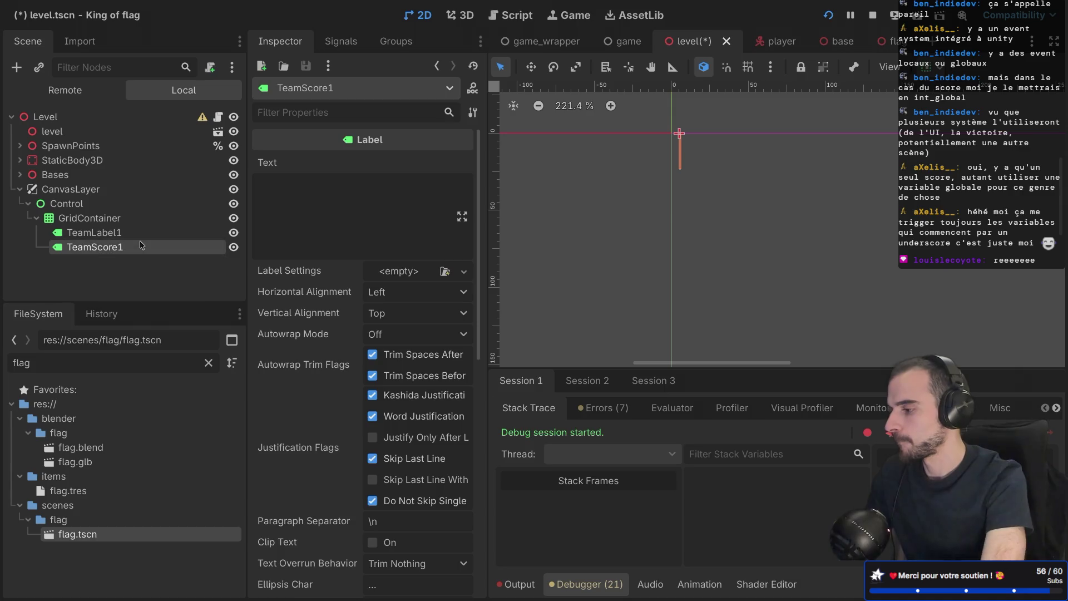
{"action": "left_click", "coordinate": [123, 232]}
{"action": "left_click", "coordinate": [123, 248], "text": "ctrl"}
{"action": "key", "text": "ctrl+d"}
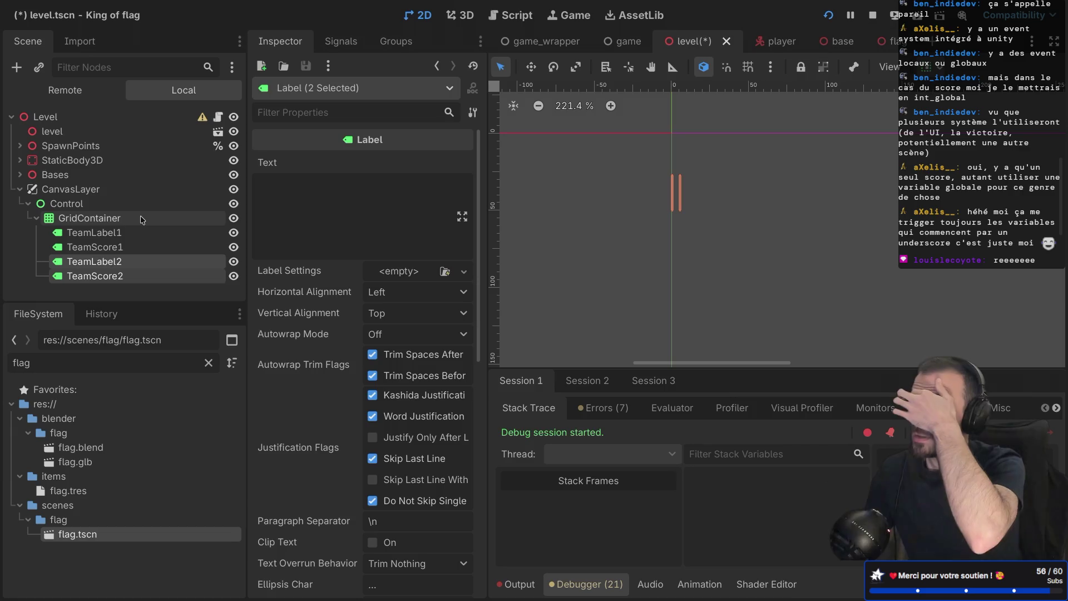
{"action": "key", "text": "Delete"}
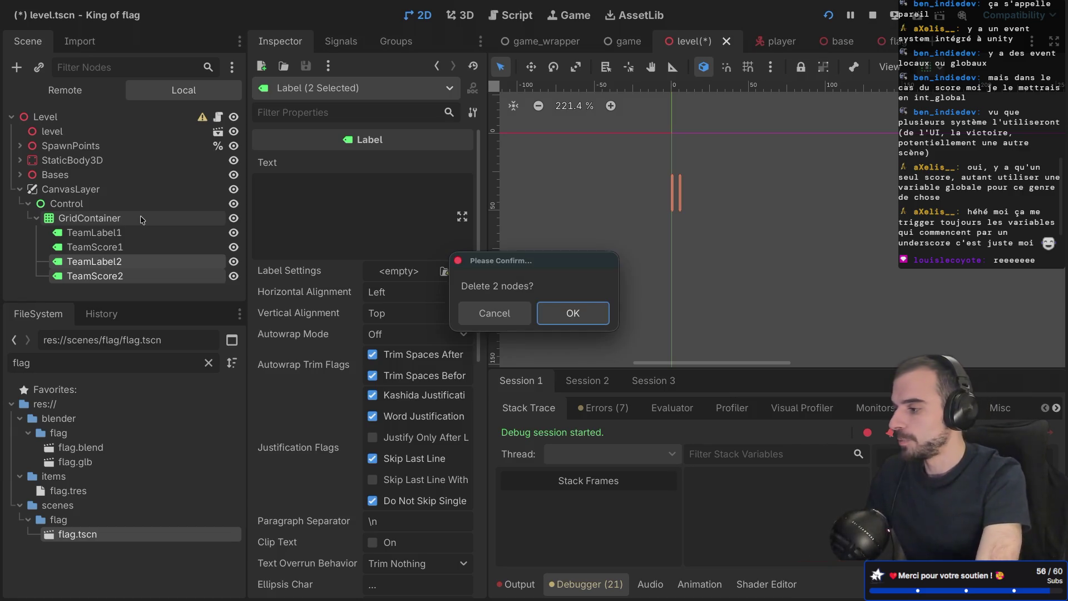
{"action": "left_click", "coordinate": [574, 314]}
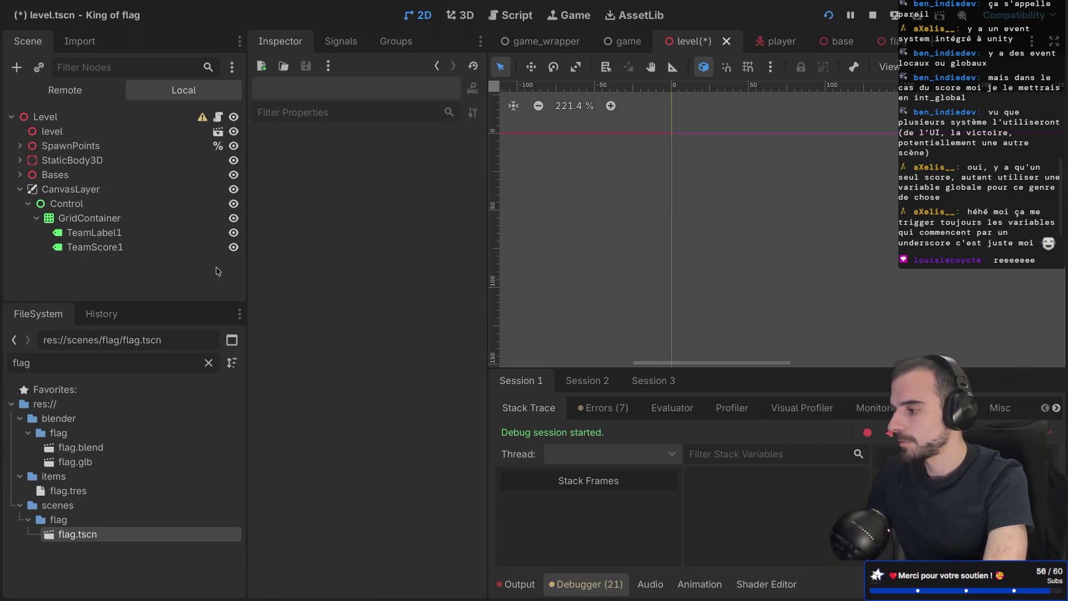
Step: Set TeamLabel1's text to 'Blue team', replacing the interim 'Team Bleu'
{"action": "type", "text": "Team Bleur"}
{"action": "key", "text": "BackSpace"}
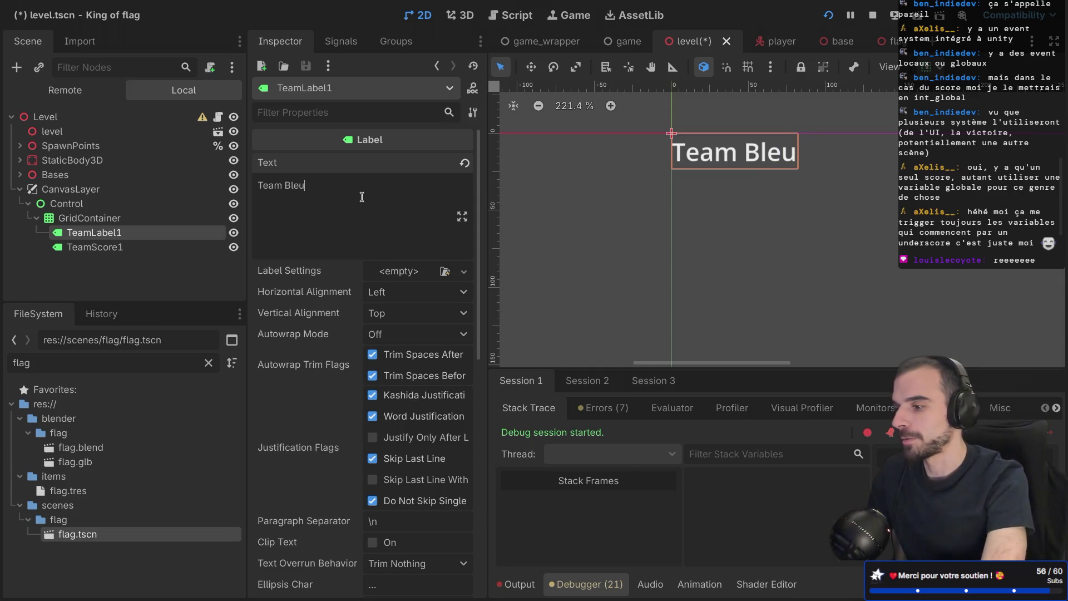
{"action": "left_click", "coordinate": [127, 250]}
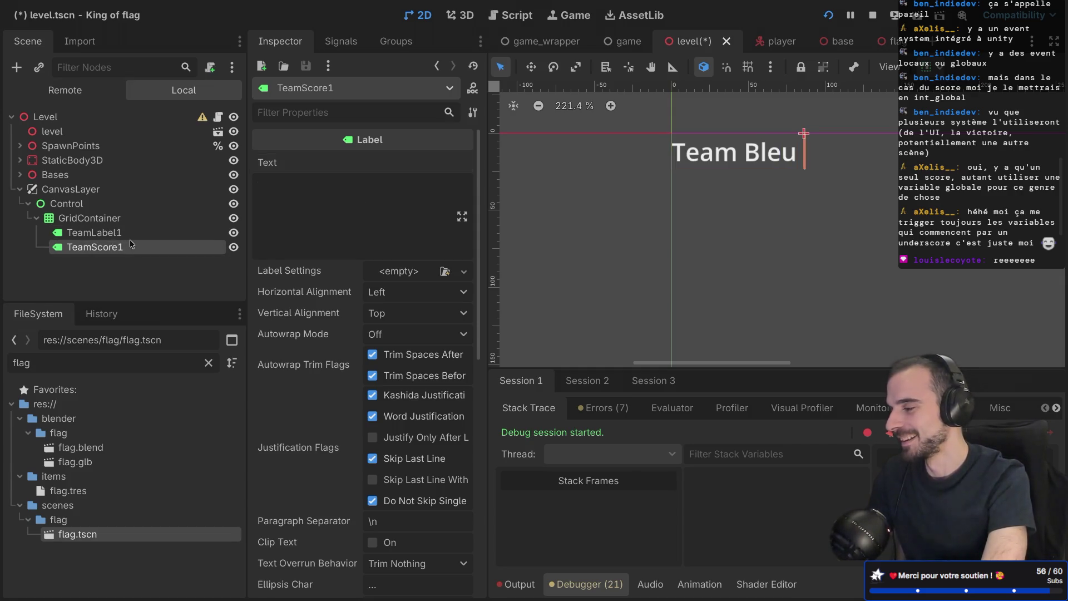
{"action": "left_click", "coordinate": [124, 233]}
{"action": "left_click", "coordinate": [122, 251]}
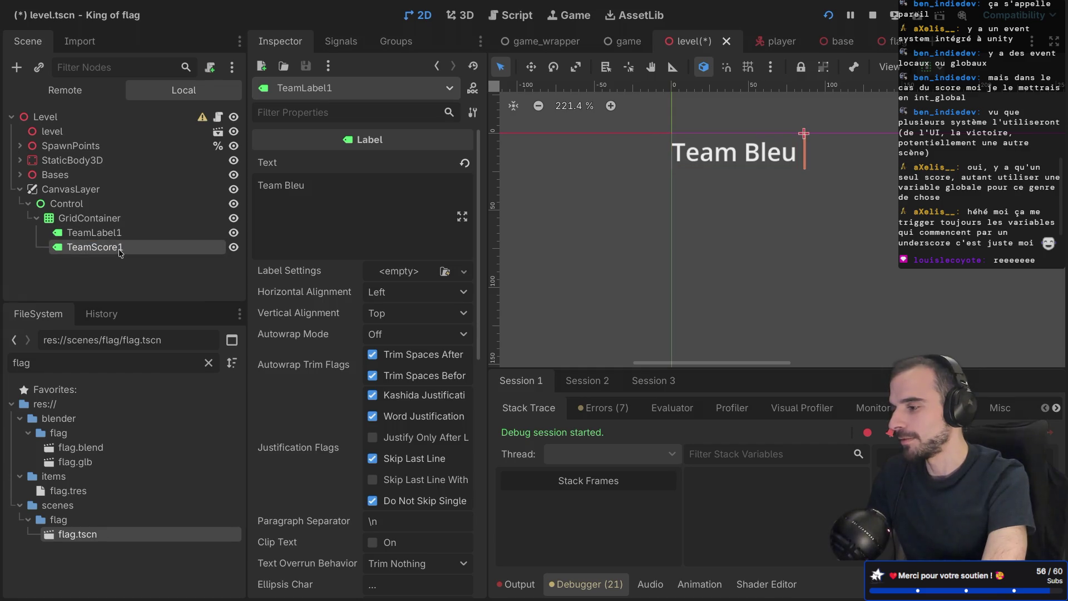
{"action": "left_click", "coordinate": [124, 233]}
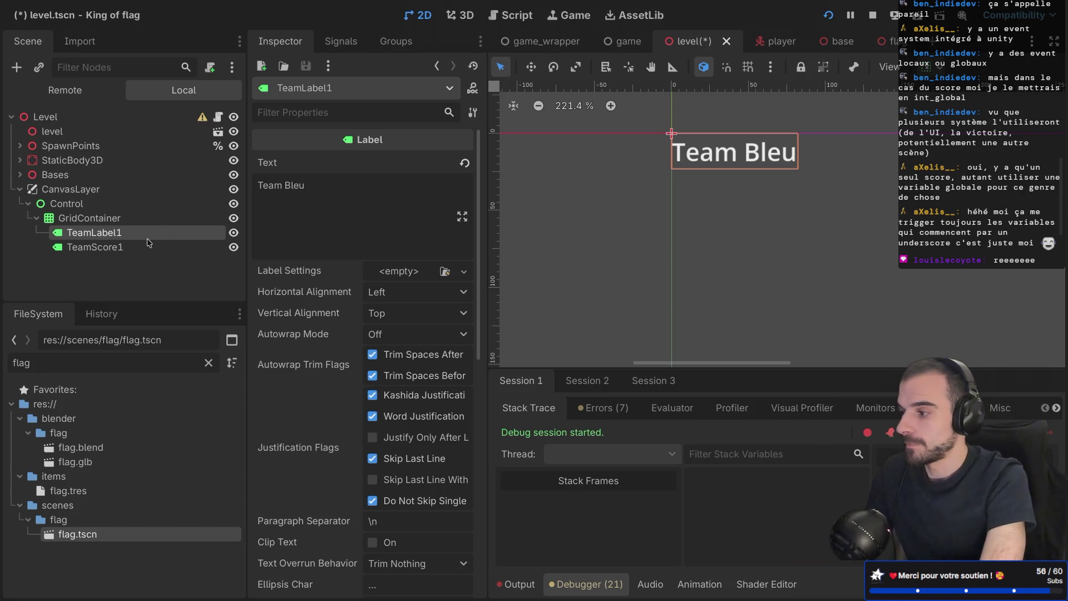
{"action": "left_click", "coordinate": [326, 194]}
{"action": "key", "text": "ctrl+a"}
{"action": "type", "text": "Blue team"}
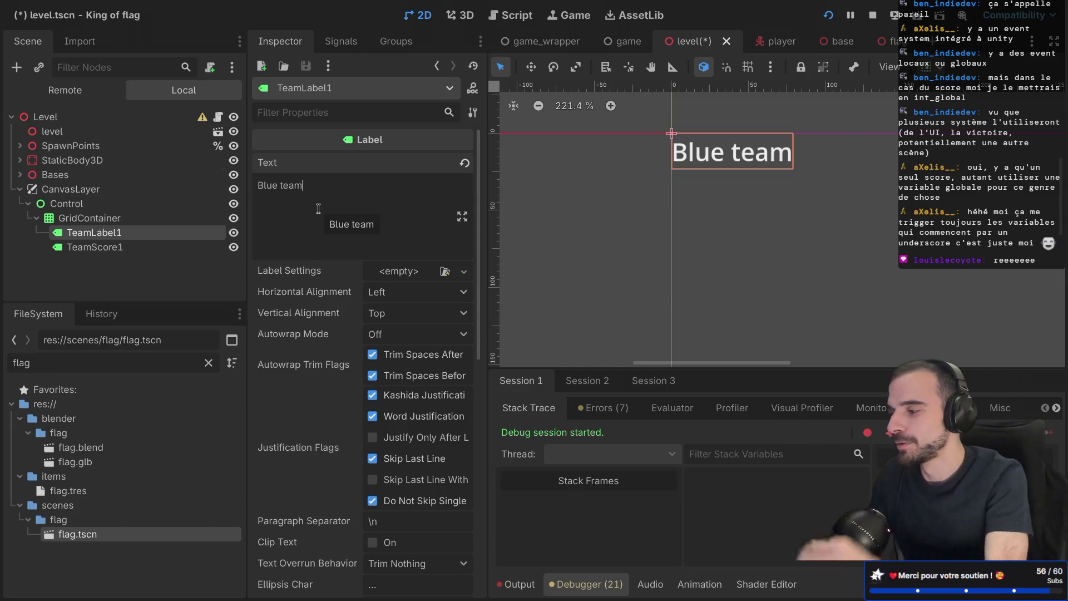
{"action": "left_click", "coordinate": [149, 246], "text": "shift"}
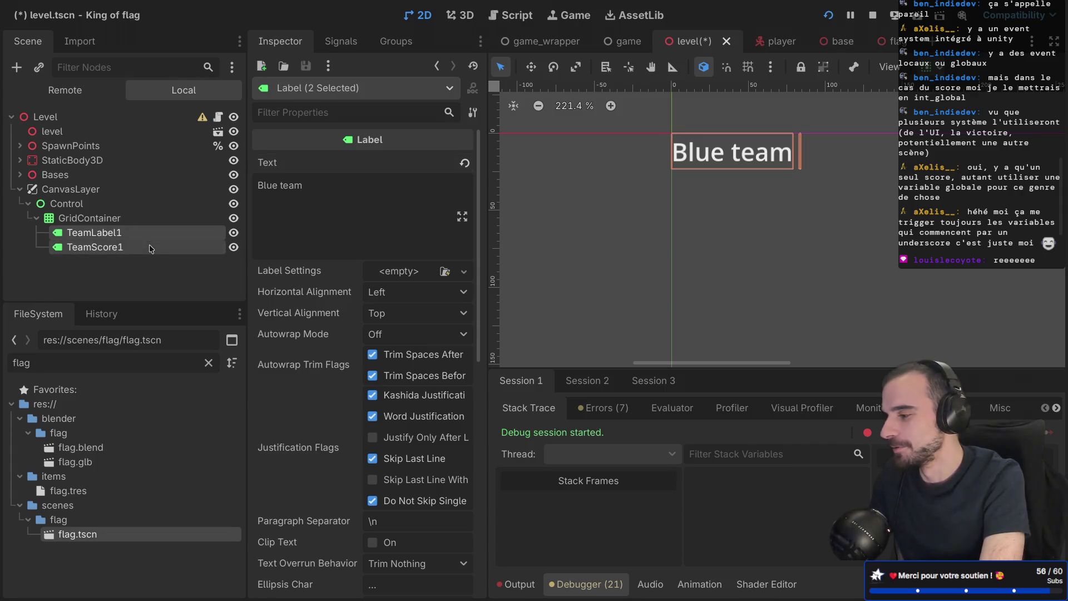
Step: Duplicate the TeamLabel1/TeamScore1 pair until pairs run up to TeamLabel8 and TeamScore8
{"action": "key", "text": "ctrl+d"}
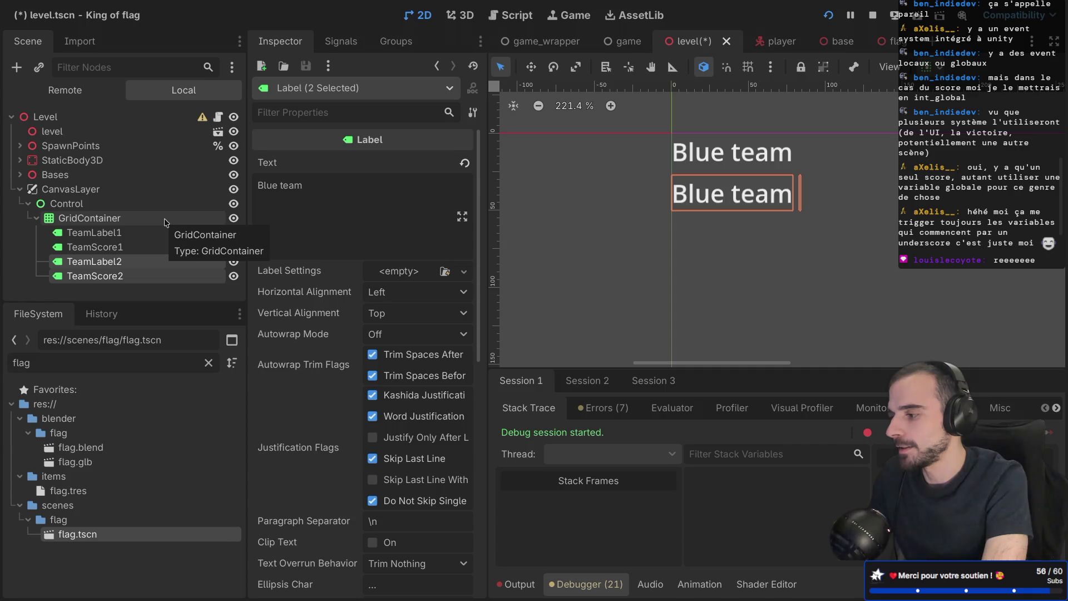
{"action": "key", "text": "ctrl+d"}
{"action": "key", "text": "ctrl+d"}
{"action": "key", "text": "ctrl+d"}
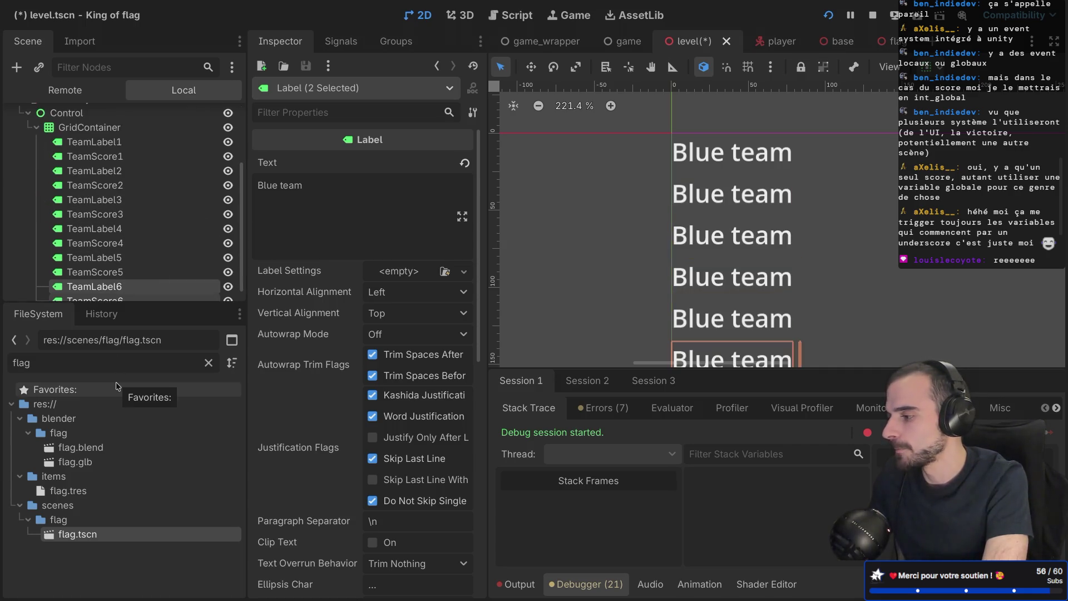
{"action": "key", "text": "ctrl+d"}
{"action": "key", "text": "ctrl+d"}
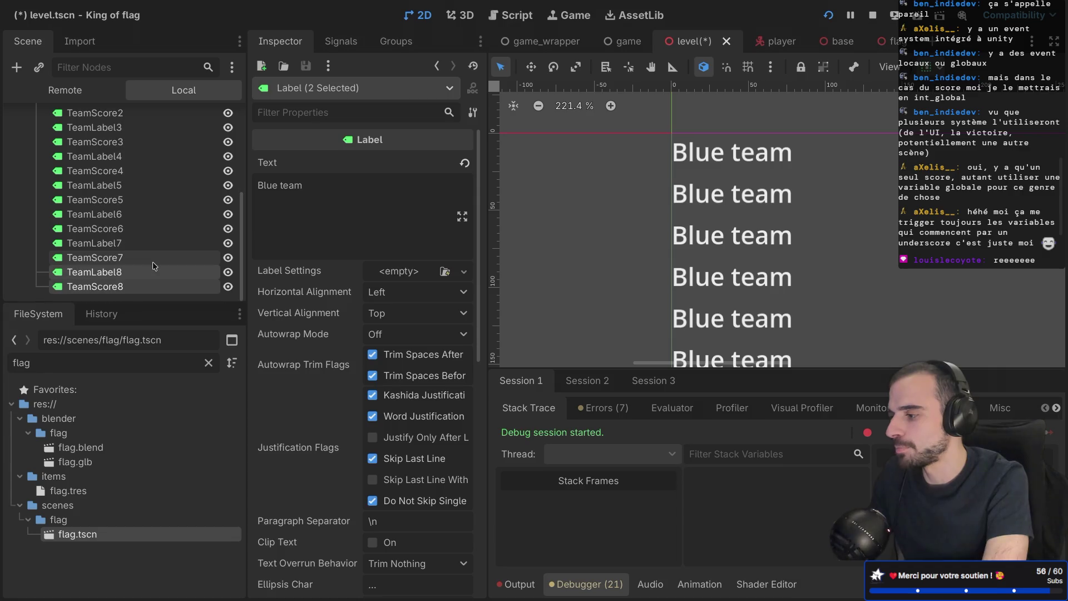
{"action": "scroll", "coordinate": [690, 259], "scroll_direction": "down", "scroll_amount": 5}
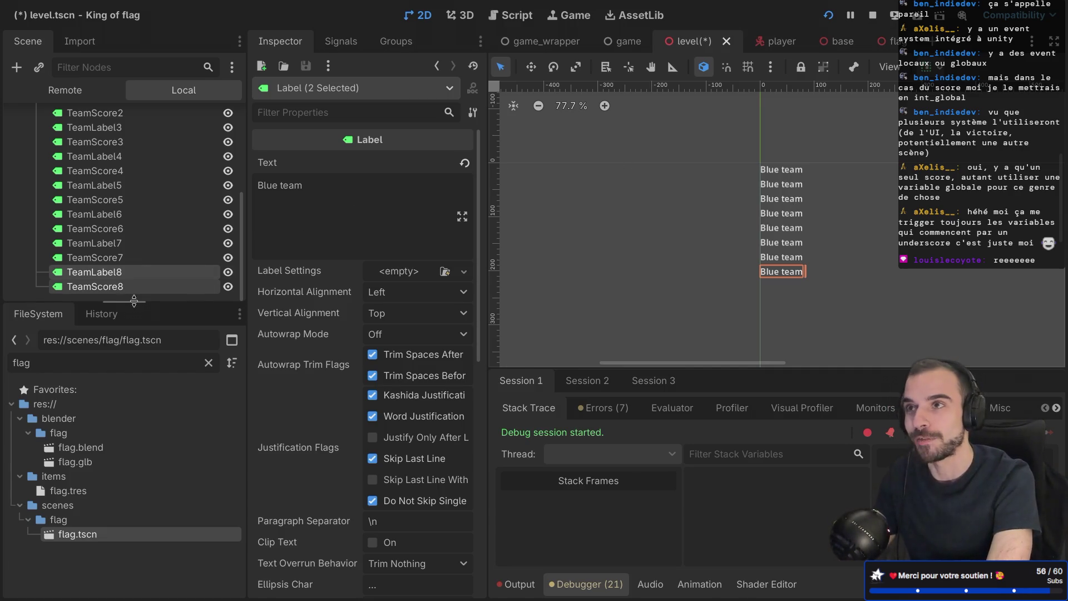
{"action": "left_click_drag", "start_coordinate": [134, 301], "coordinate": [134, 332]}
Step: Clear the file filter and change TeamLabel2's text from Blue to White team
{"action": "scroll", "coordinate": [128, 215], "scroll_direction": "up", "scroll_amount": 5}
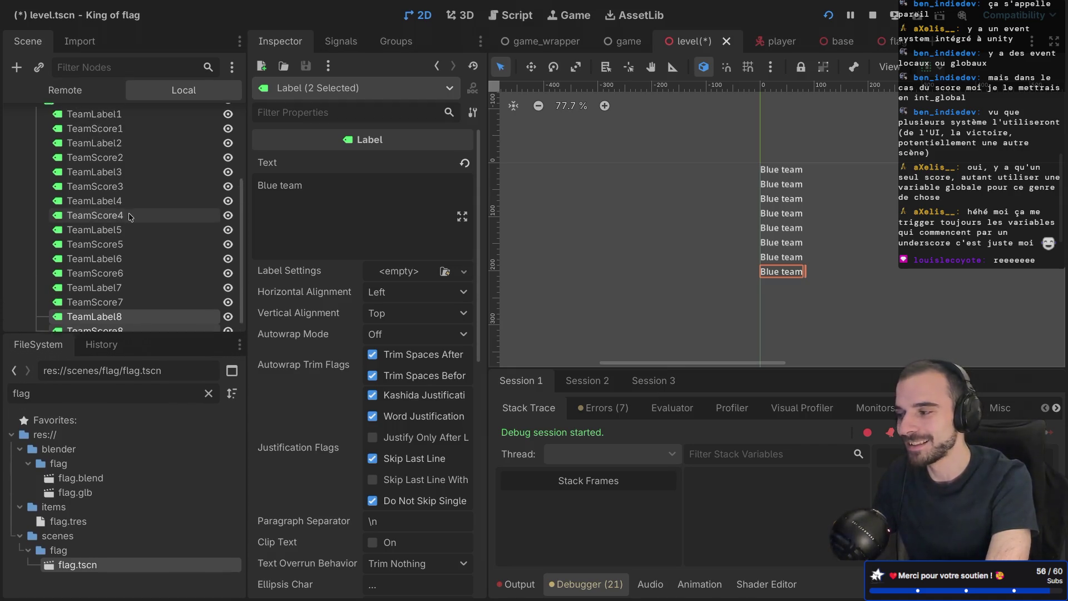
{"action": "left_click", "coordinate": [127, 202]}
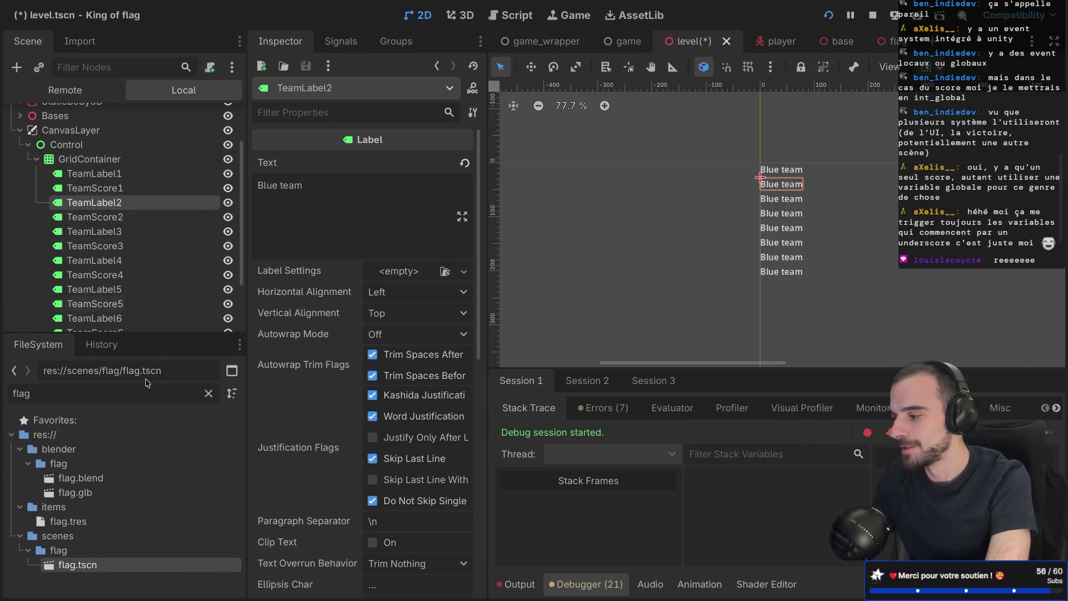
{"action": "left_click", "coordinate": [41, 393]}
{"action": "key", "text": "BackSpace"}
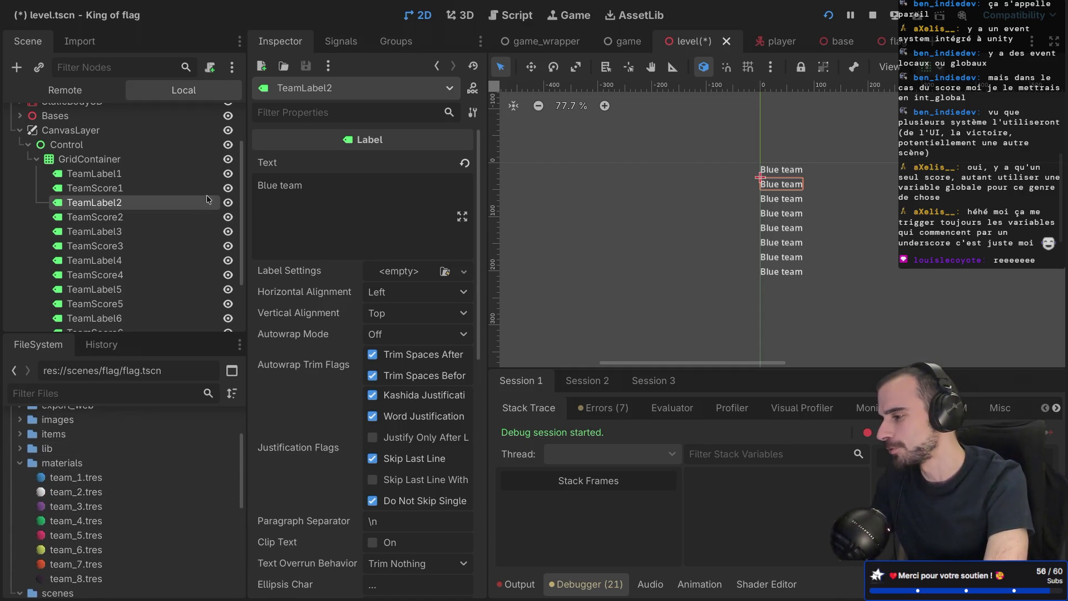
{"action": "double_click", "coordinate": [270, 185]}
{"action": "type", "text": "Whi"}
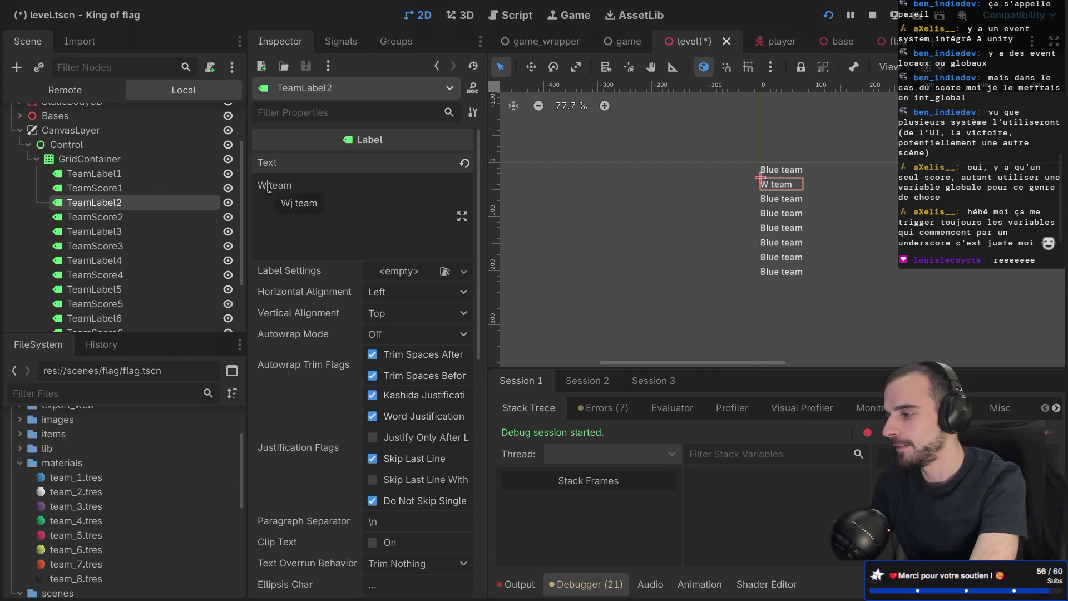
{"action": "key", "text": "BackSpace"}
{"action": "key", "text": "BackSpace"}
{"action": "type", "text": "hite"}
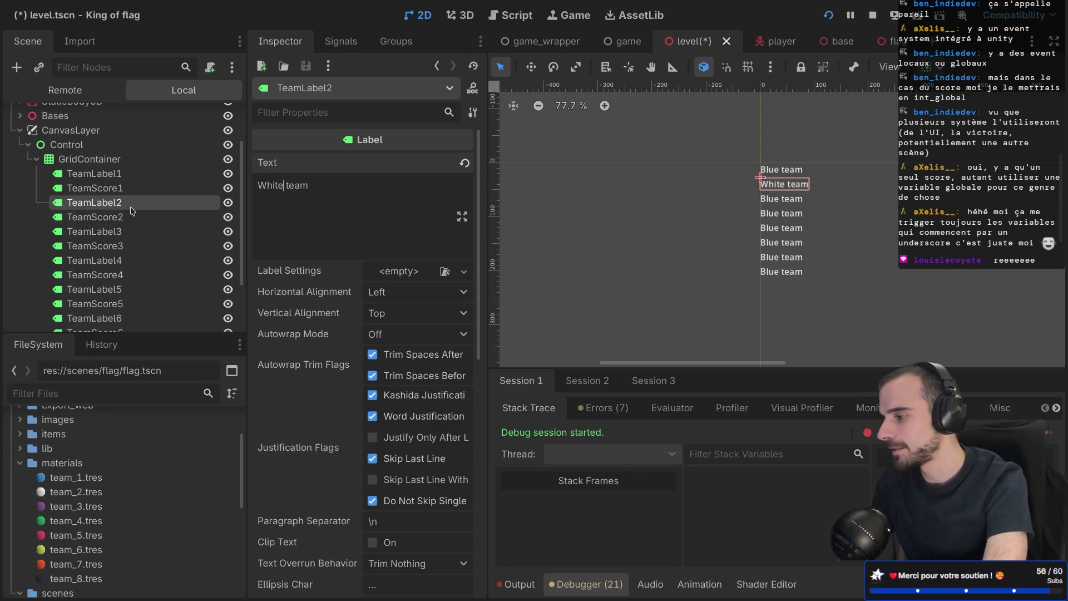
Step: Rename TeamLabel3 to Purple team and TeamLabel4 to Green team
{"action": "left_click", "coordinate": [132, 231]}
{"action": "double_click", "coordinate": [270, 191]}
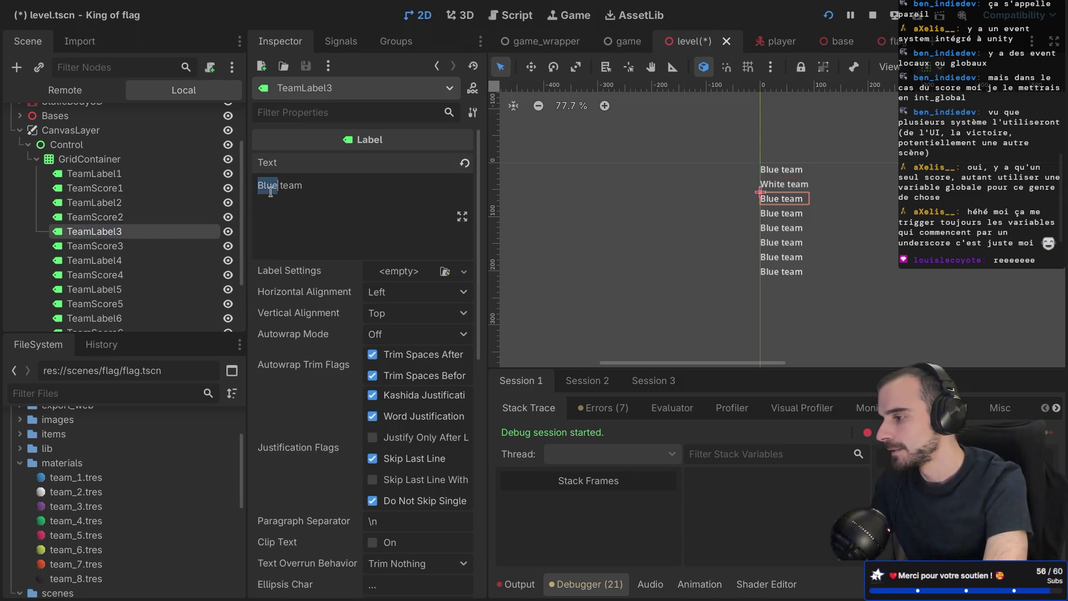
{"action": "type", "text": "Purple"}
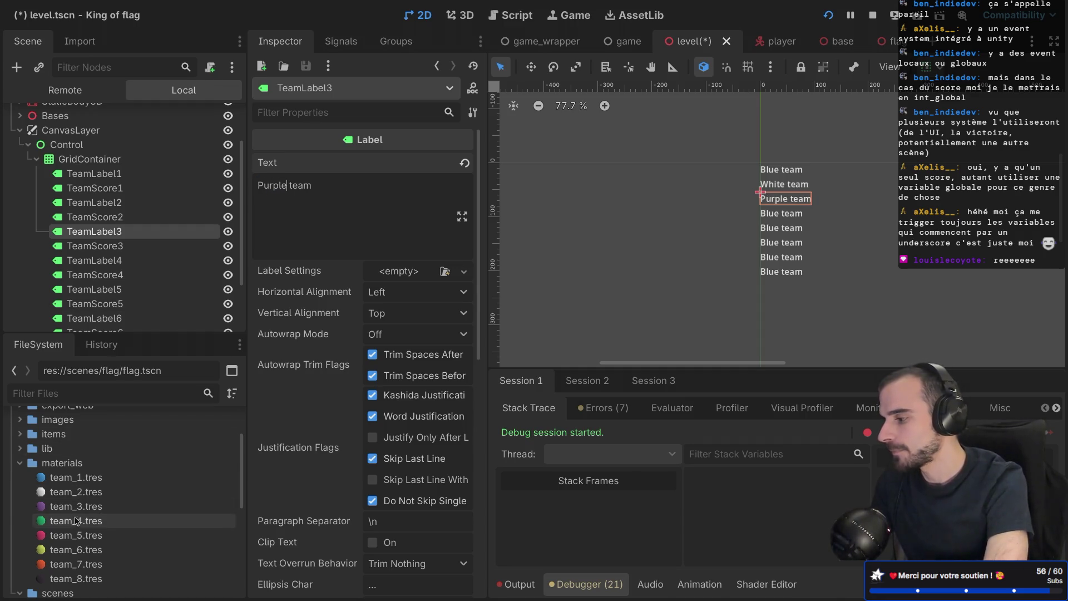
{"action": "left_click", "coordinate": [144, 261]}
{"action": "double_click", "coordinate": [261, 187]}
{"action": "type", "text": "Green"}
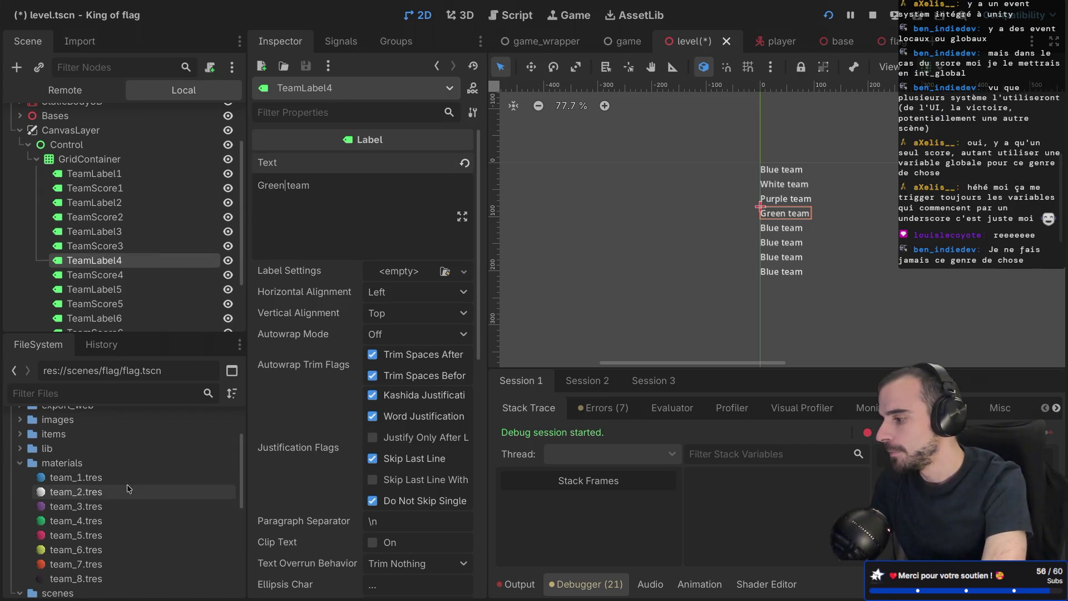
Step: Check the fifth team's material colour and change TeamLabel4's Green to Pink
{"action": "left_click", "coordinate": [79, 535]}
{"action": "double_click", "coordinate": [268, 185]}
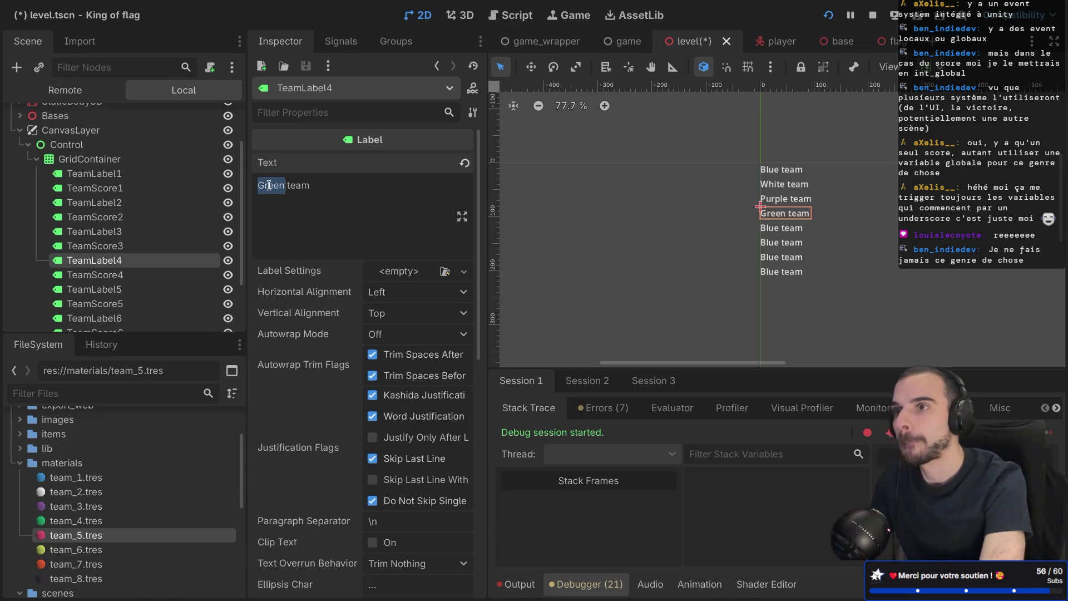
{"action": "type", "text": "Pink"}
{"action": "key", "text": "ctrl+Right"}
{"action": "key", "text": "ctrl+Right"}
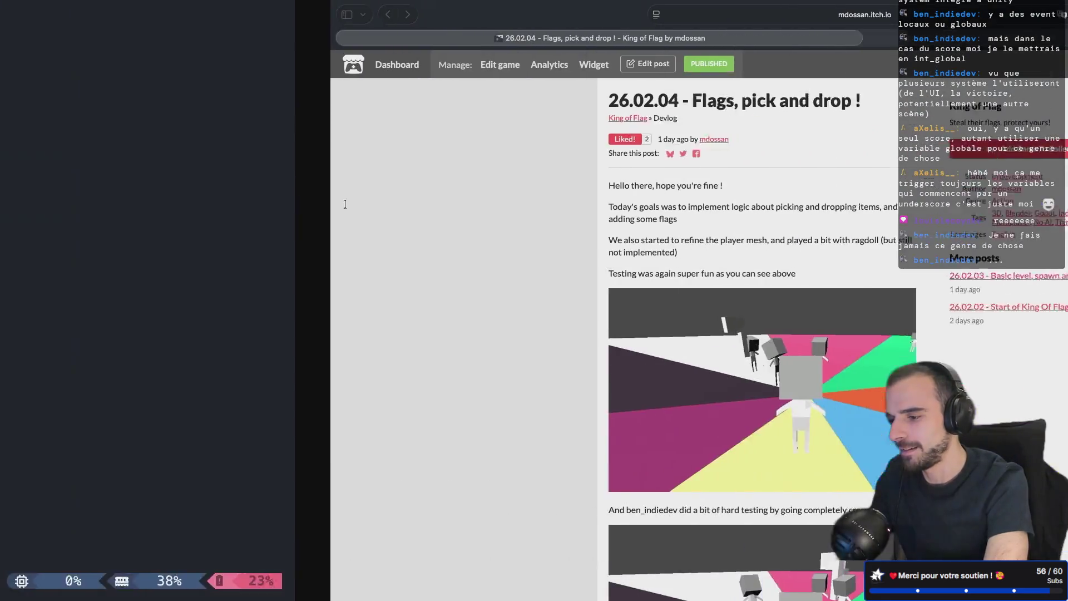
Step: Scroll through the itch.io devlog to watch the hard-testing gameplay clip
{"action": "scroll", "coordinate": [422, 406], "scroll_direction": "down", "scroll_amount": 5}
{"action": "scroll", "coordinate": [428, 390], "scroll_direction": "down", "scroll_amount": 3}
{"action": "scroll", "coordinate": [456, 354], "scroll_direction": "up", "scroll_amount": 5}
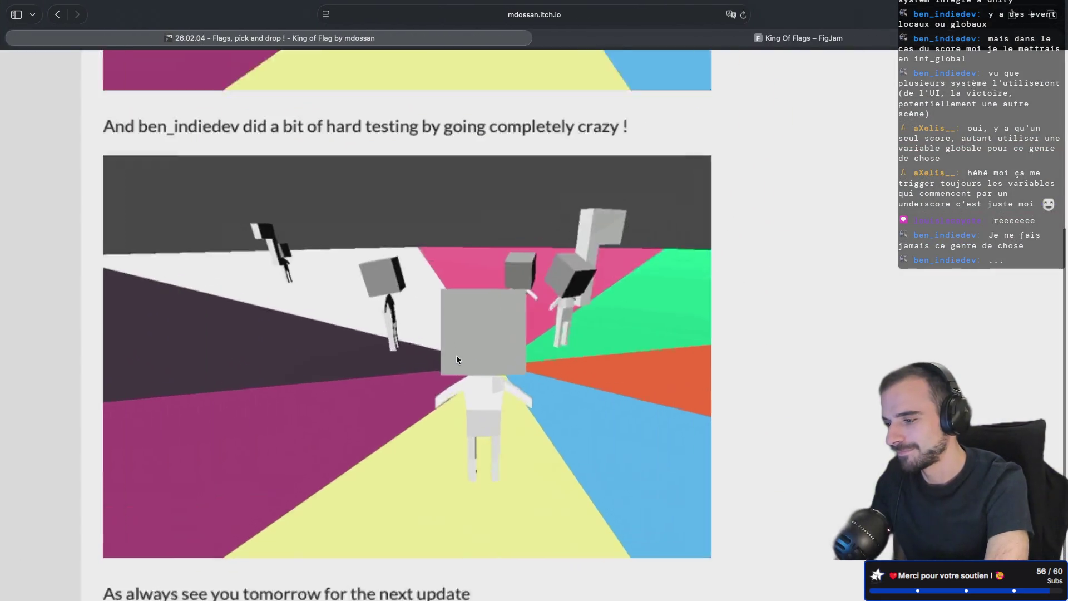
{"action": "scroll", "coordinate": [611, 287], "scroll_direction": "up", "scroll_amount": 2}
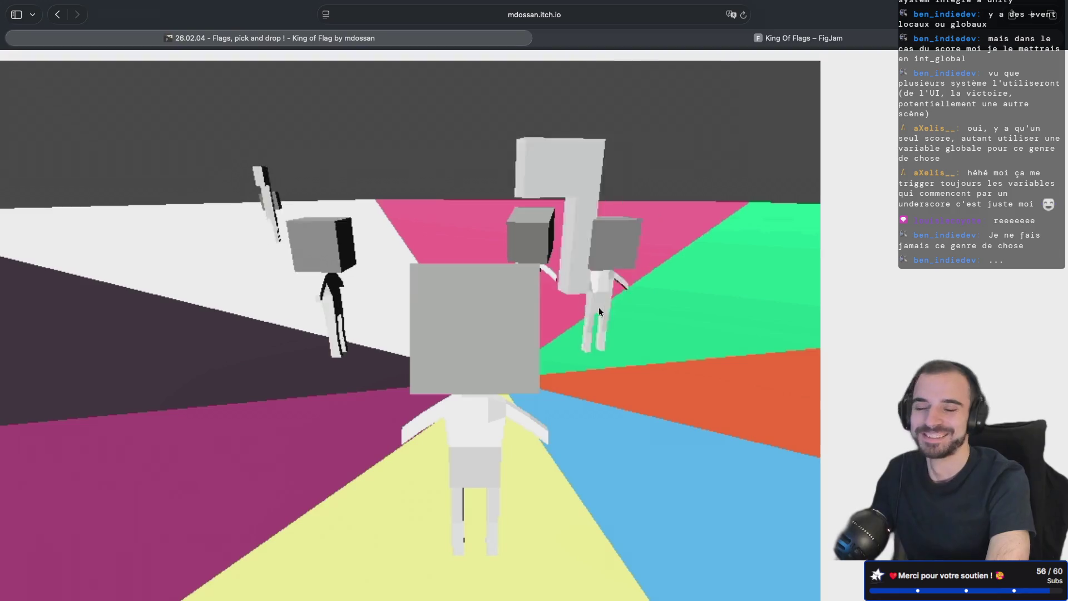
{"action": "key", "text": "ctrl+Left"}
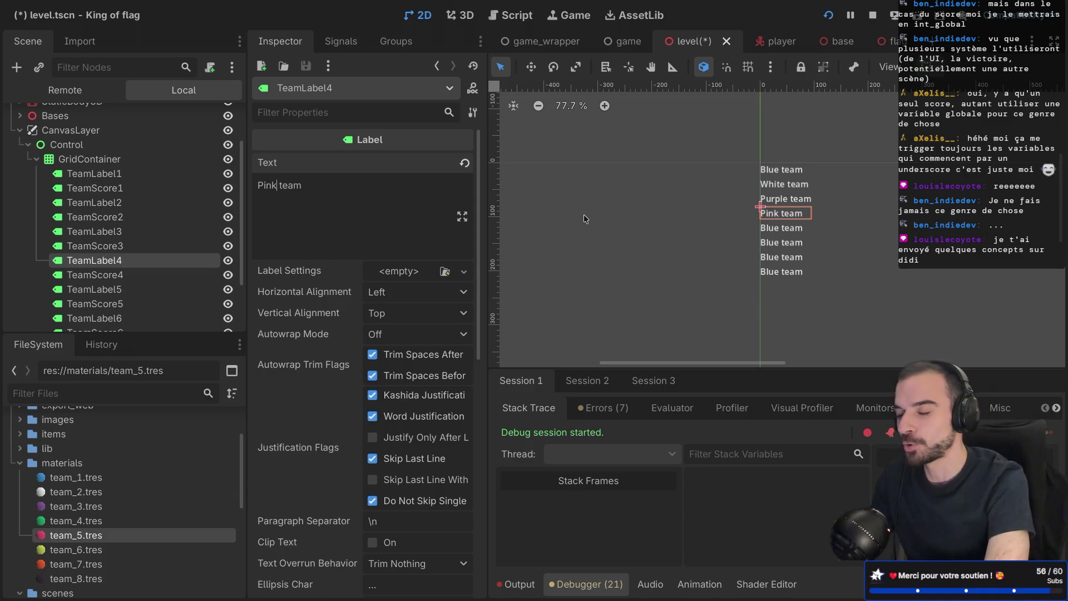
Step: Save the level and change TeamLabel4's text from Pink to Green team
{"action": "key", "text": "ctrl+s"}
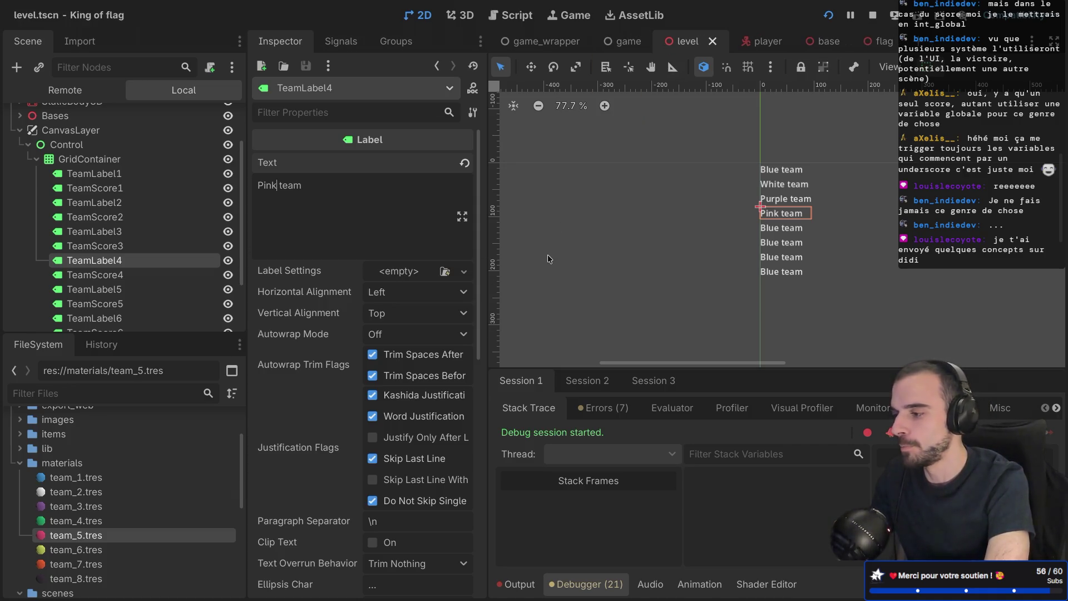
{"action": "left_click", "coordinate": [184, 289]}
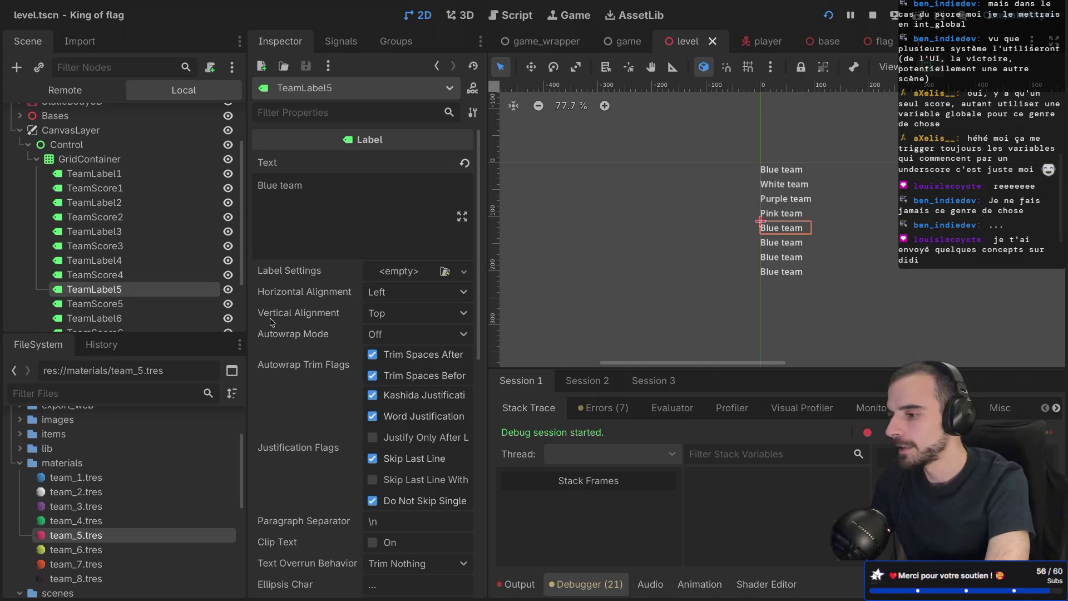
{"action": "double_click", "coordinate": [265, 184]}
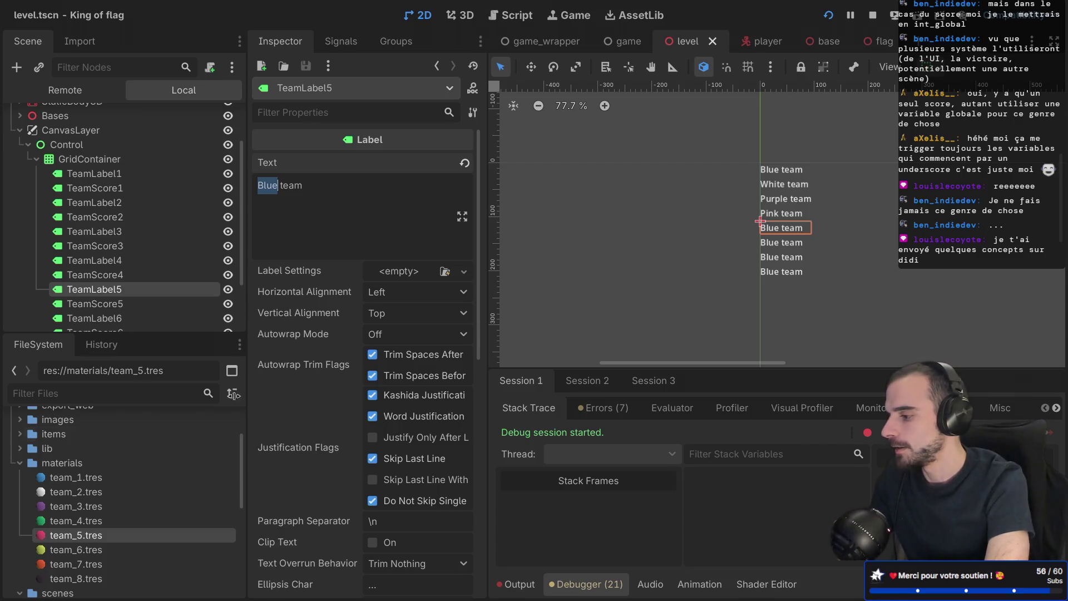
{"action": "mouse_move", "coordinate": [310, 306]}
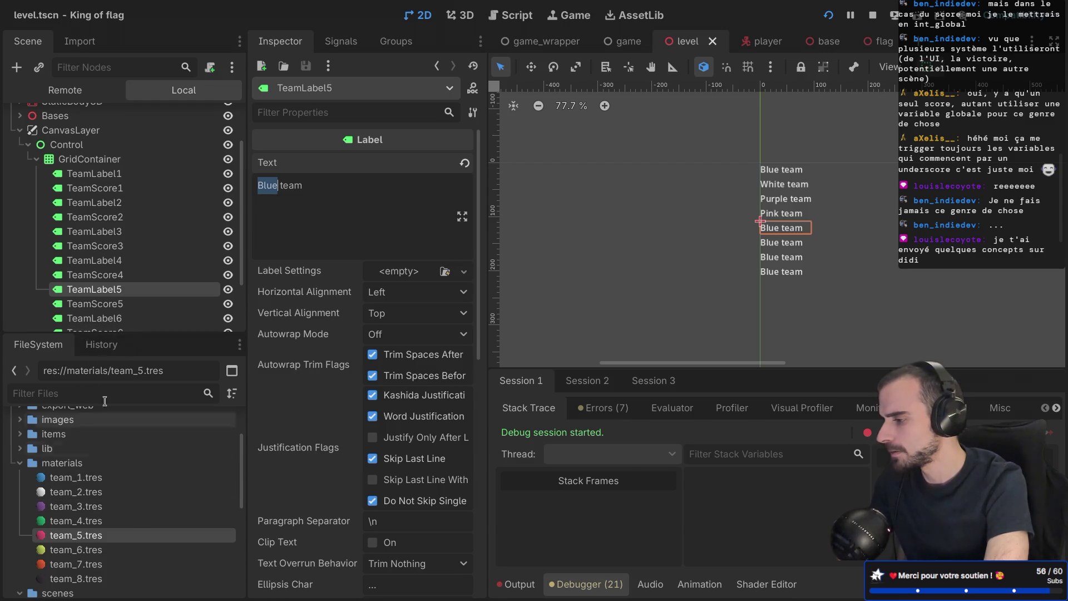
{"action": "left_click", "coordinate": [117, 260]}
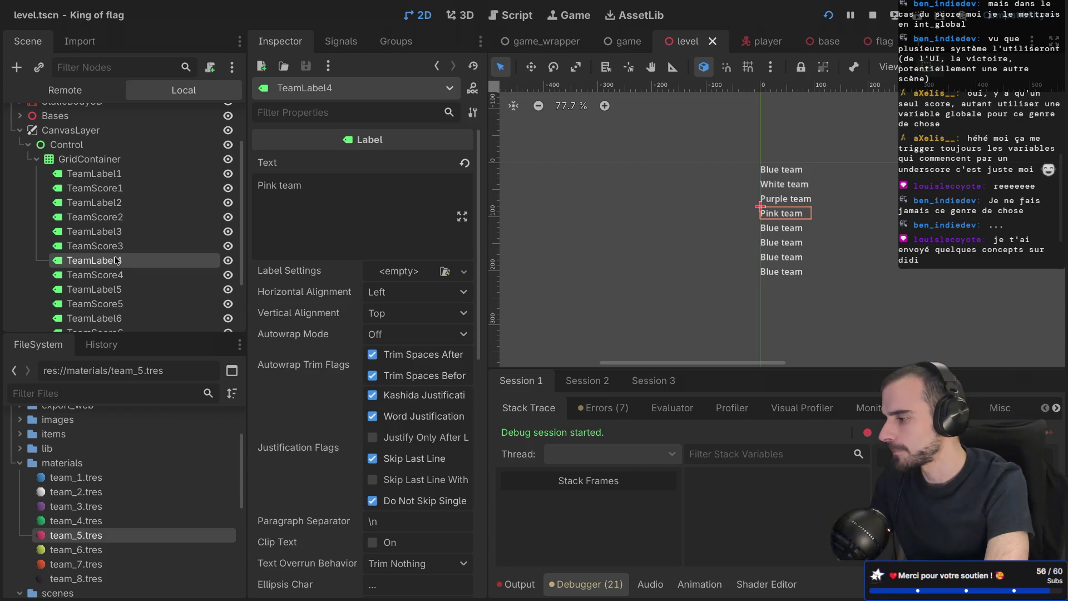
{"action": "double_click", "coordinate": [266, 186]}
{"action": "type", "text": "Green"}
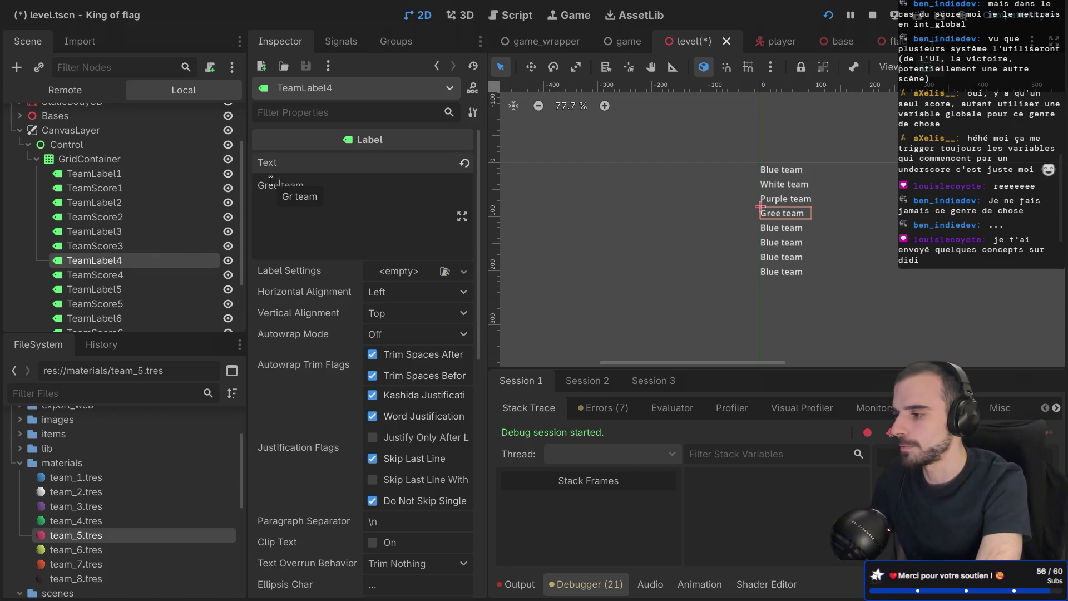
Step: Set the fifth and sixth team labels to Pink team and Yellow team
{"action": "left_click", "coordinate": [143, 290]}
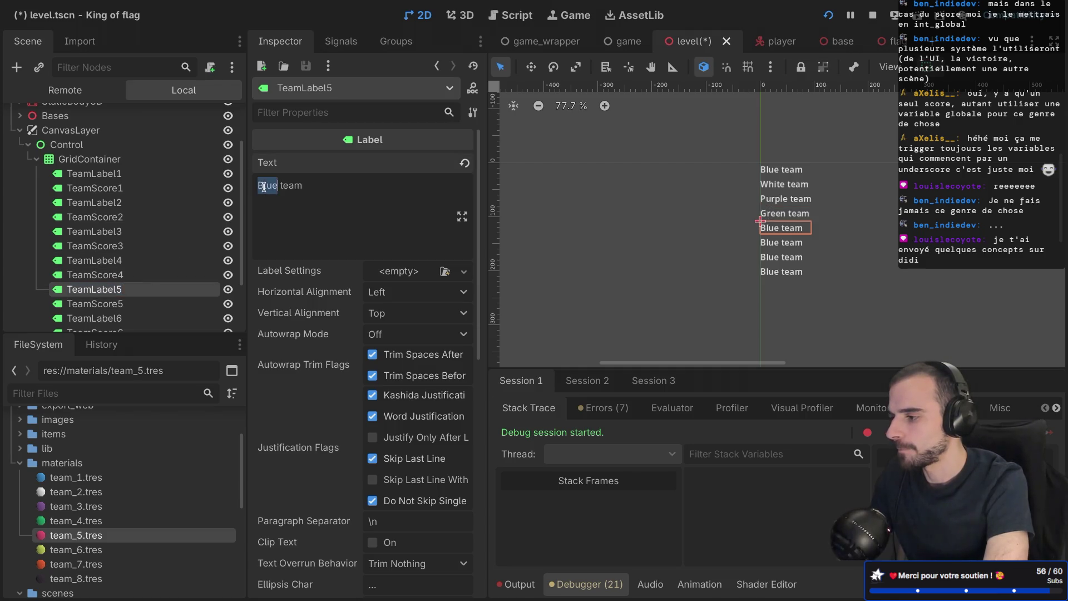
{"action": "double_click", "coordinate": [264, 186]}
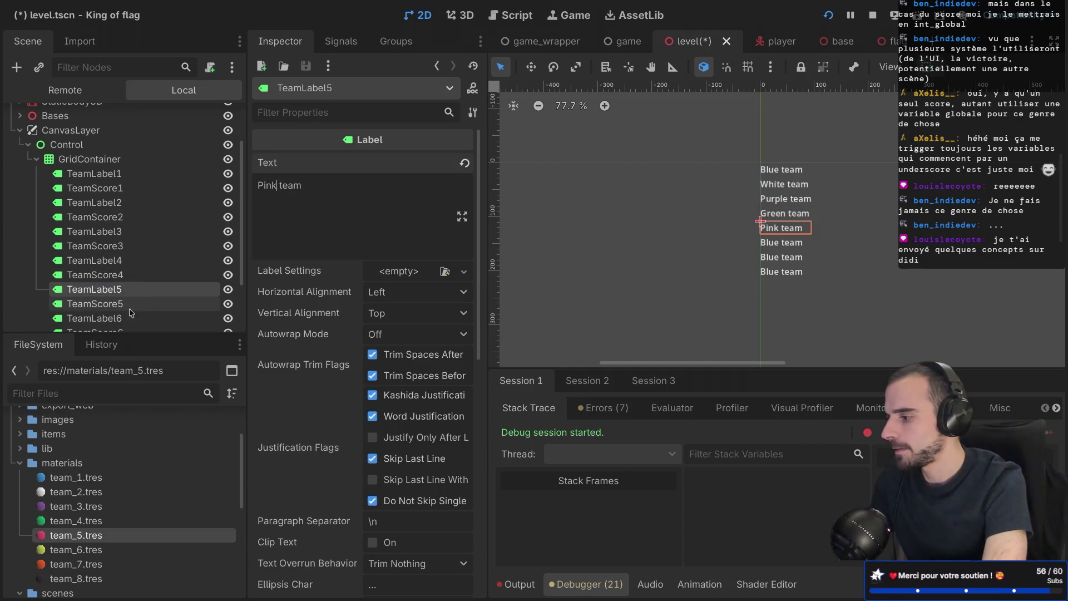
{"action": "double_click", "coordinate": [111, 318]}
{"action": "scroll", "coordinate": [139, 278], "scroll_direction": "down", "scroll_amount": 2}
{"action": "scroll", "coordinate": [147, 249], "scroll_direction": "down", "scroll_amount": 1}
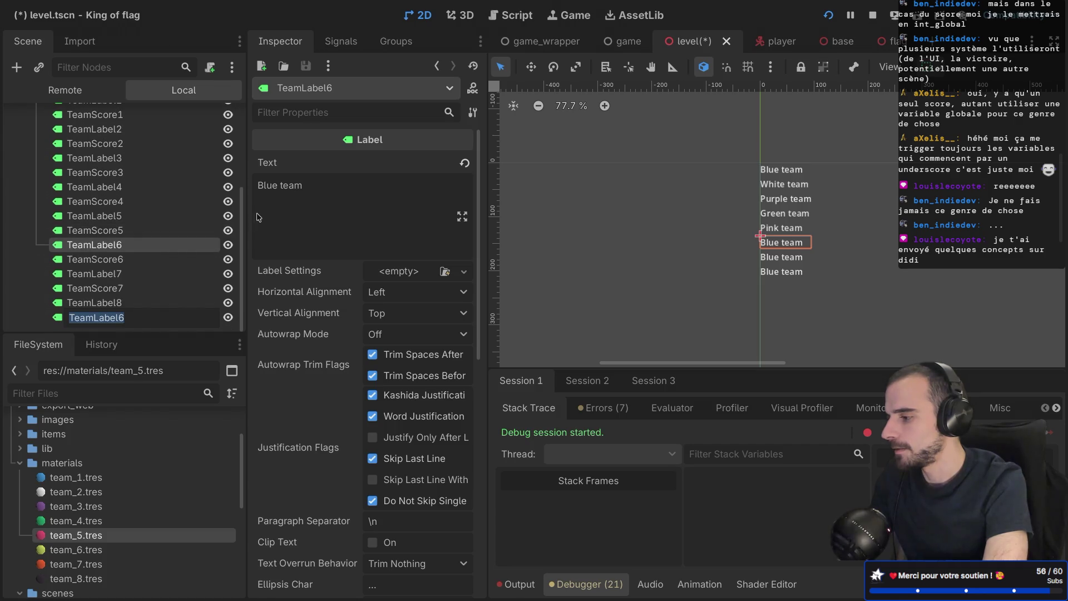
{"action": "double_click", "coordinate": [273, 188]}
{"action": "type", "text": "Yellow"}
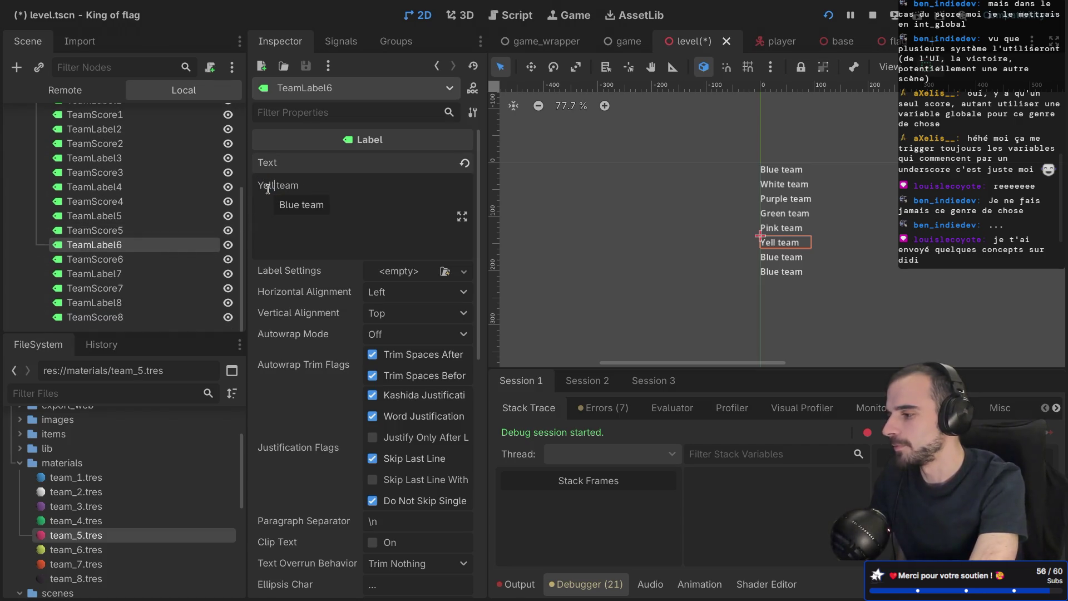
Step: Set TeamLabel7 to Orange team, start Black on TeamLabel8, and save the level
{"action": "double_click", "coordinate": [120, 273]}
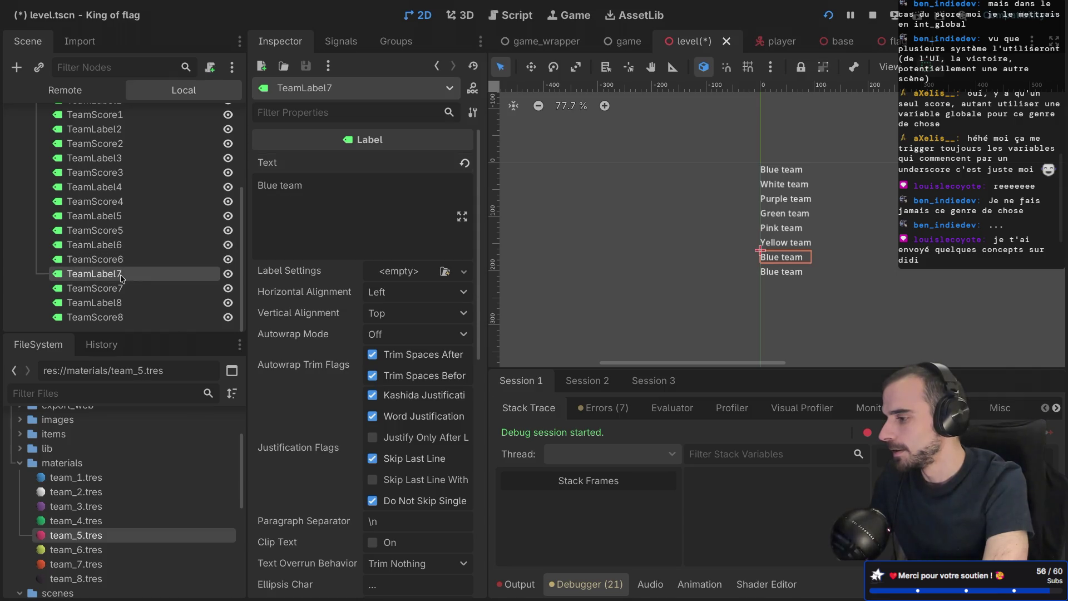
{"action": "double_click", "coordinate": [266, 184]}
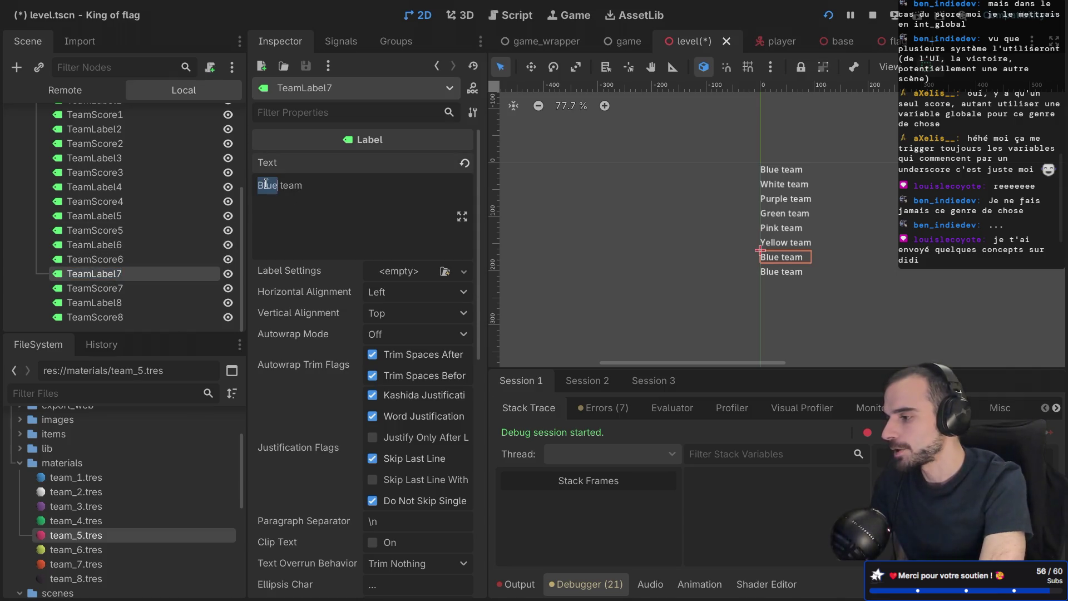
{"action": "type", "text": "Orange"}
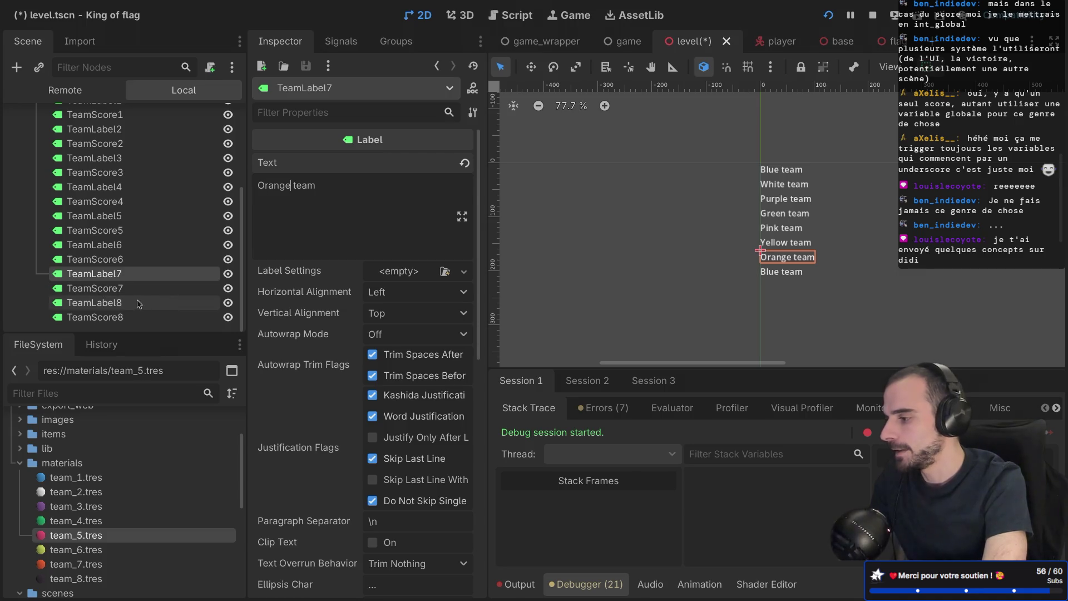
{"action": "left_click", "coordinate": [134, 302]}
{"action": "double_click", "coordinate": [133, 302]}
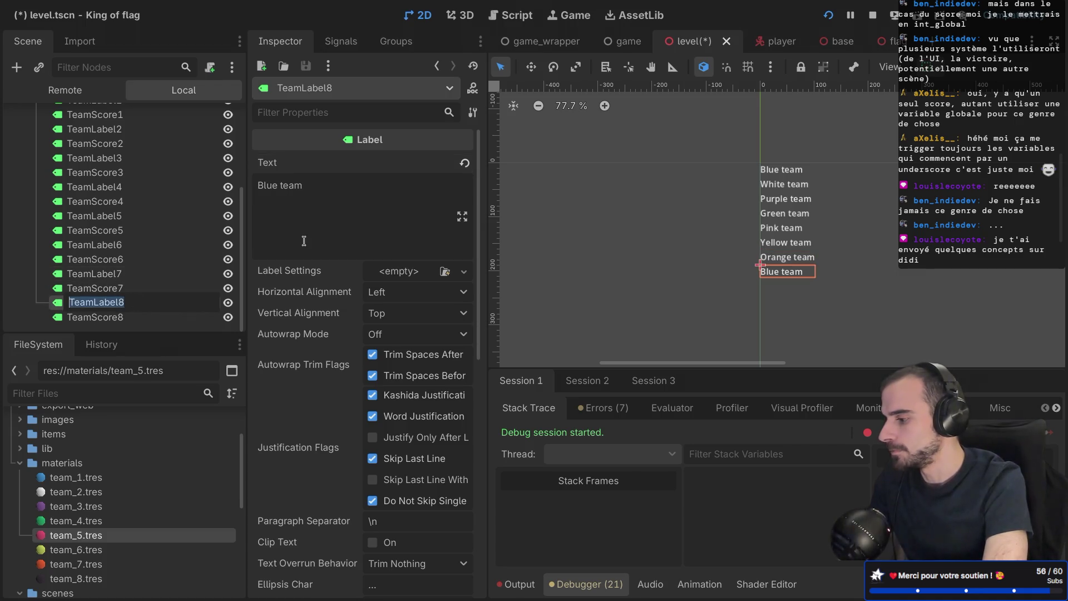
{"action": "double_click", "coordinate": [262, 185]}
{"action": "type", "text": "Bl"}
{"action": "key", "text": "ctrl+s"}
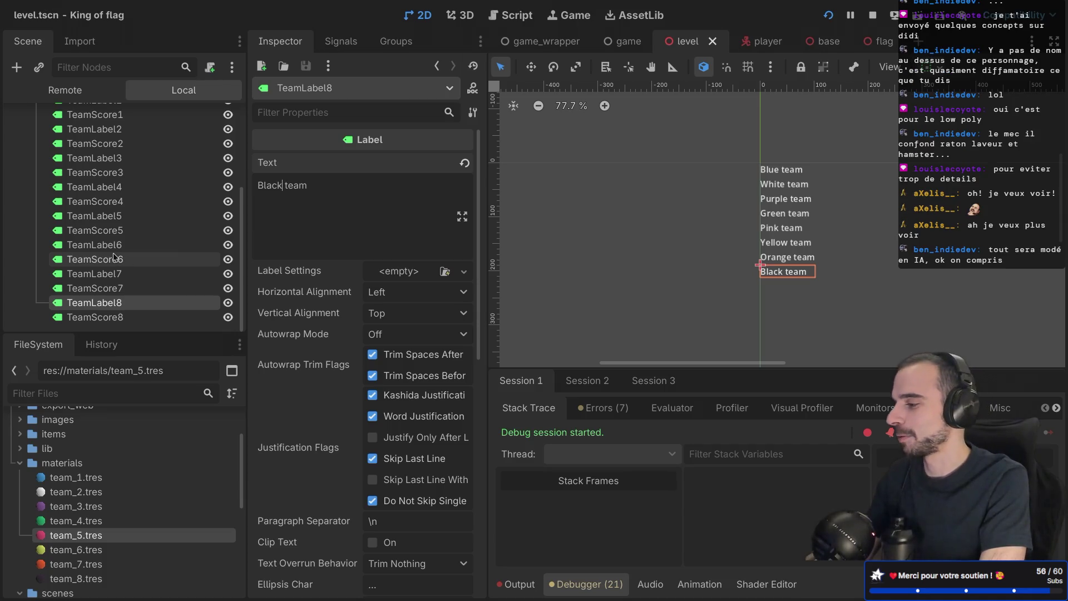
Step: Scroll the level canvas to review the eight team labels from Blue team to Black team
{"action": "scroll", "coordinate": [114, 257], "scroll_direction": "up", "scroll_amount": 5}
{"action": "scroll", "coordinate": [116, 166], "scroll_direction": "down", "scroll_amount": 3}
{"action": "scroll", "coordinate": [116, 134], "scroll_direction": "up", "scroll_amount": 3}
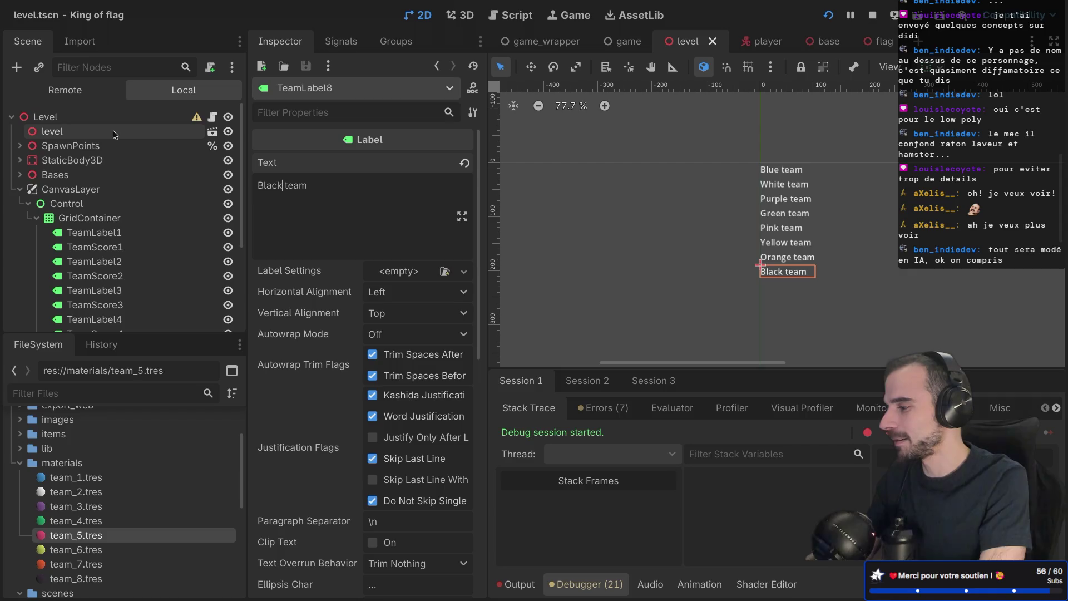
{"action": "scroll", "coordinate": [157, 241], "scroll_direction": "down", "scroll_amount": 5}
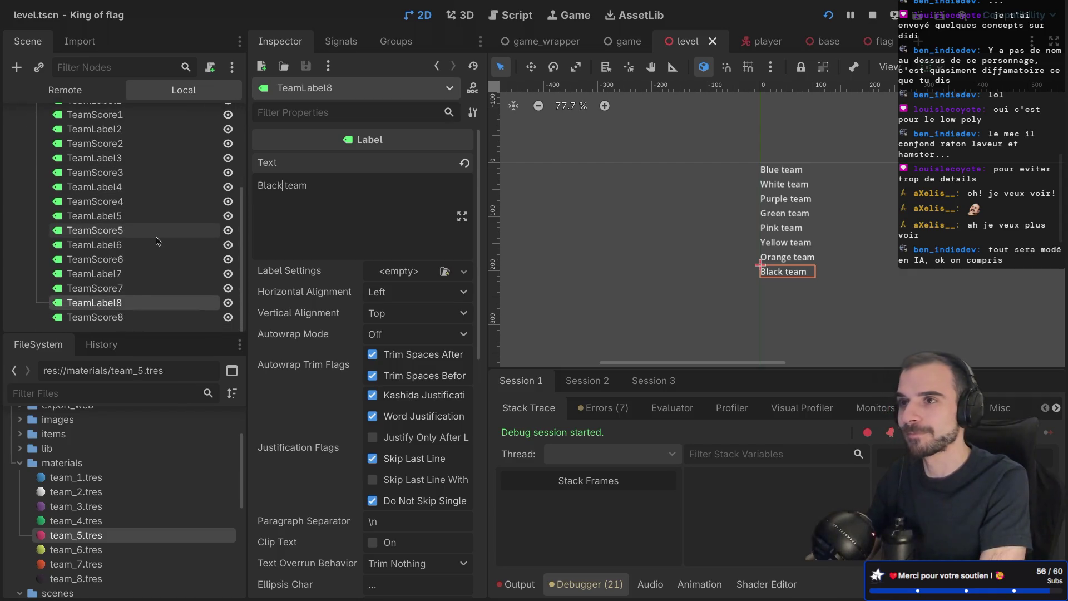